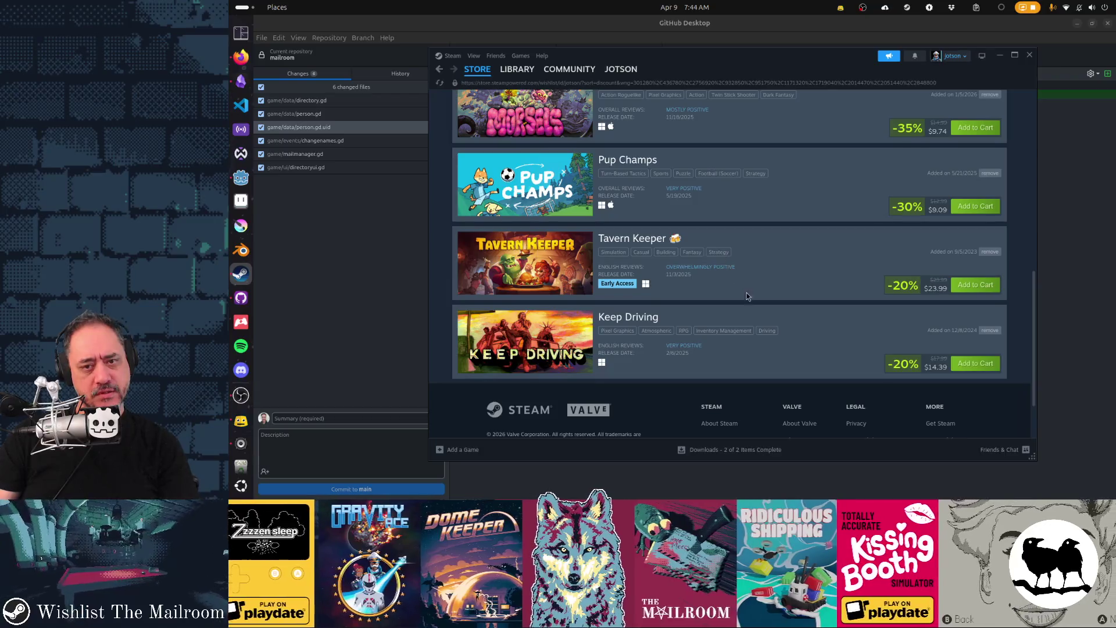
Scroll the Steam wishlist back to the top, then hide the Steam window
{"action": "scroll", "coordinate": [769, 356], "scroll_direction": "up", "scroll_amount": 2}
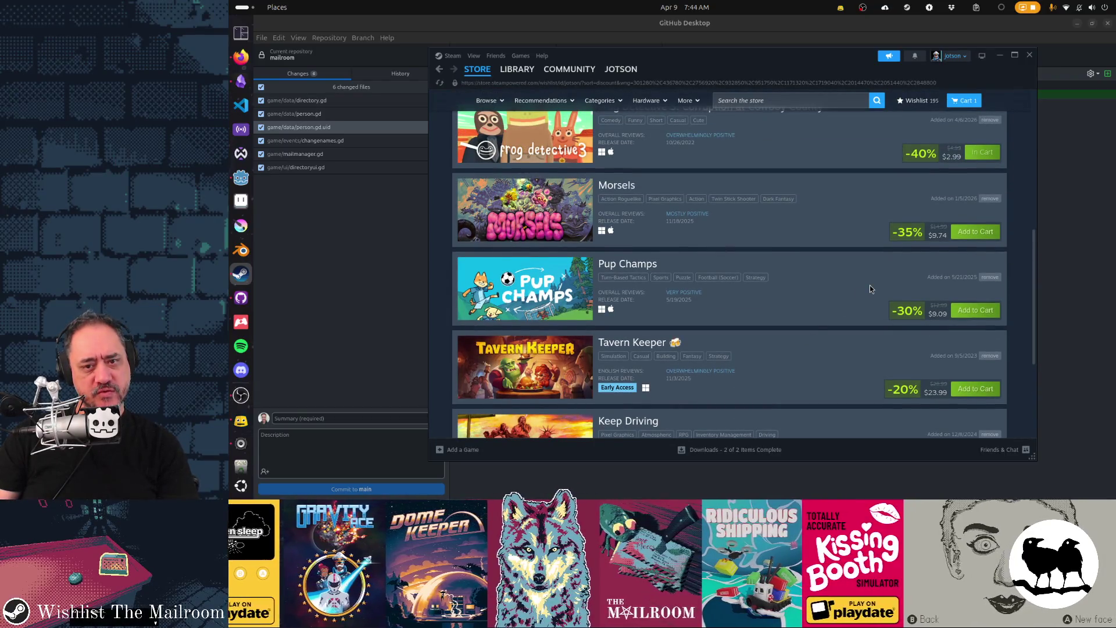
{"action": "scroll", "coordinate": [850, 302], "scroll_direction": "up", "scroll_amount": 2}
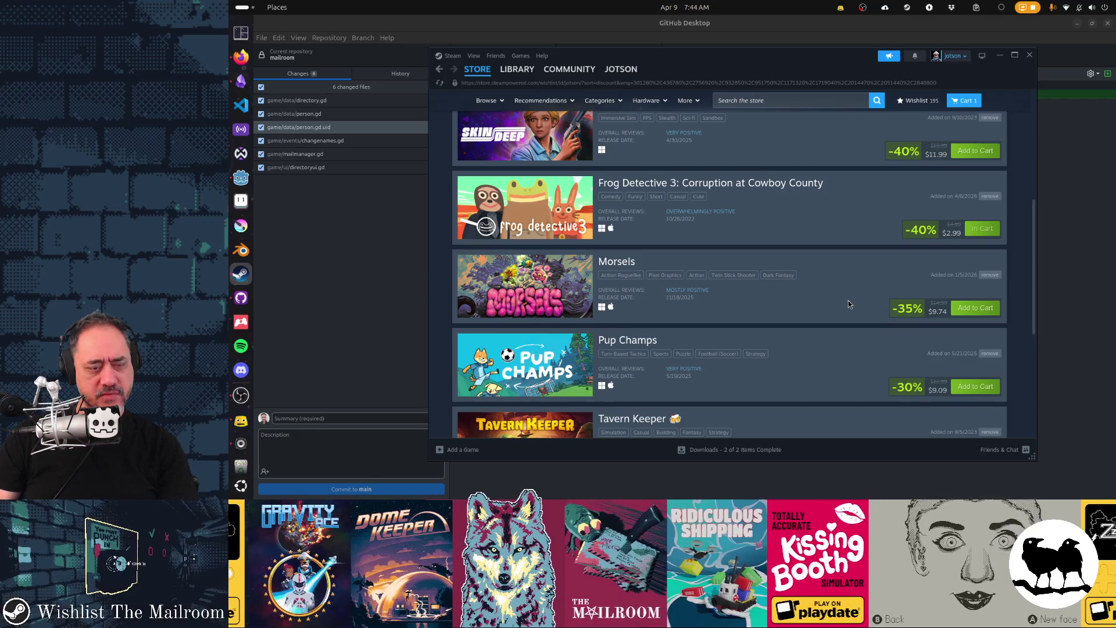
{"action": "scroll", "coordinate": [849, 301], "scroll_direction": "up", "scroll_amount": 2}
{"action": "scroll", "coordinate": [865, 335], "scroll_direction": "up", "scroll_amount": 1}
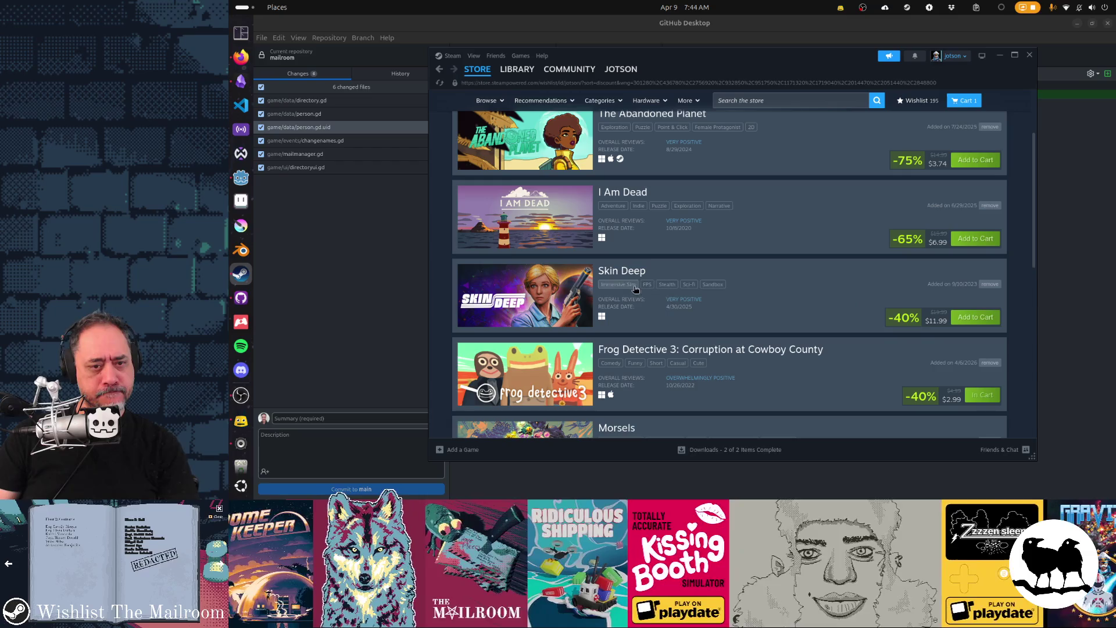
{"action": "scroll", "coordinate": [538, 294], "scroll_direction": "up", "scroll_amount": 1}
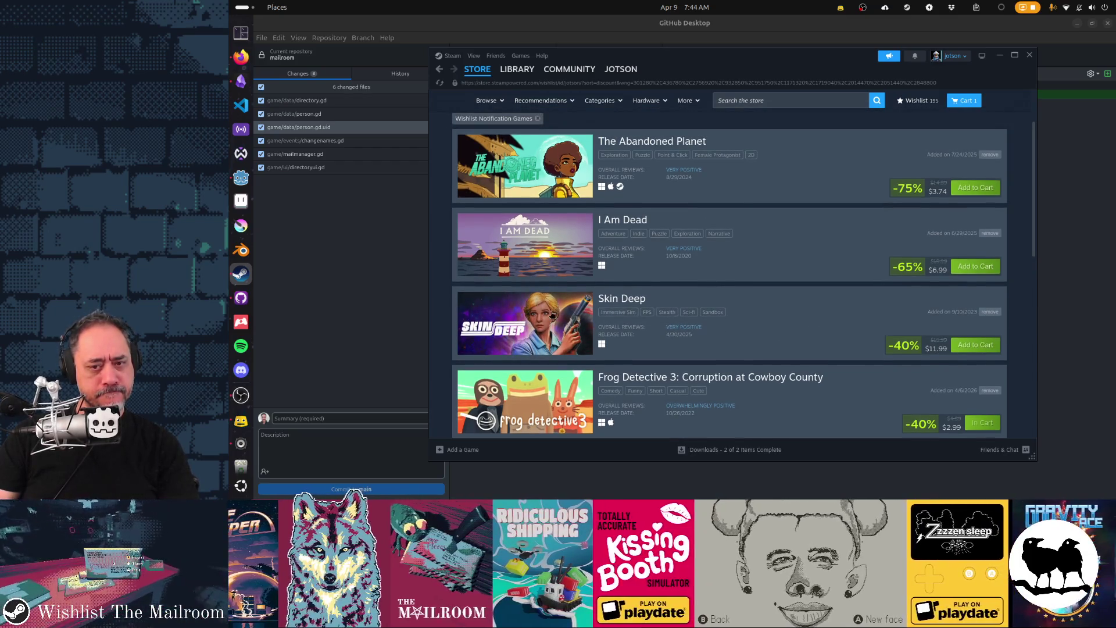
{"action": "scroll", "coordinate": [794, 322], "scroll_direction": "up", "scroll_amount": 3}
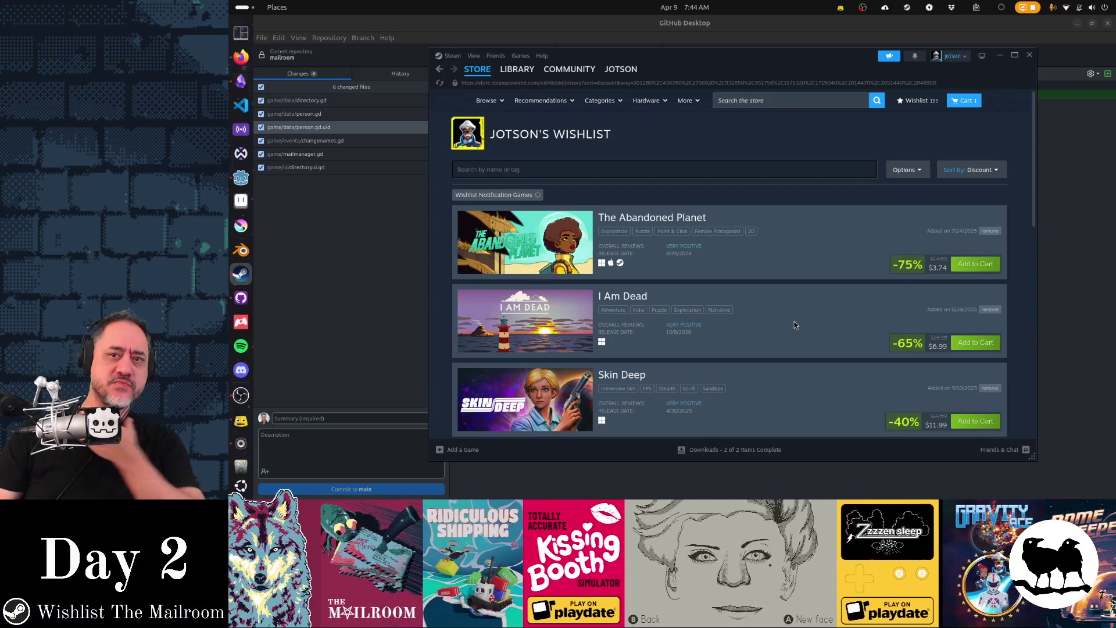
{"action": "key", "text": "super+h"}
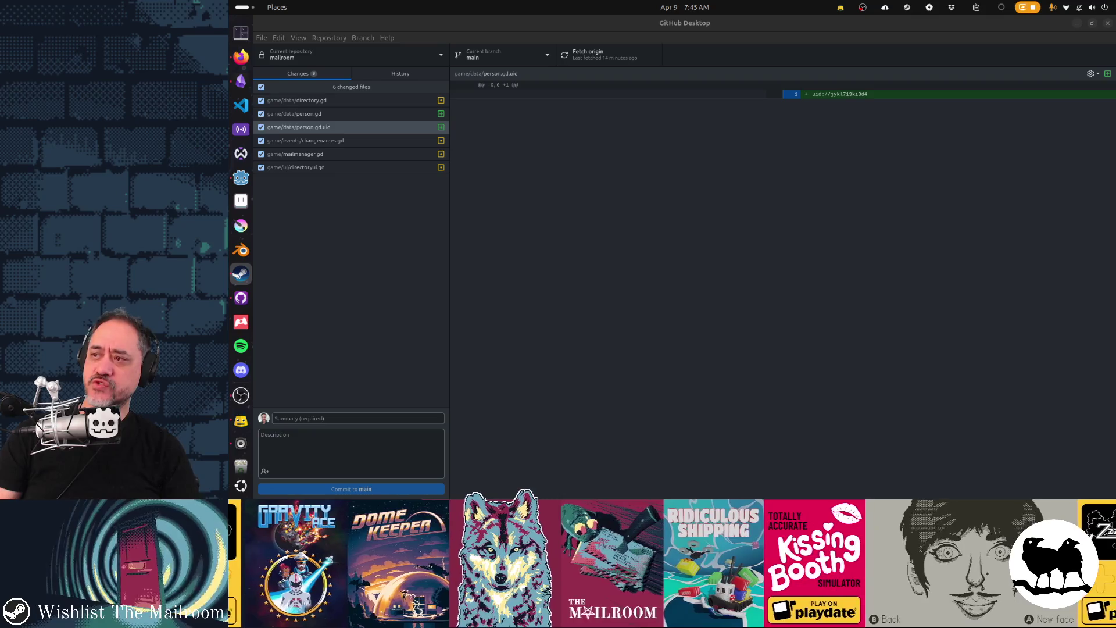
Bring up the Steam Library from the dock, then show the window overview to pick Discord
{"action": "left_click", "coordinate": [241, 274]}
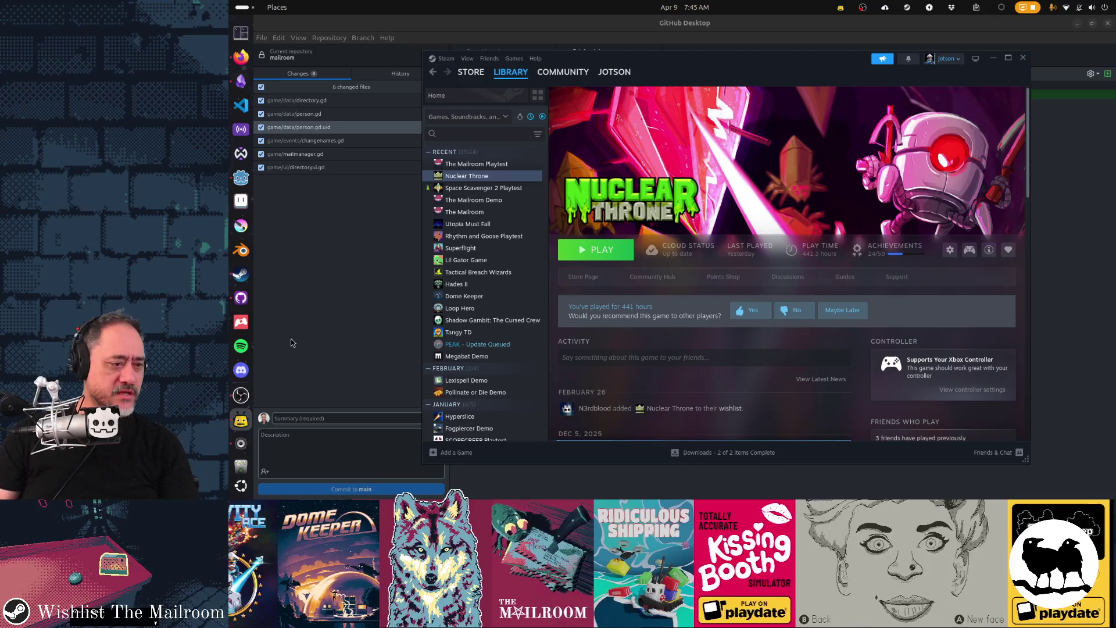
{"action": "key", "text": "super"}
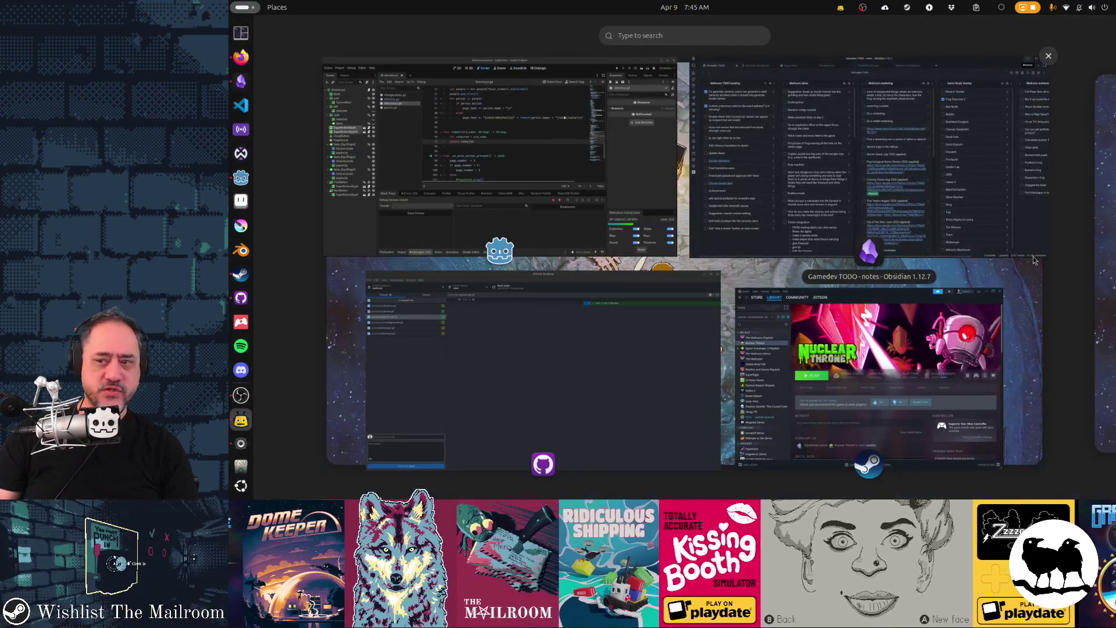
{"action": "key", "text": "super"}
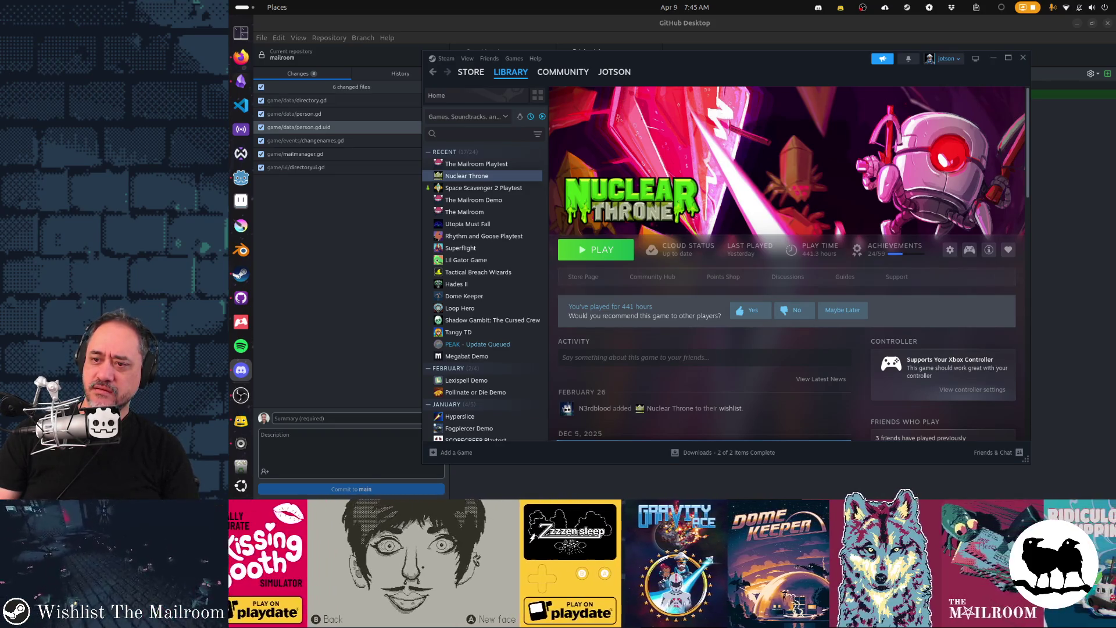
{"action": "key", "text": "super"}
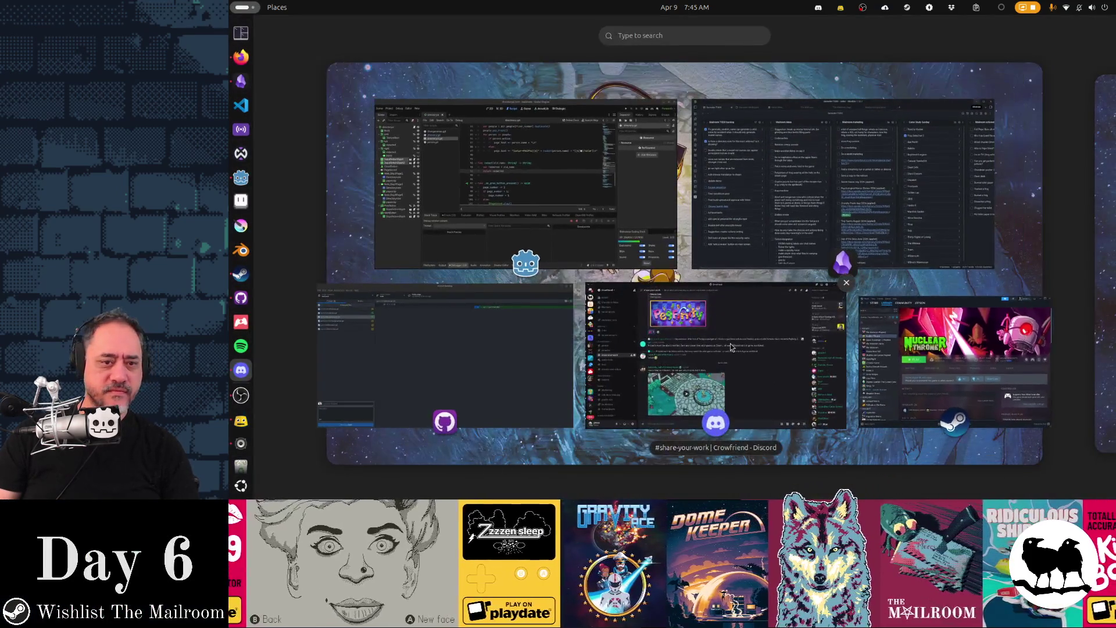
Bring Discord forward, scroll #share-your-work, and play the orbital cure torrent video full screen
{"action": "left_click", "coordinate": [731, 345]}
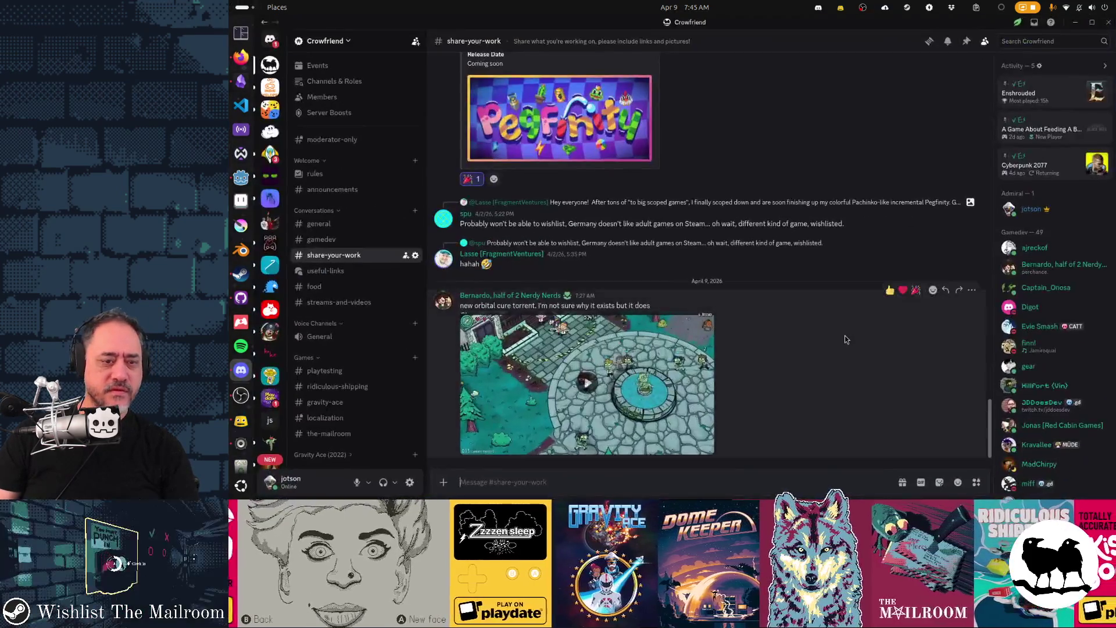
{"action": "scroll", "coordinate": [844, 335], "scroll_direction": "up", "scroll_amount": 5}
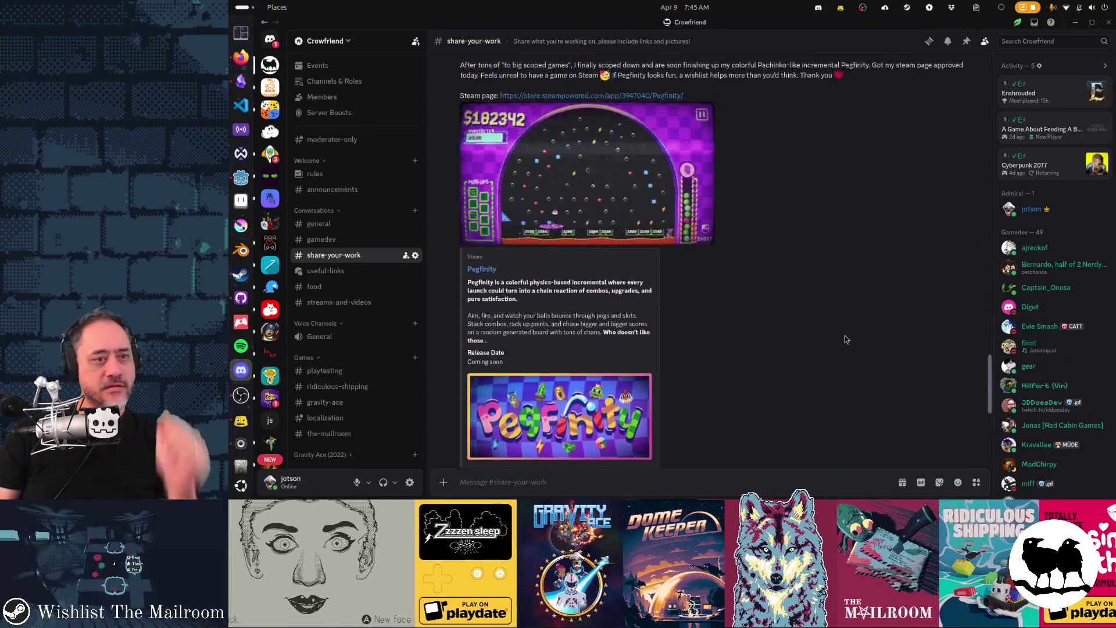
{"action": "scroll", "coordinate": [844, 336], "scroll_direction": "down", "scroll_amount": 5}
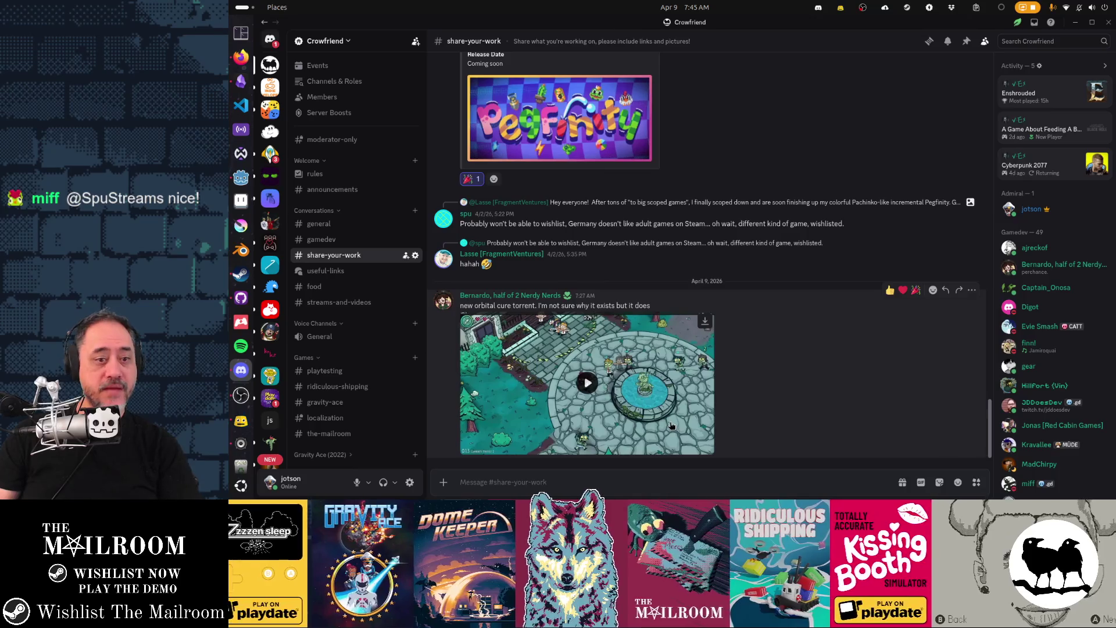
{"action": "left_click", "coordinate": [706, 449]}
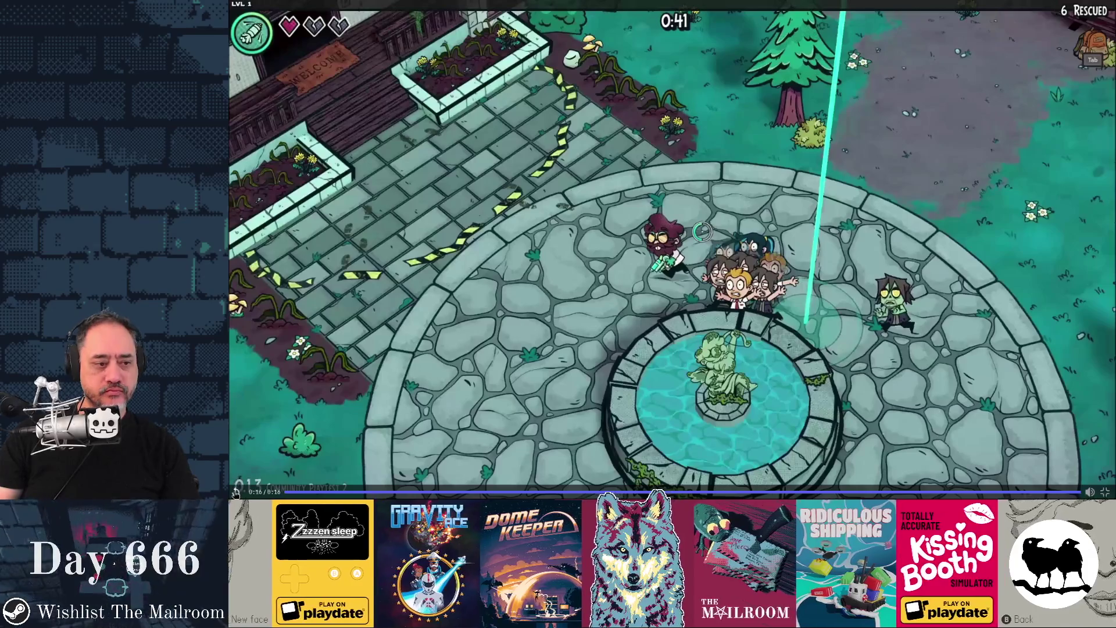
Replay the orbital cure torrent clip from the start, then exit full screen to the channel
{"action": "left_click", "coordinate": [709, 372]}
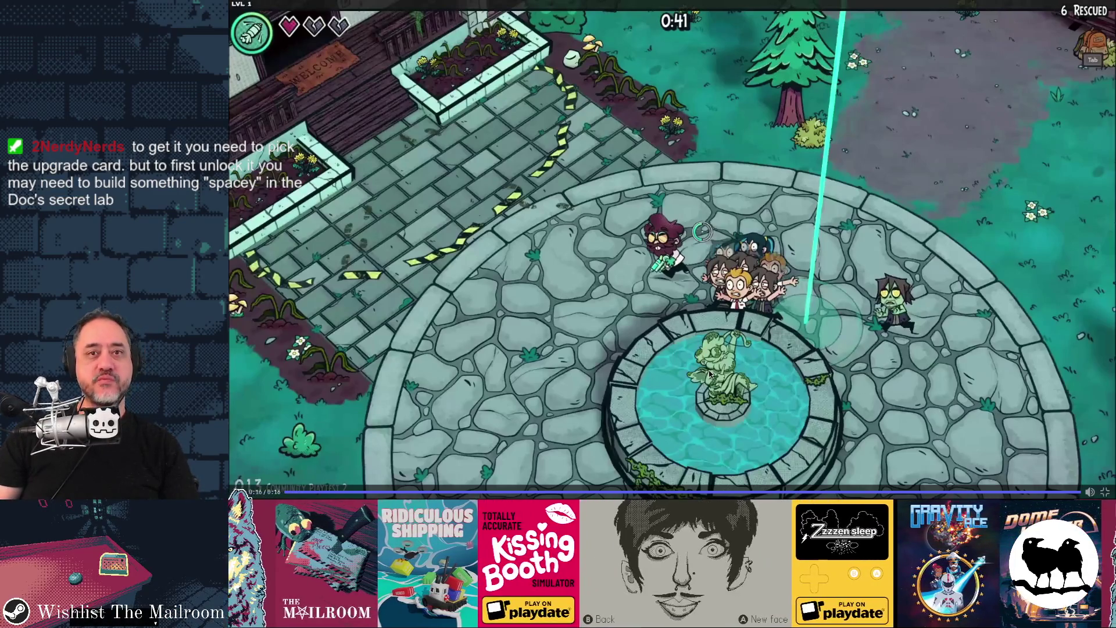
{"action": "key", "text": "Escape"}
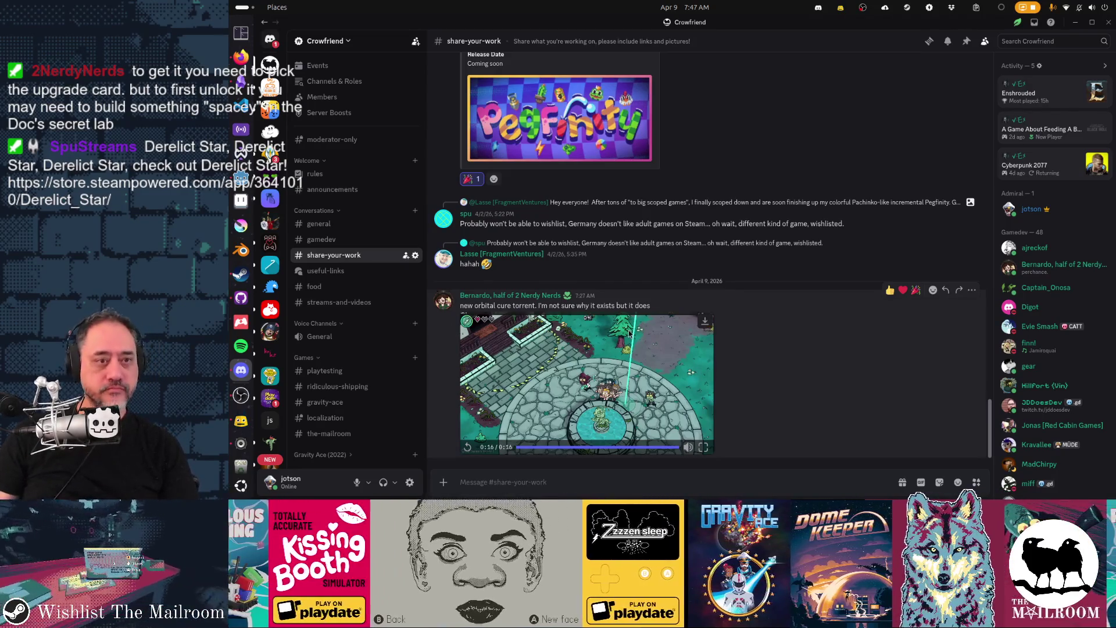
Scroll up past the Pegfinity post and start the lego noises video inline
{"action": "scroll", "coordinate": [770, 395], "scroll_direction": "up", "scroll_amount": 2}
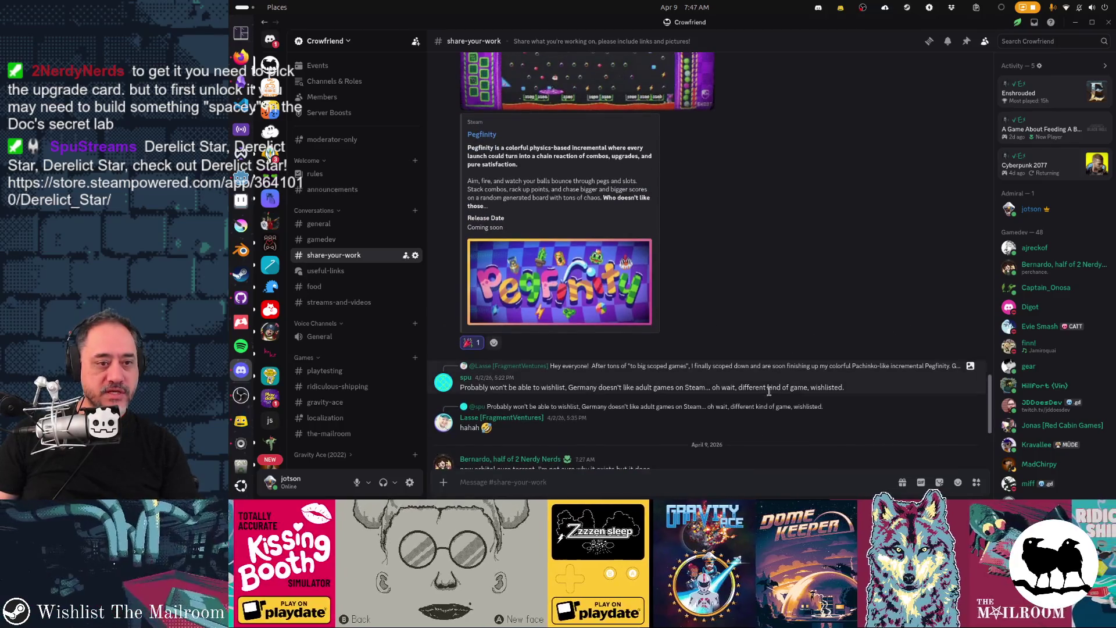
{"action": "scroll", "coordinate": [770, 396], "scroll_direction": "up", "scroll_amount": 3}
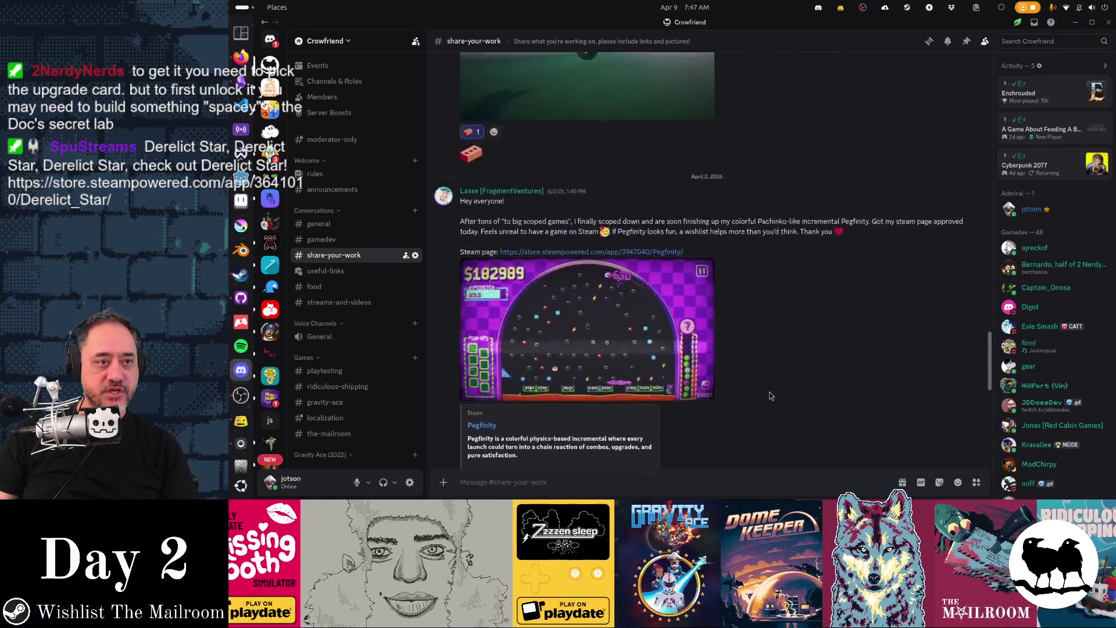
{"action": "scroll", "coordinate": [770, 396], "scroll_direction": "up", "scroll_amount": 4}
{"action": "scroll", "coordinate": [864, 343], "scroll_direction": "down", "scroll_amount": 5}
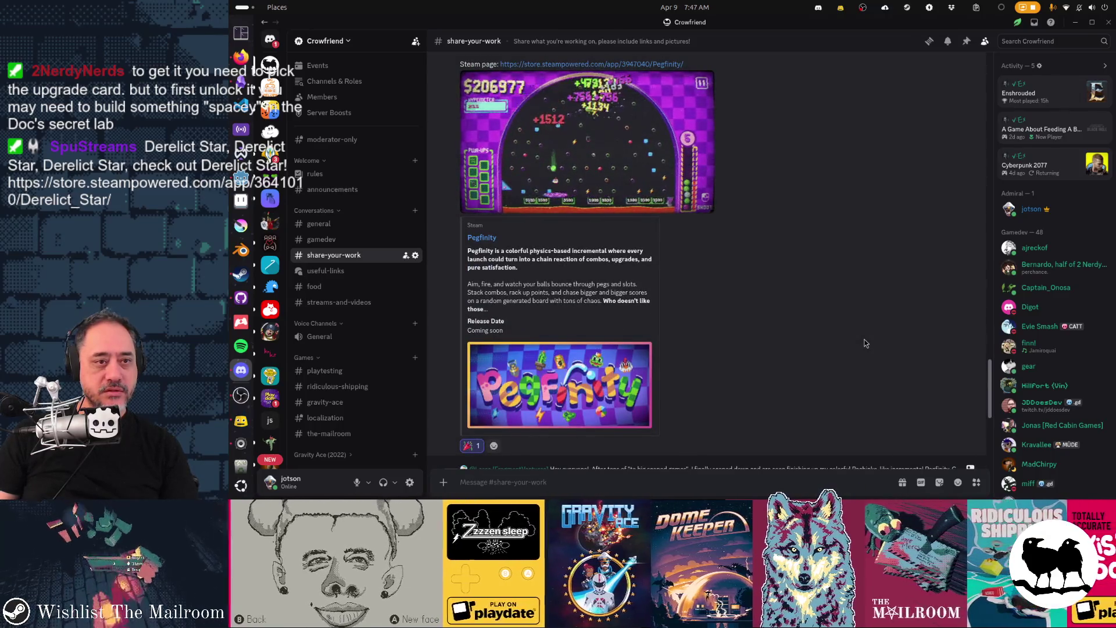
{"action": "scroll", "coordinate": [864, 343], "scroll_direction": "up", "scroll_amount": 1}
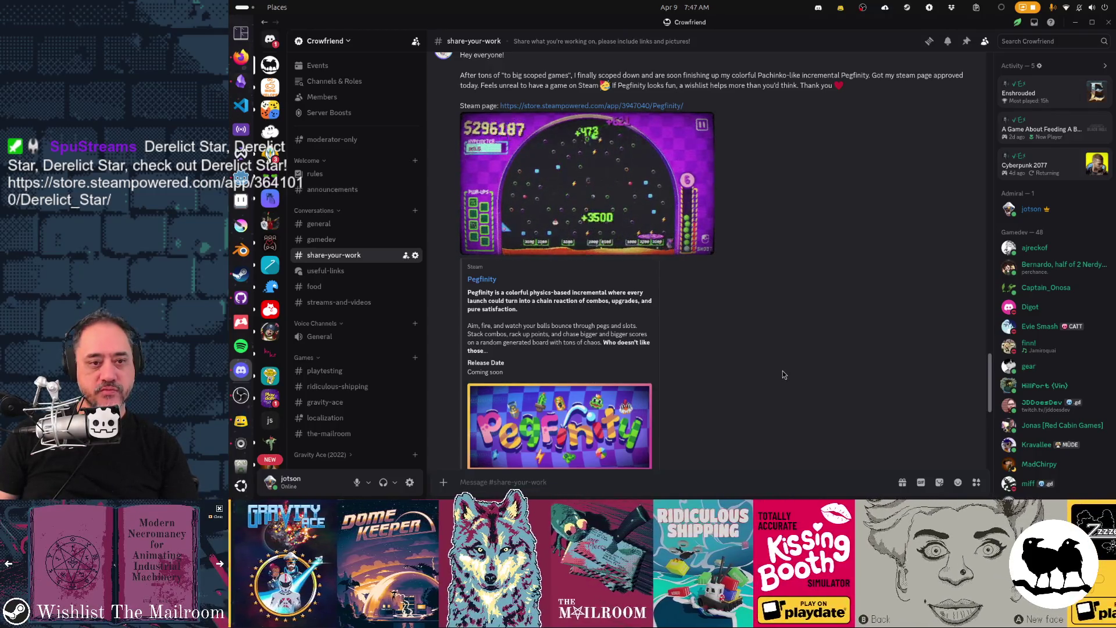
{"action": "scroll", "coordinate": [783, 372], "scroll_direction": "up", "scroll_amount": 5}
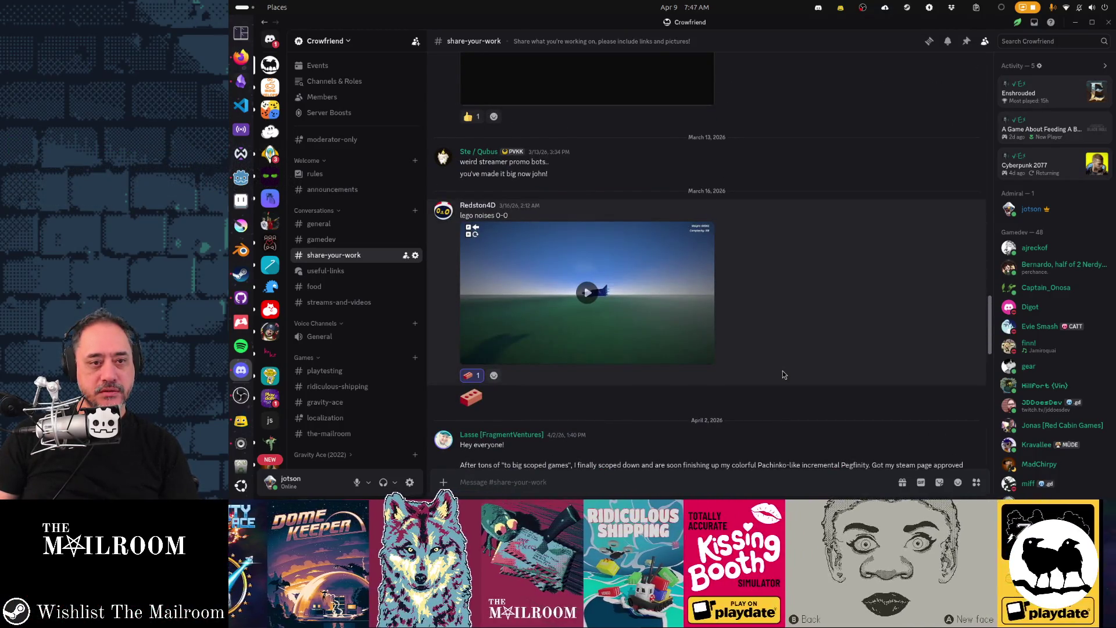
{"action": "left_click", "coordinate": [587, 291]}
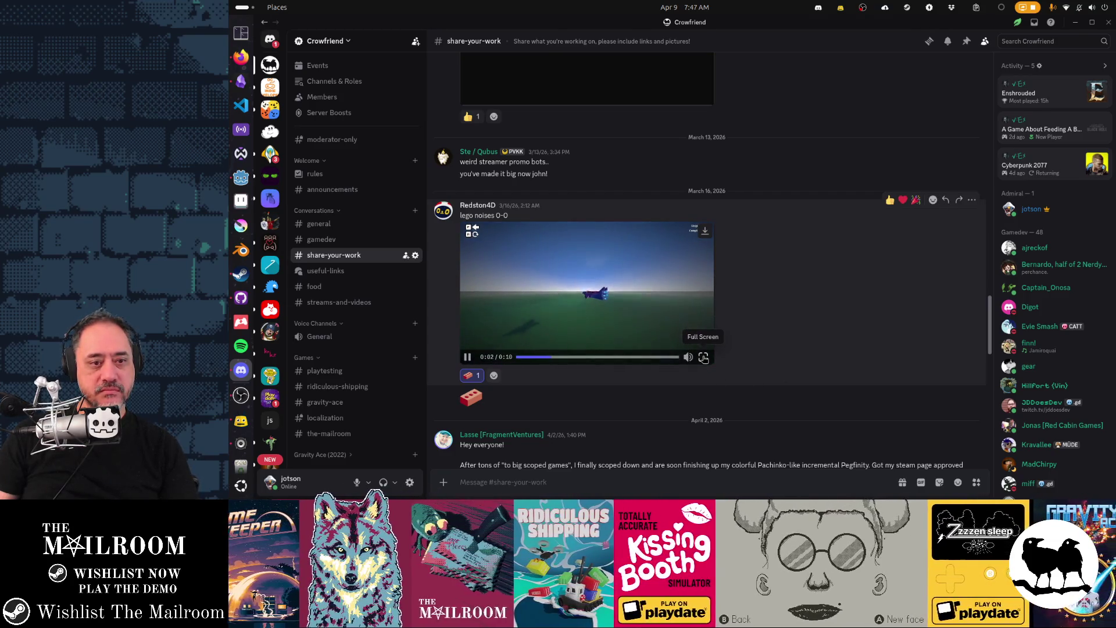
Watch the lego noises video full screen, then exit back to #share-your-work
{"action": "left_click", "coordinate": [703, 358]}
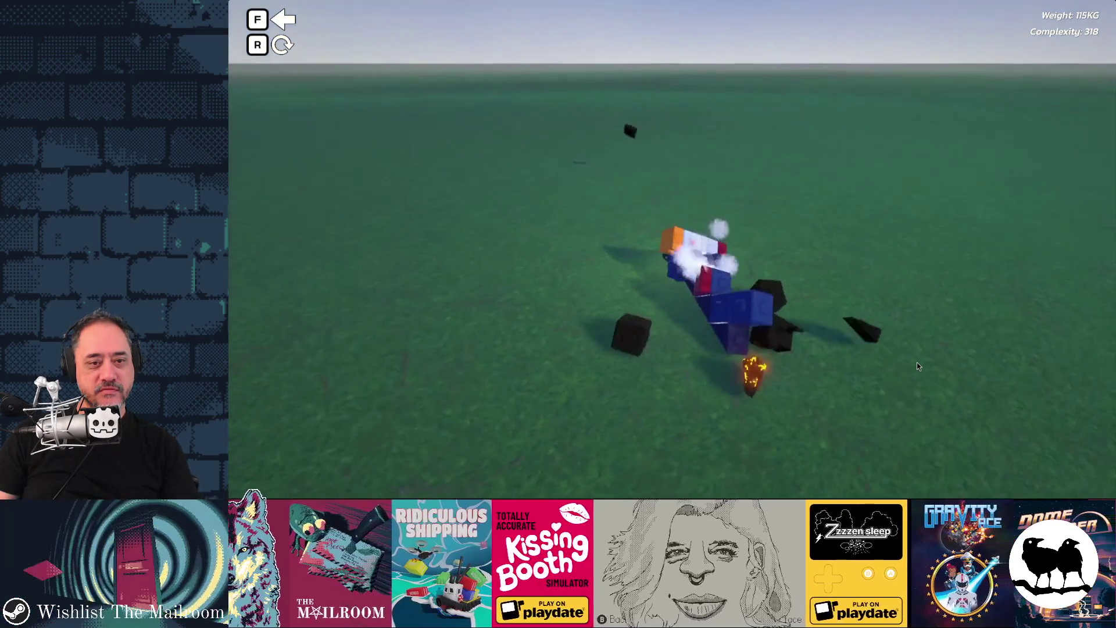
{"action": "mouse_move", "coordinate": [831, 329]}
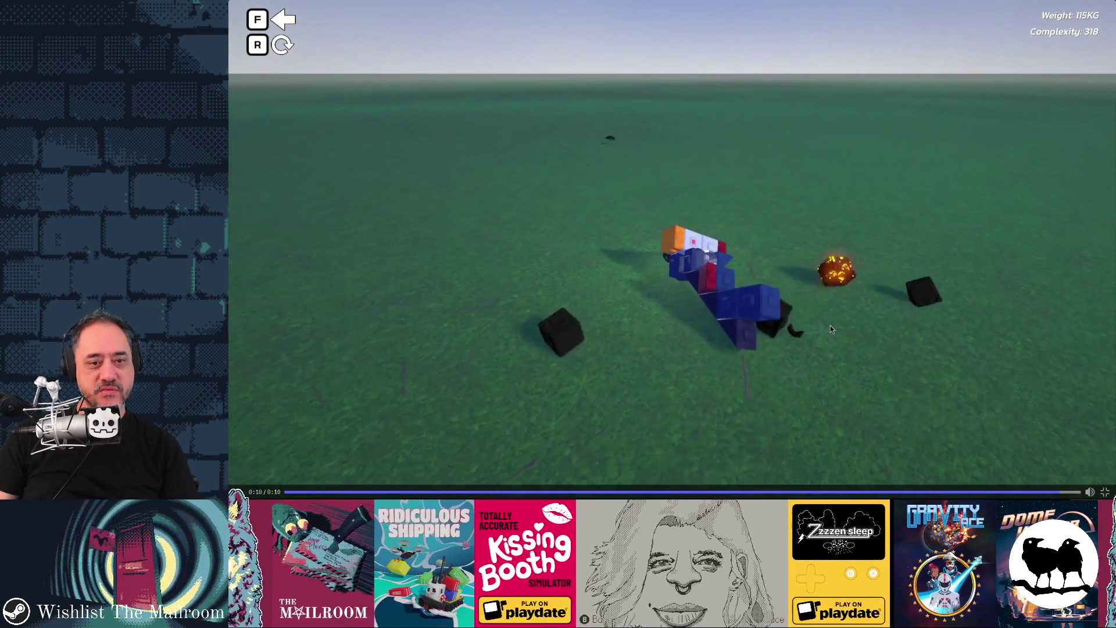
{"action": "key", "text": "Escape"}
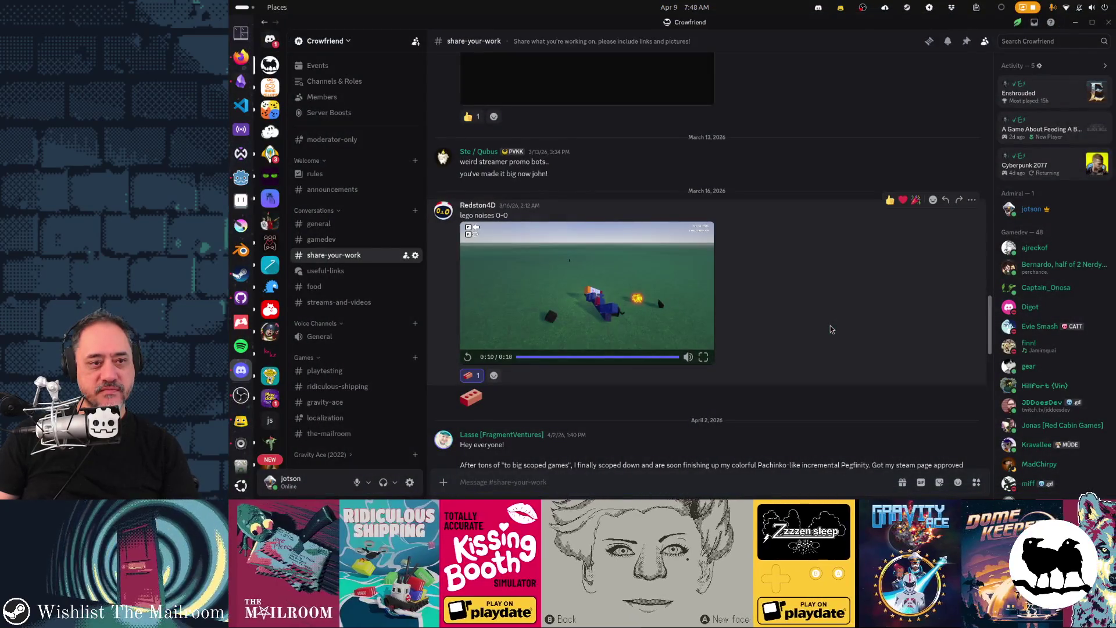
{"action": "scroll", "coordinate": [839, 350], "scroll_direction": "down", "scroll_amount": 15}
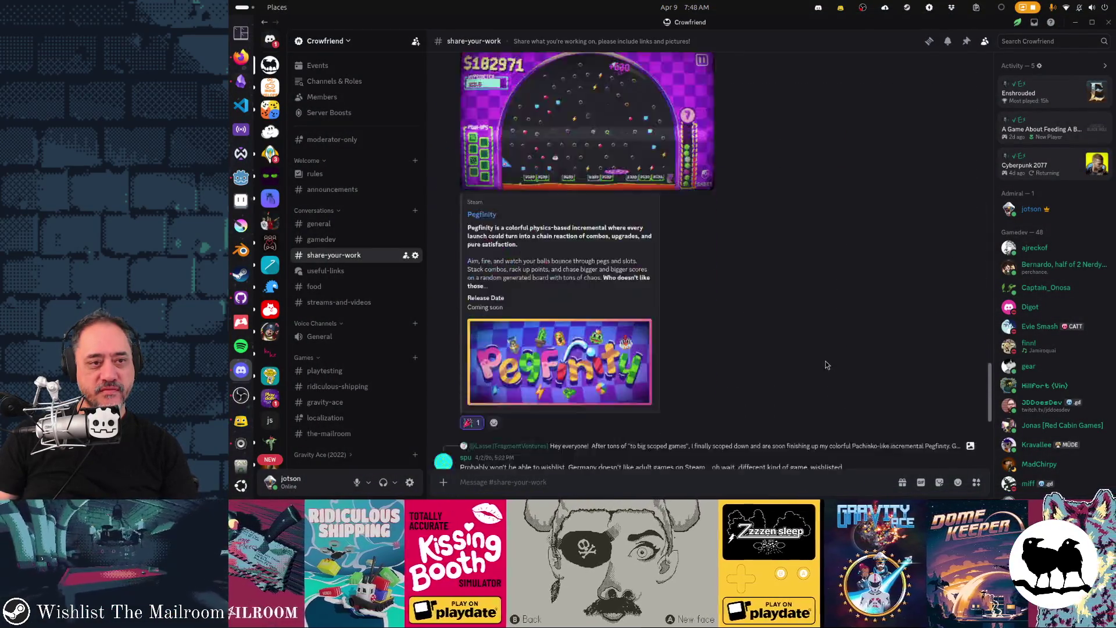
{"action": "scroll", "coordinate": [825, 361], "scroll_direction": "up", "scroll_amount": 1}
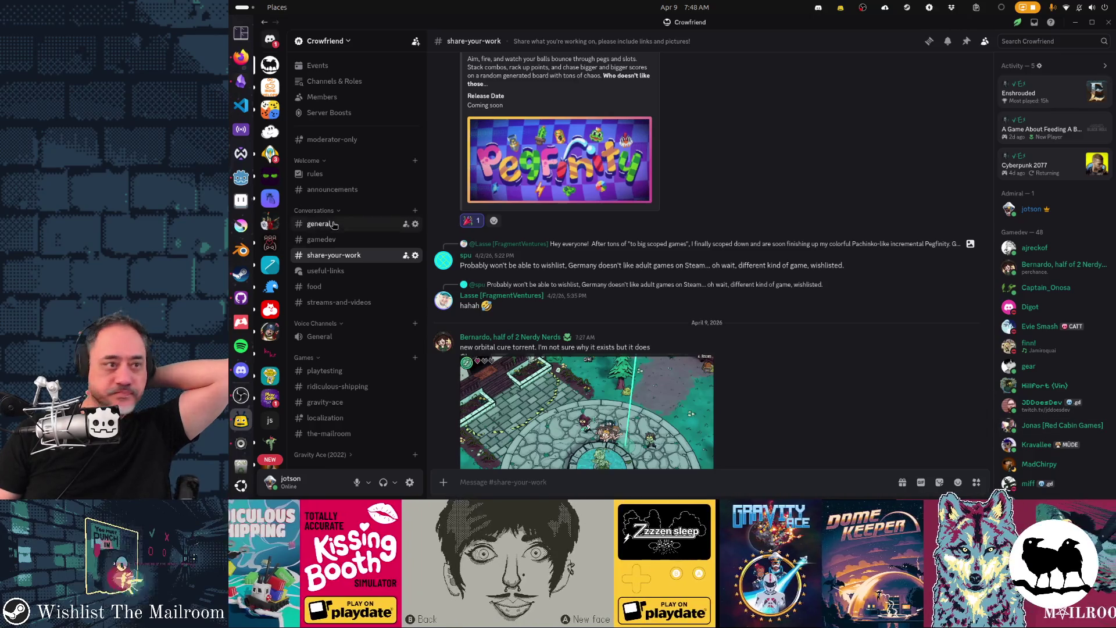
Minimize the Discord window
{"action": "left_click", "coordinate": [1074, 22]}
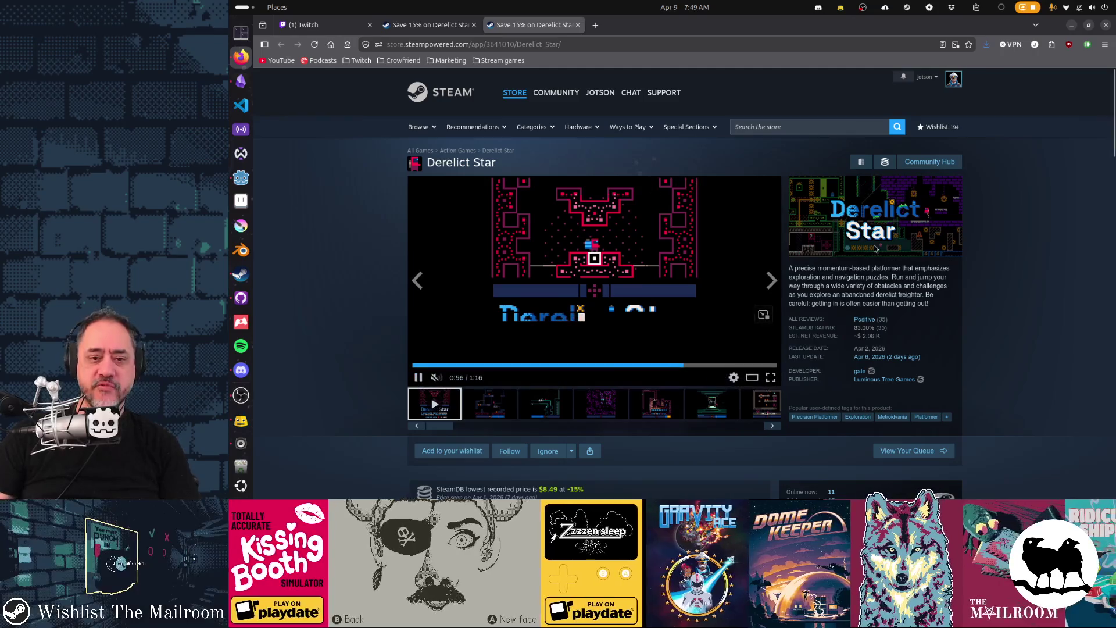
Open Luminous Tree Games' publisher and developer pages in background tabs and switch to the publisher
{"action": "scroll", "coordinate": [874, 249], "scroll_direction": "down", "scroll_amount": 3}
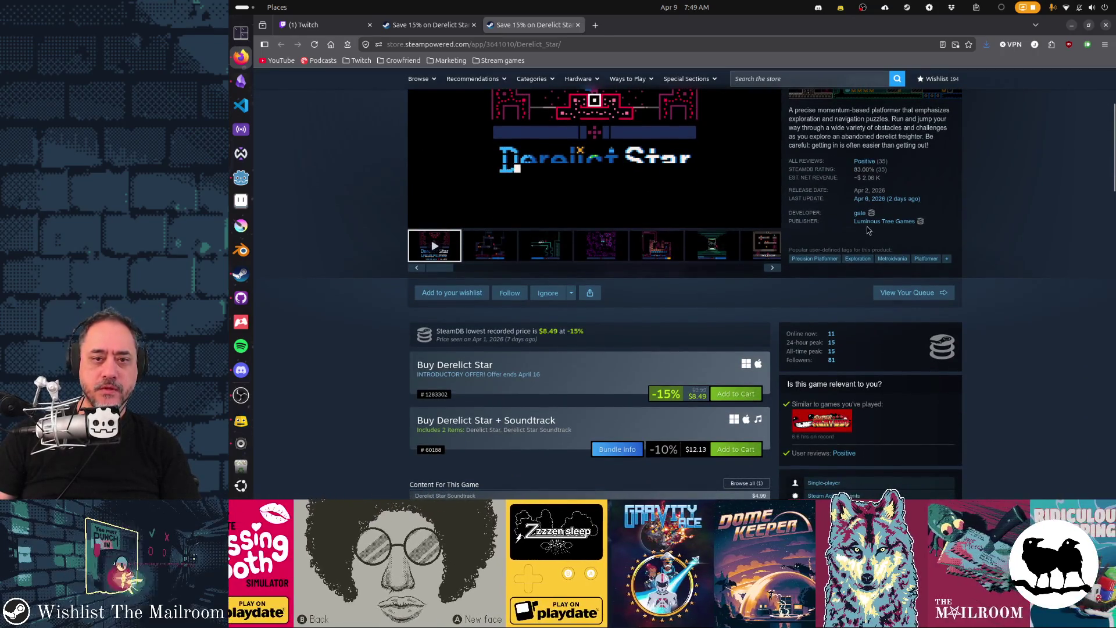
{"action": "middle_click", "coordinate": [865, 224]}
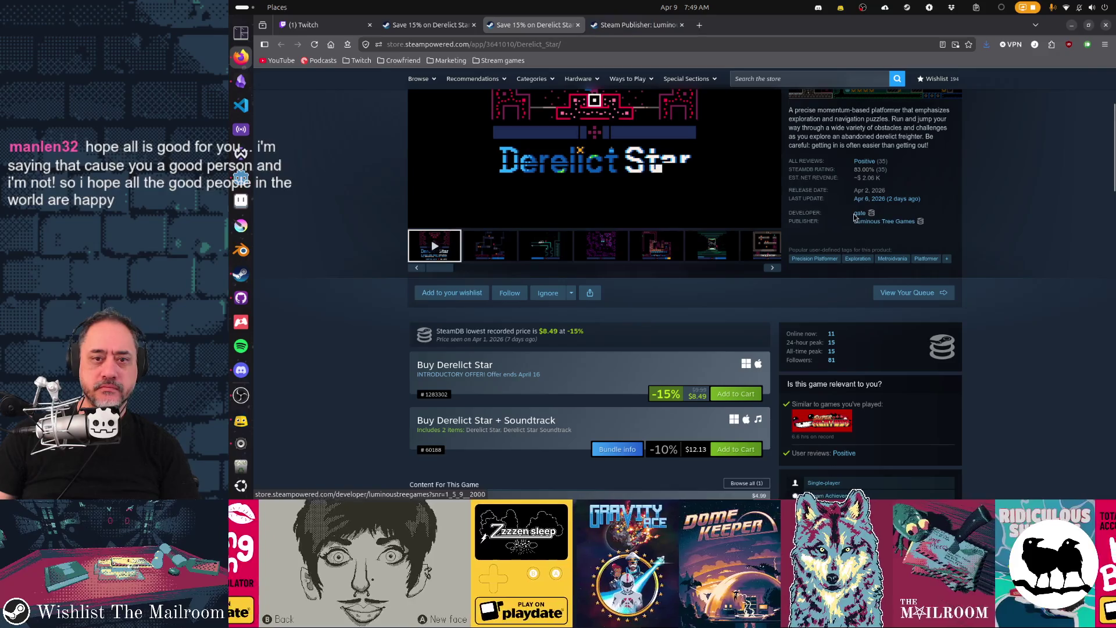
{"action": "middle_click", "coordinate": [860, 215]}
{"action": "key", "text": "ctrl+Tab"}
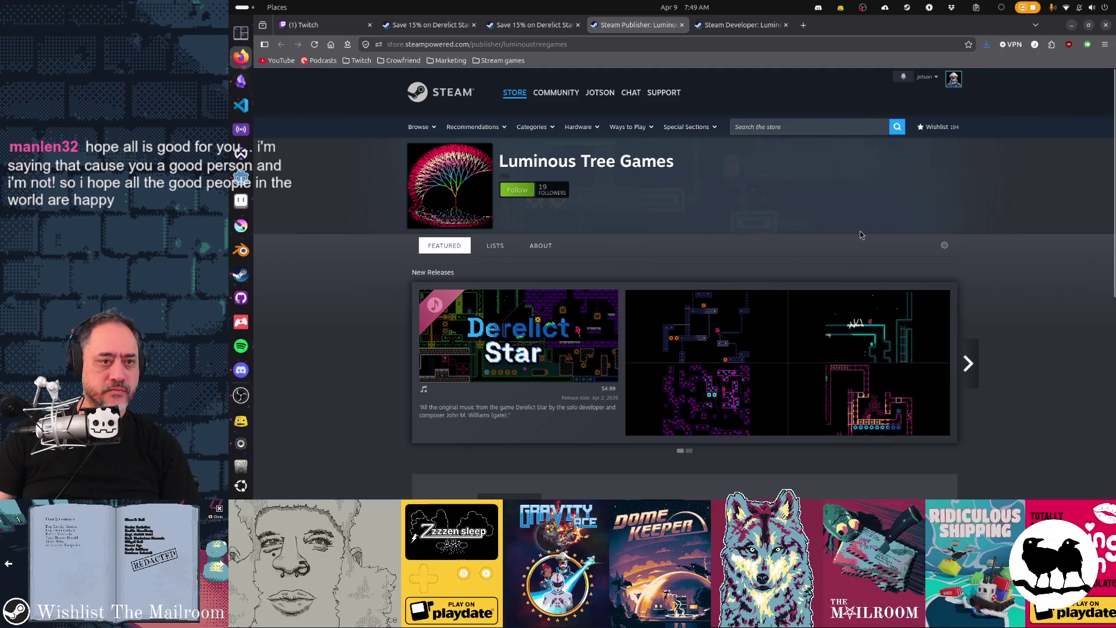
Browse the publisher's About, Lists and Featured sections, then close the publisher and developer tabs
{"action": "scroll", "coordinate": [981, 234], "scroll_direction": "down", "scroll_amount": 5}
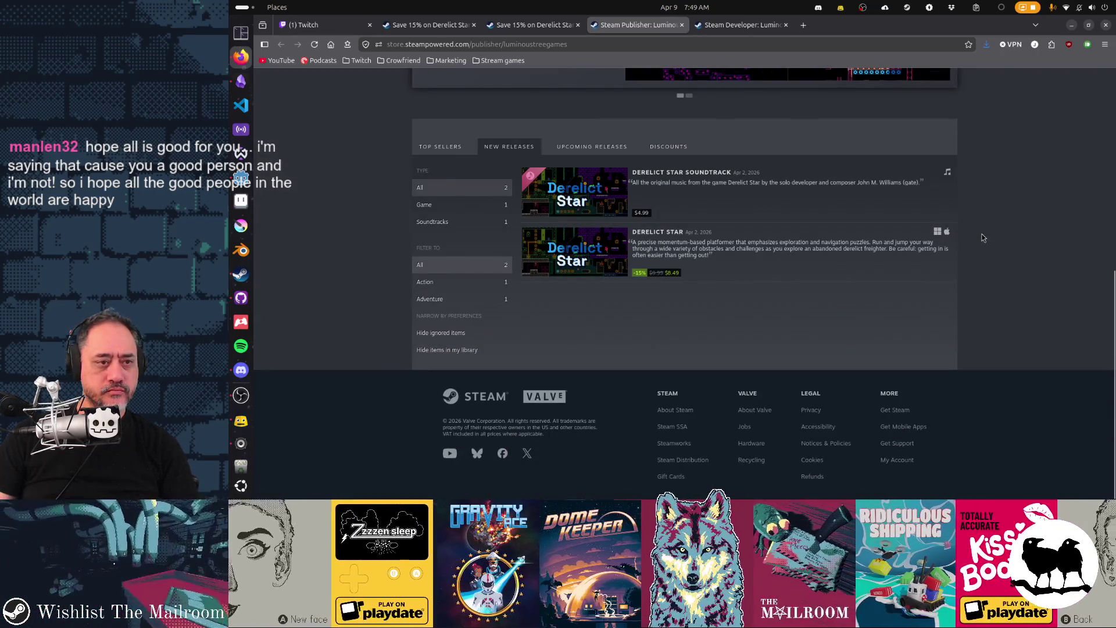
{"action": "scroll", "coordinate": [982, 237], "scroll_direction": "up", "scroll_amount": 6}
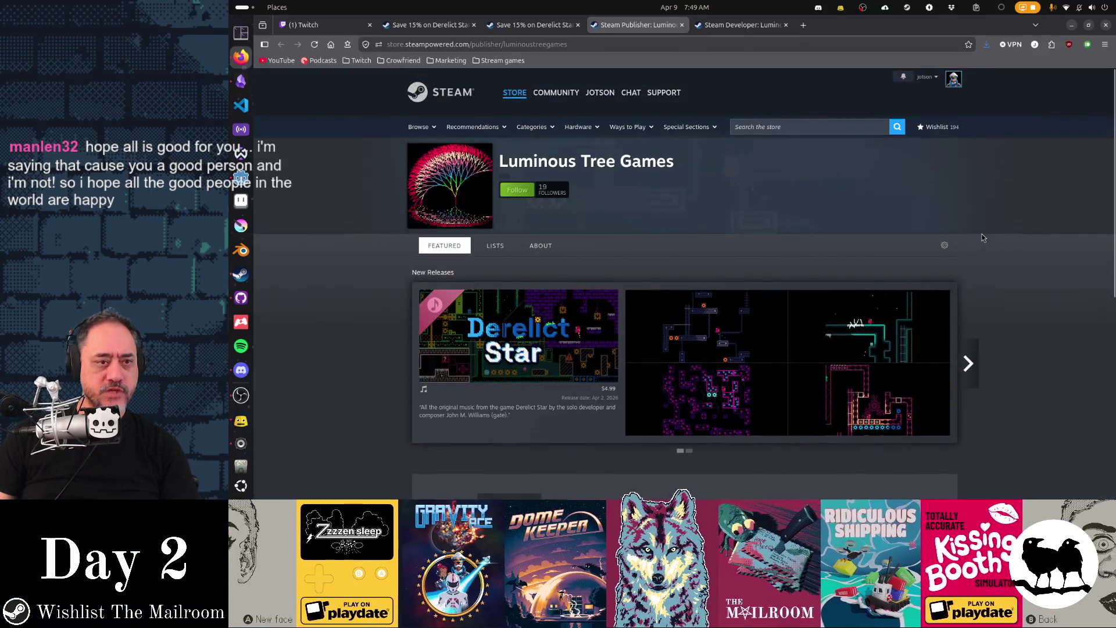
{"action": "left_click", "coordinate": [541, 246]}
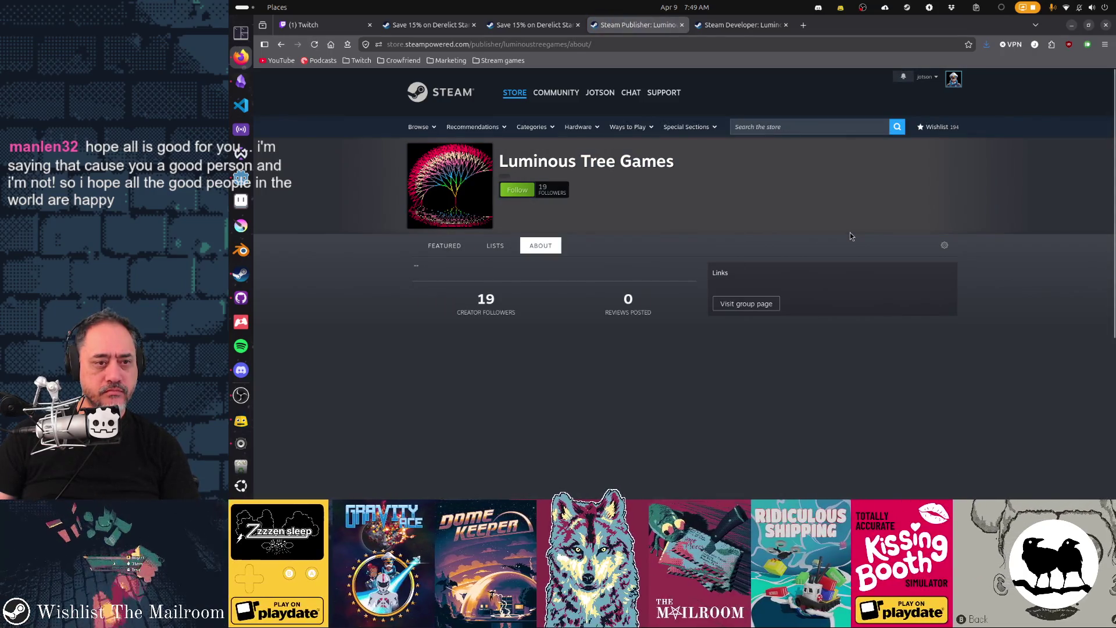
{"action": "left_click", "coordinate": [495, 246]}
{"action": "left_click", "coordinate": [442, 246]}
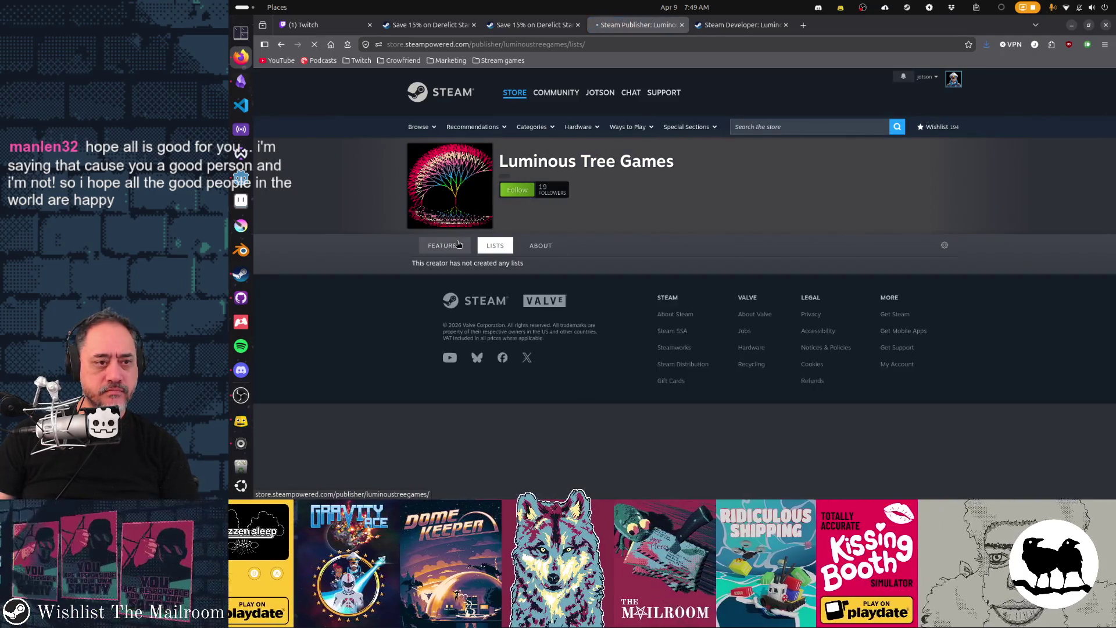
{"action": "key", "text": "ctrl+w"}
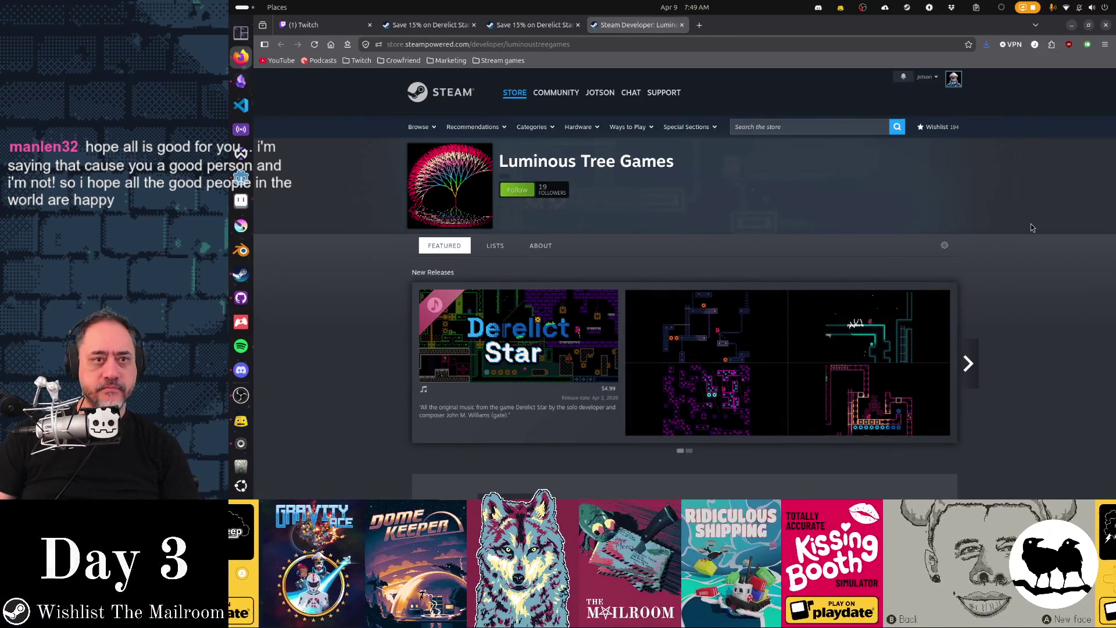
{"action": "key", "text": "ctrl+w"}
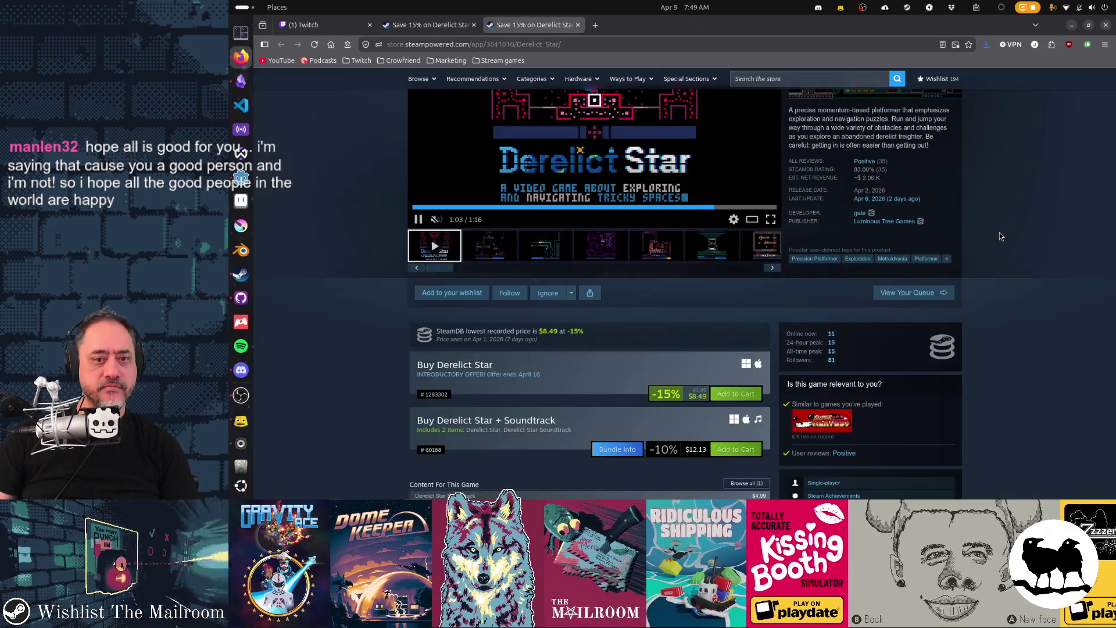
Look over the Derelict Star store page and close the duplicate Derelict Star tab
{"action": "scroll", "coordinate": [999, 236], "scroll_direction": "up", "scroll_amount": 1}
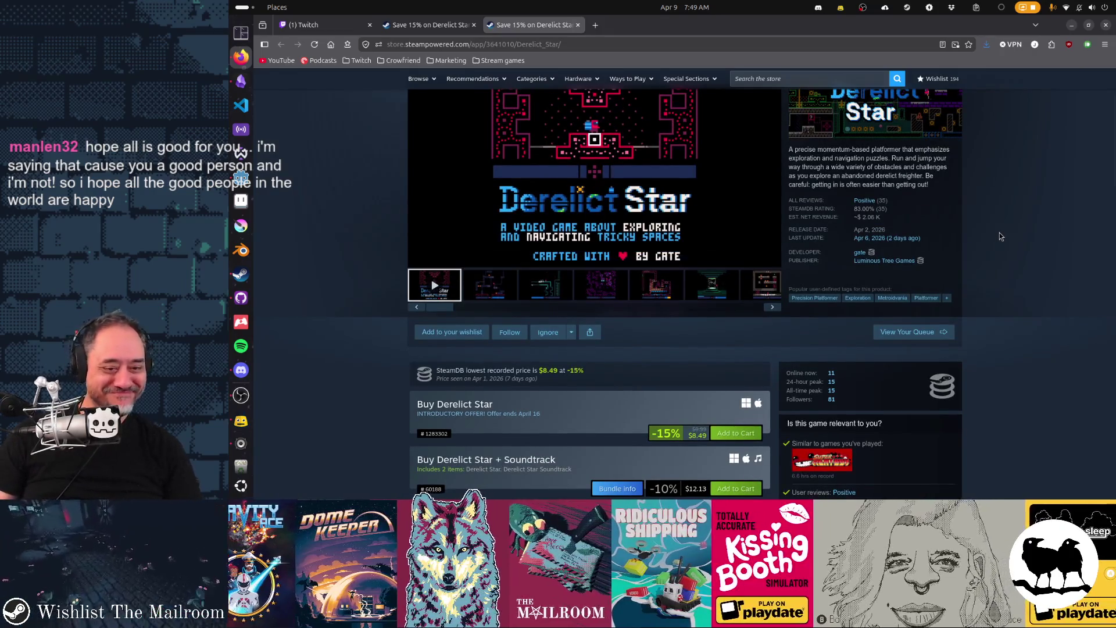
{"action": "scroll", "coordinate": [999, 235], "scroll_direction": "up", "scroll_amount": 3}
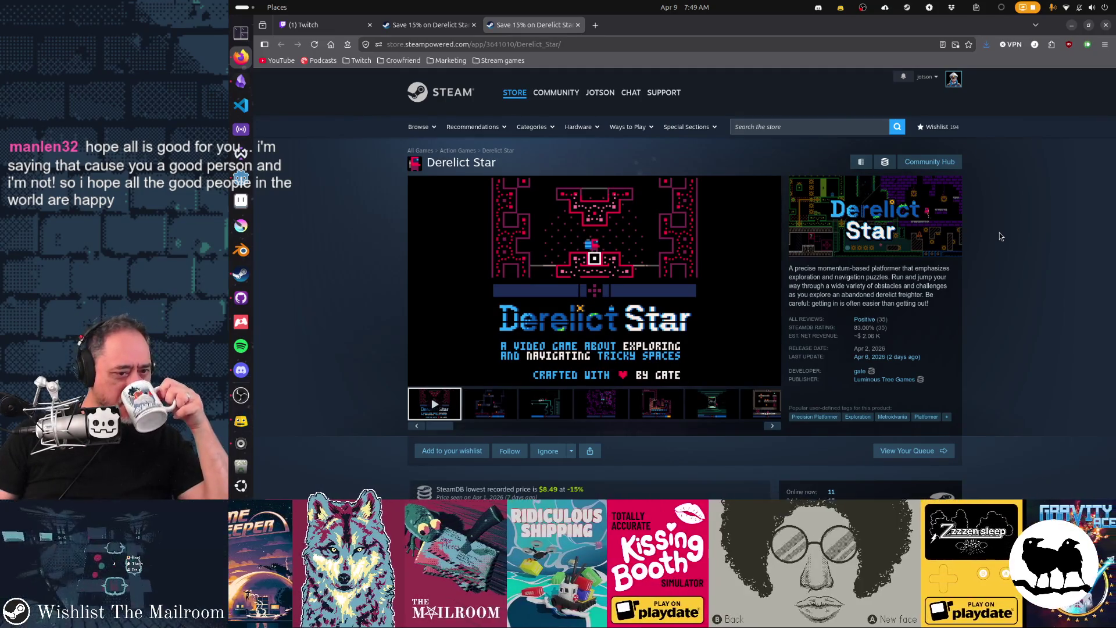
{"action": "mouse_move", "coordinate": [620, 325]}
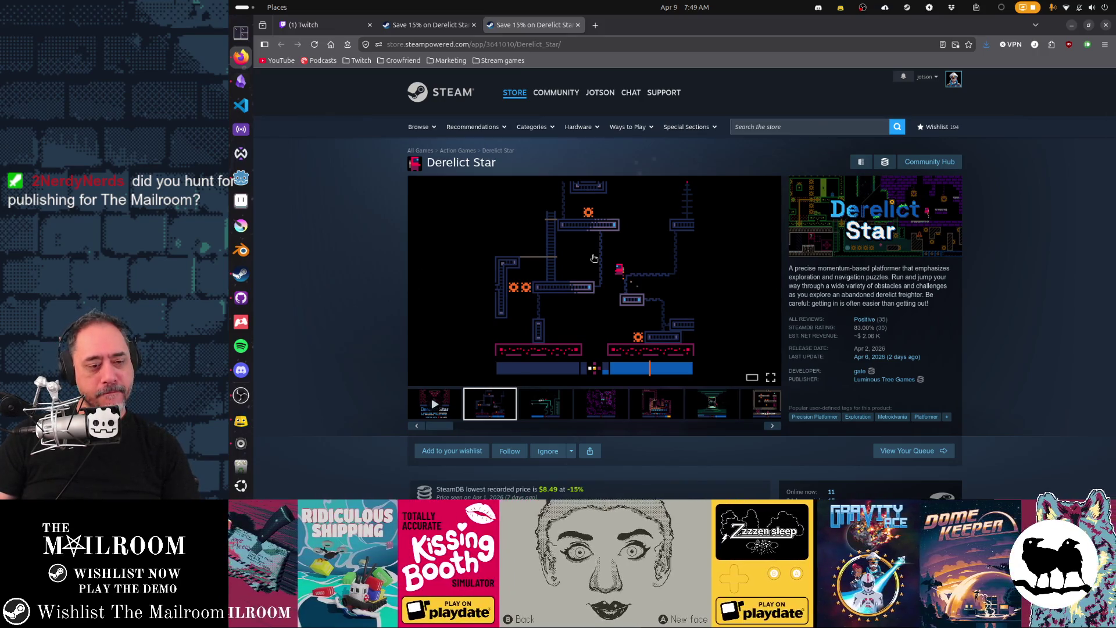
{"action": "scroll", "coordinate": [807, 296], "scroll_direction": "down", "scroll_amount": 3}
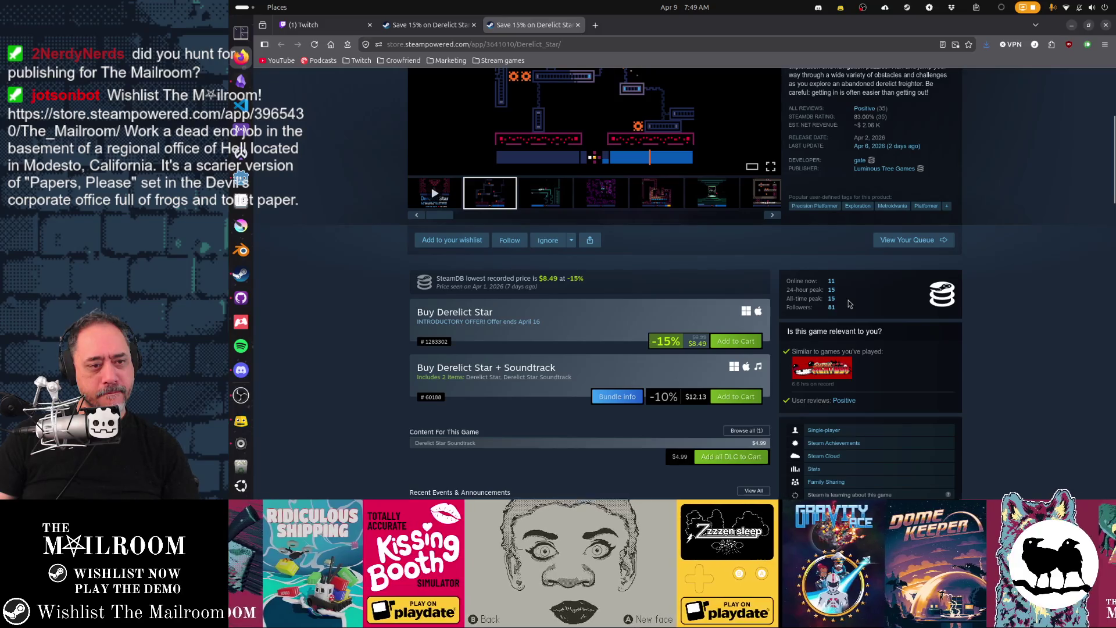
{"action": "scroll", "coordinate": [849, 303], "scroll_direction": "up", "scroll_amount": 3}
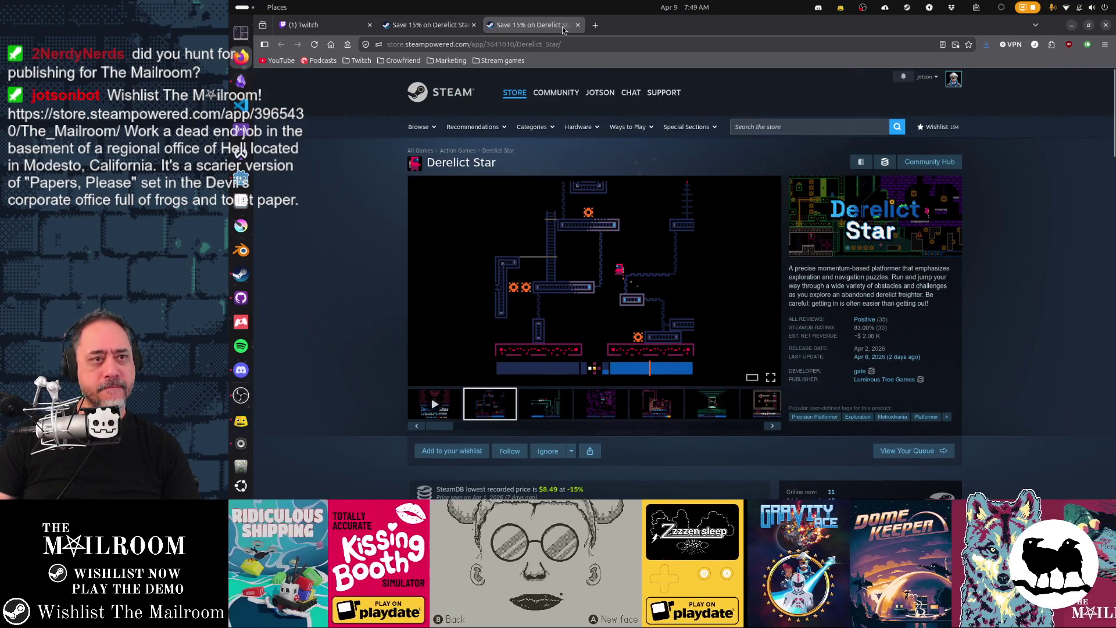
{"action": "mouse_move", "coordinate": [603, 89]}
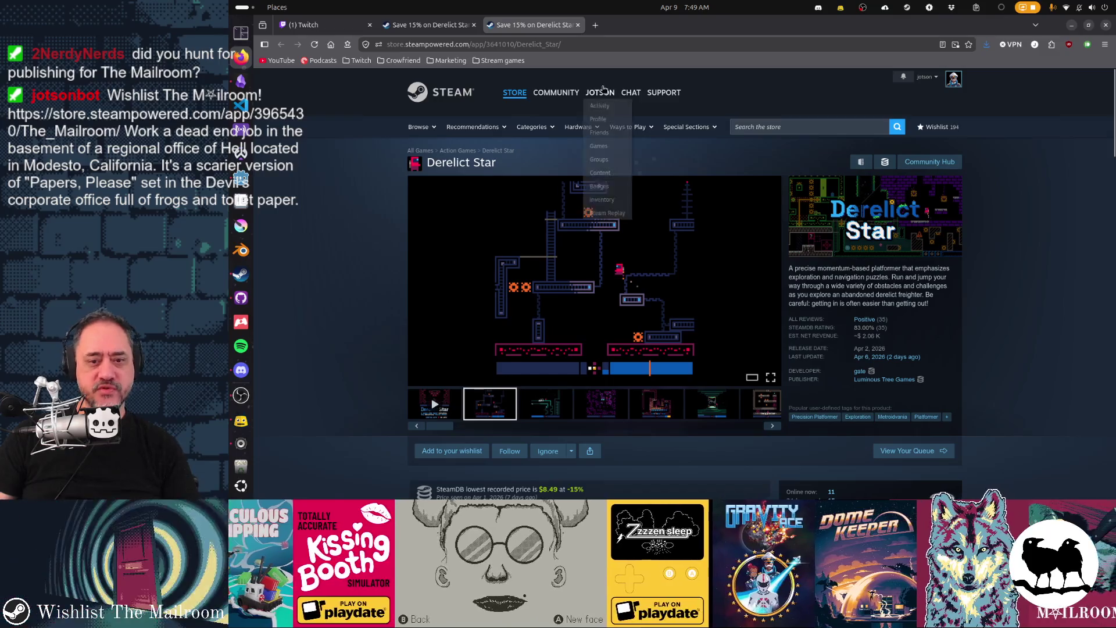
{"action": "scroll", "coordinate": [659, 244], "scroll_direction": "down", "scroll_amount": 2}
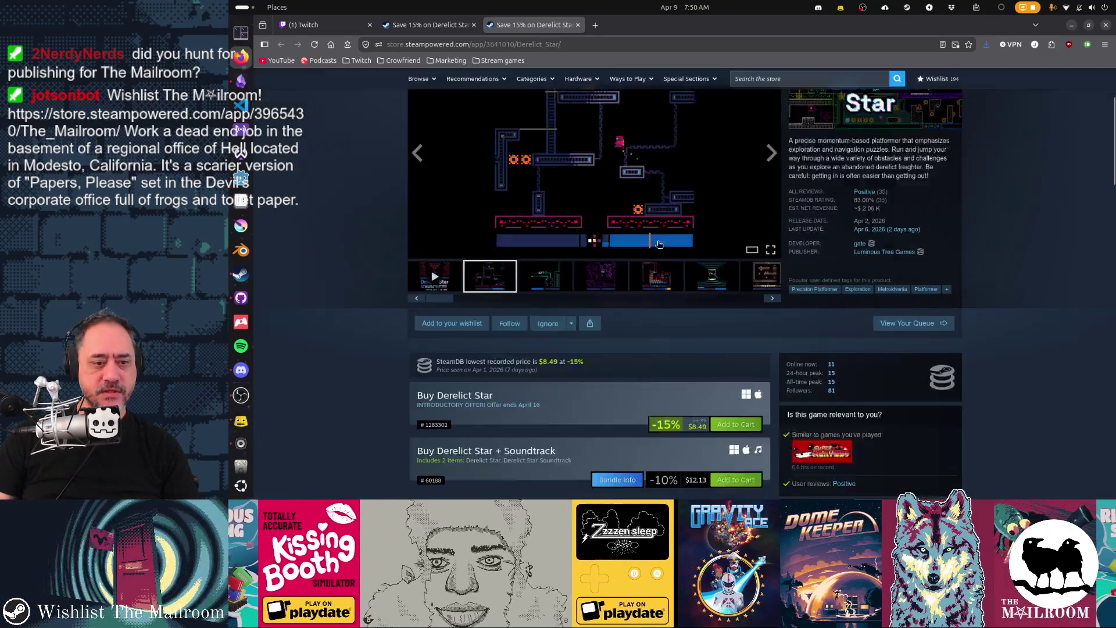
{"action": "scroll", "coordinate": [659, 244], "scroll_direction": "down", "scroll_amount": 2}
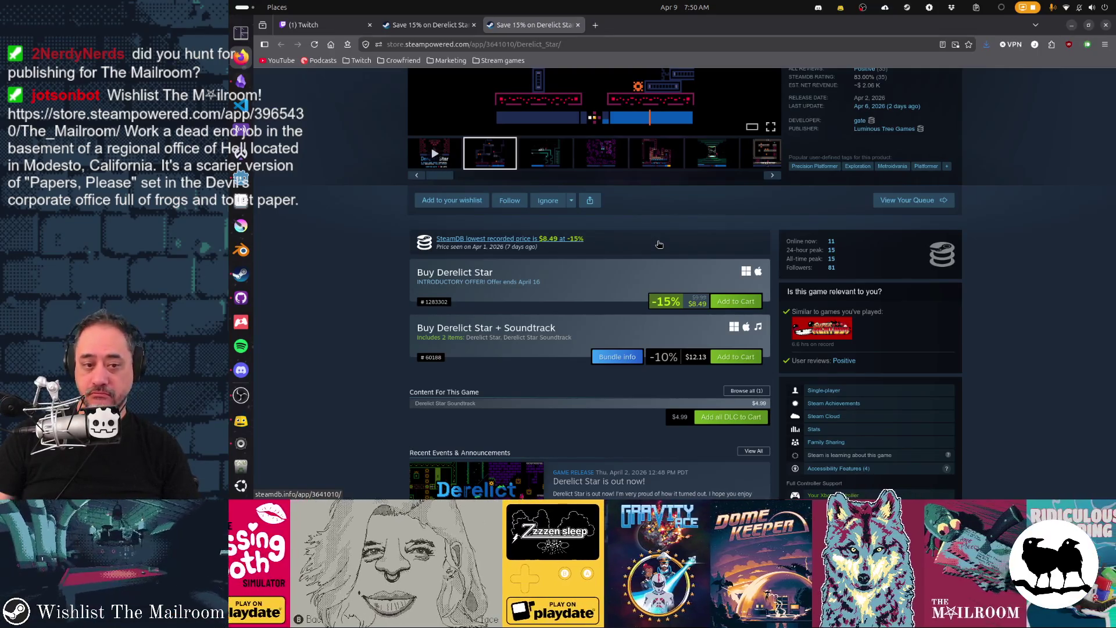
{"action": "scroll", "coordinate": [622, 174], "scroll_direction": "up", "scroll_amount": 4}
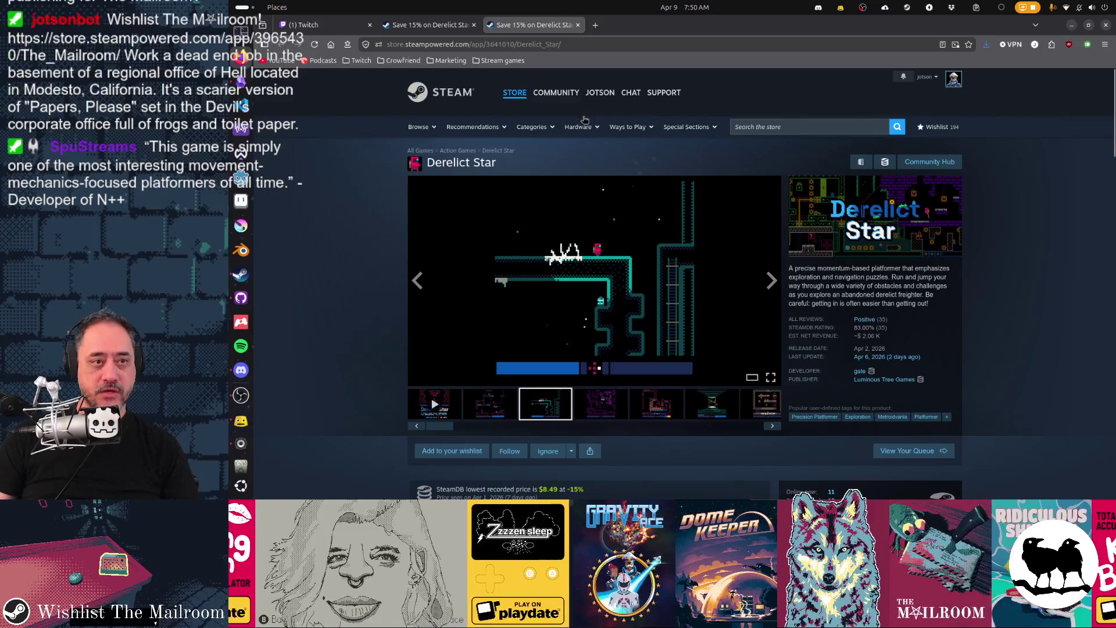
{"action": "left_click", "coordinate": [578, 25]}
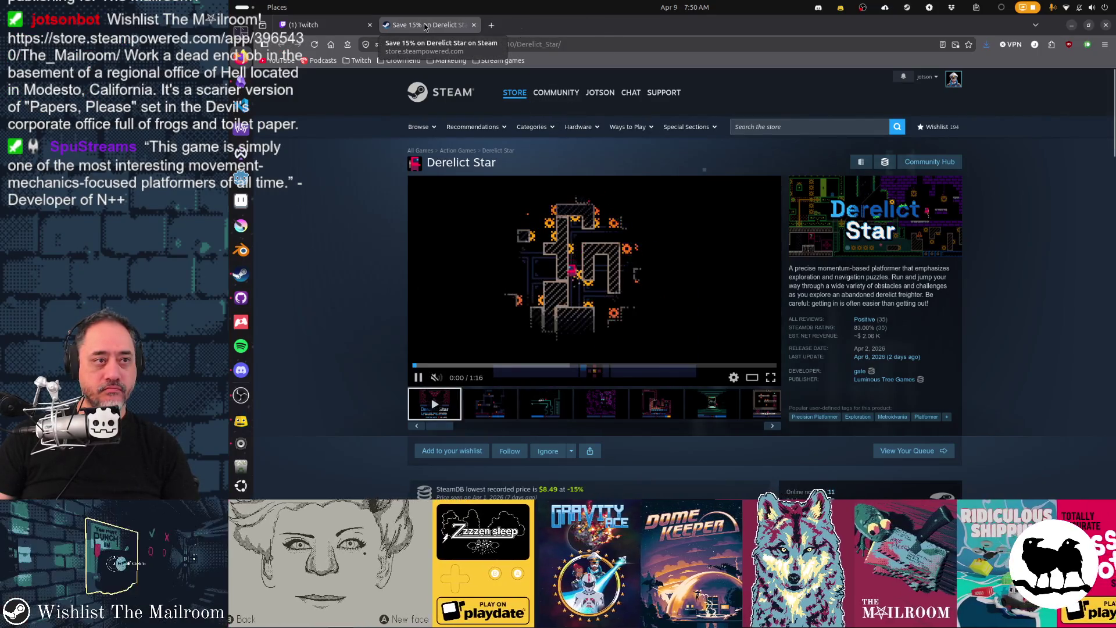
Minimize Firefox to view the Steam client, then restore the Derelict Star store page
{"action": "left_click", "coordinate": [241, 419]}
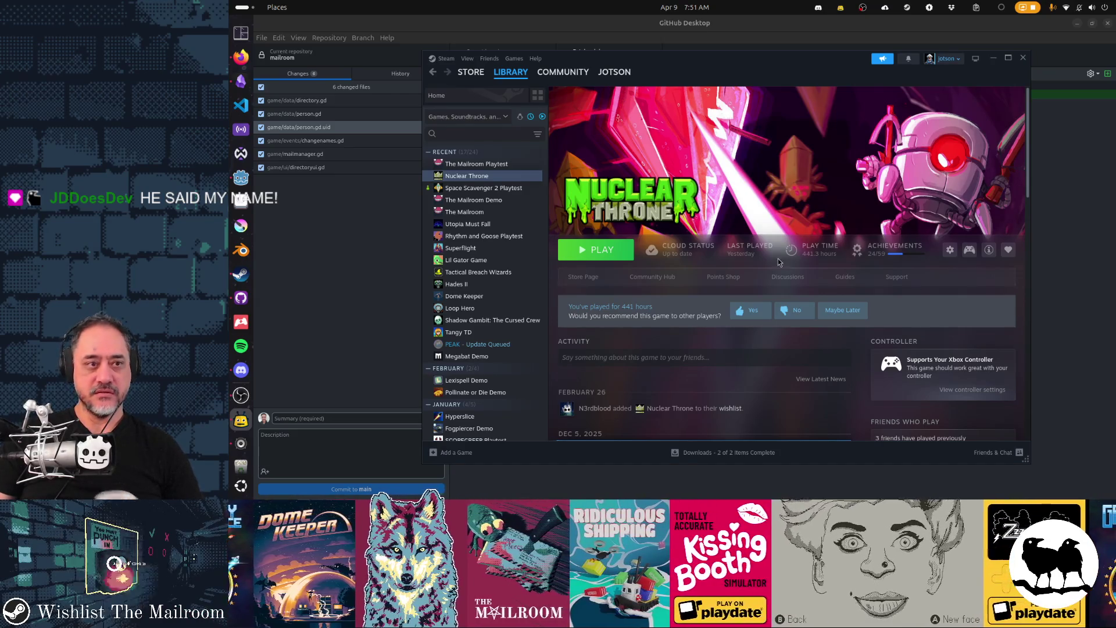
{"action": "mouse_move", "coordinate": [484, 73]}
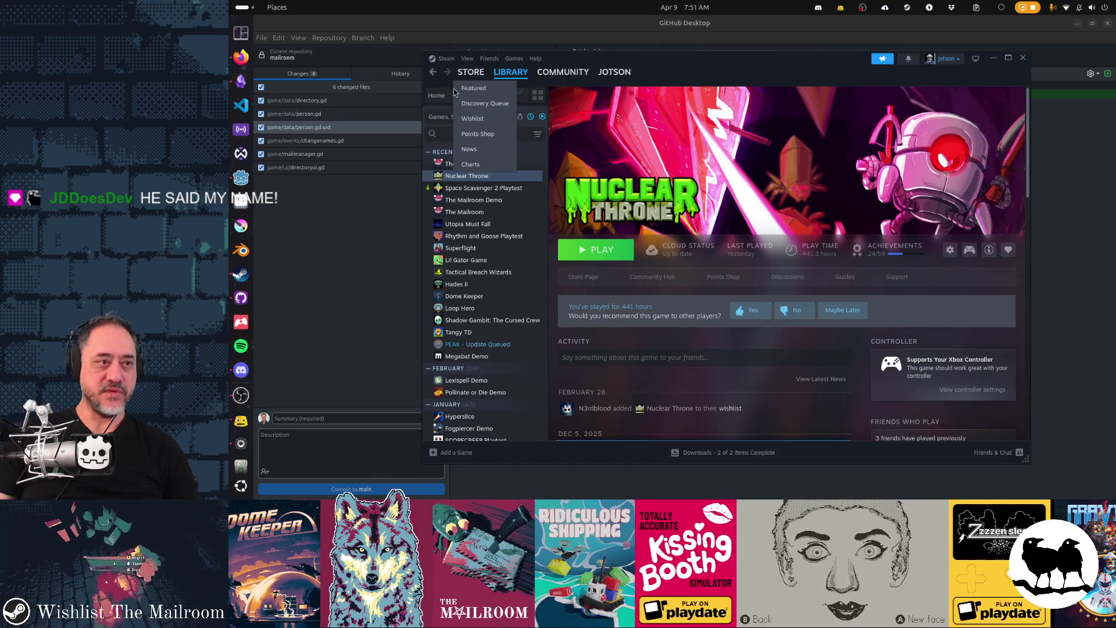
{"action": "left_click", "coordinate": [240, 57]}
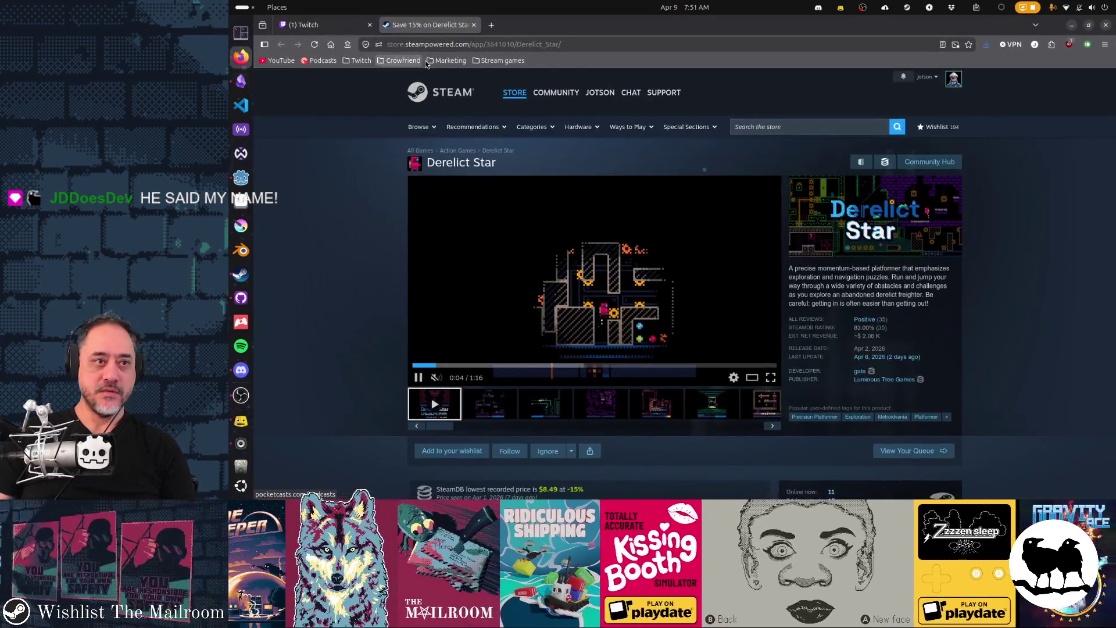
Open a new browser tab and load the Steam store homepage
{"action": "double_click", "coordinate": [596, 34]}
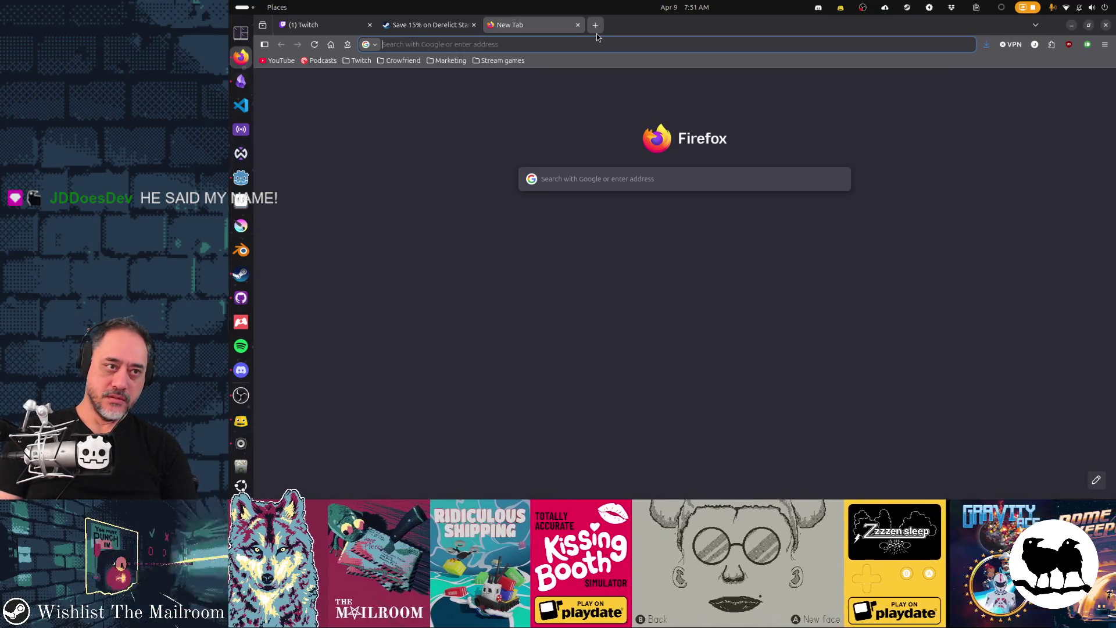
{"action": "type", "text": "bongo"}
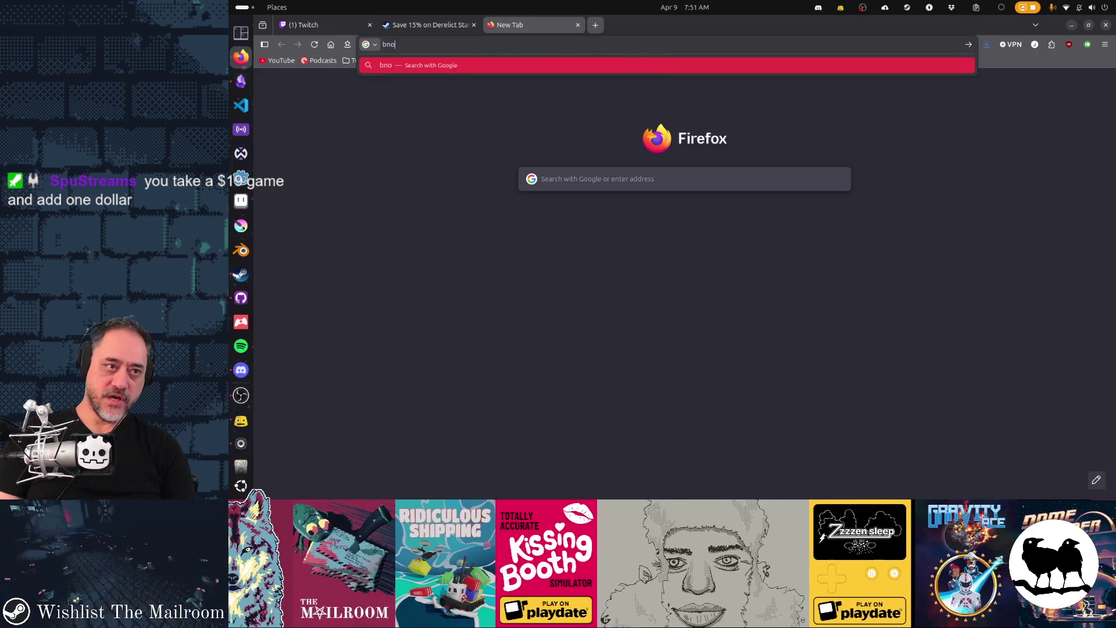
{"action": "key", "text": "BackSpace"}
{"action": "key", "text": "BackSpace"}
{"action": "key", "text": "BackSpace"}
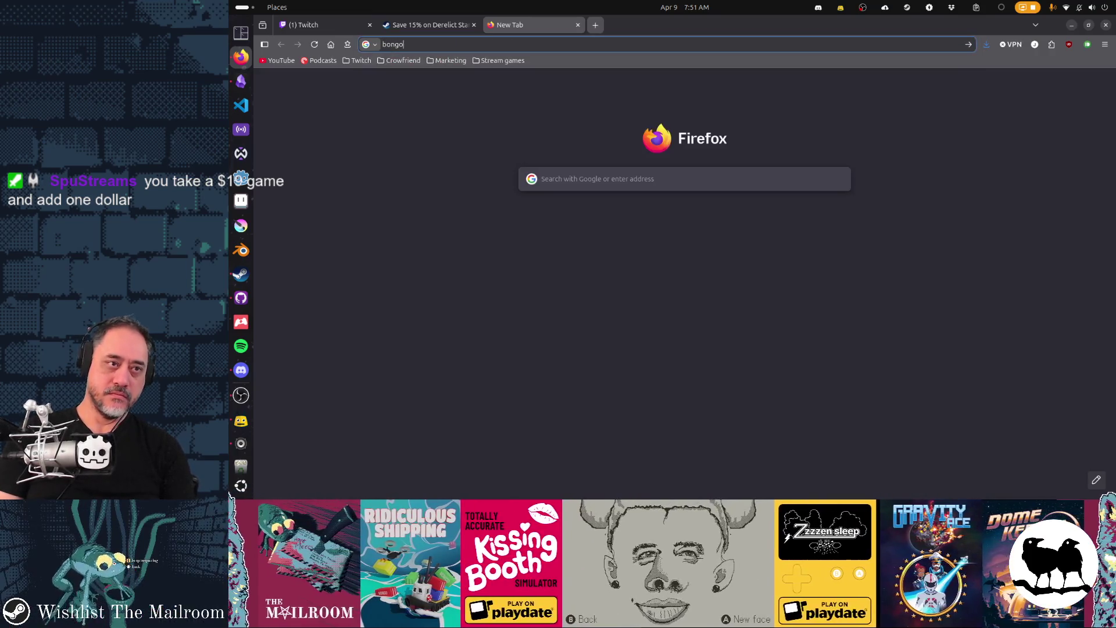
{"action": "type", "text": "store.steampowered.com"}
{"action": "key", "text": "Return"}
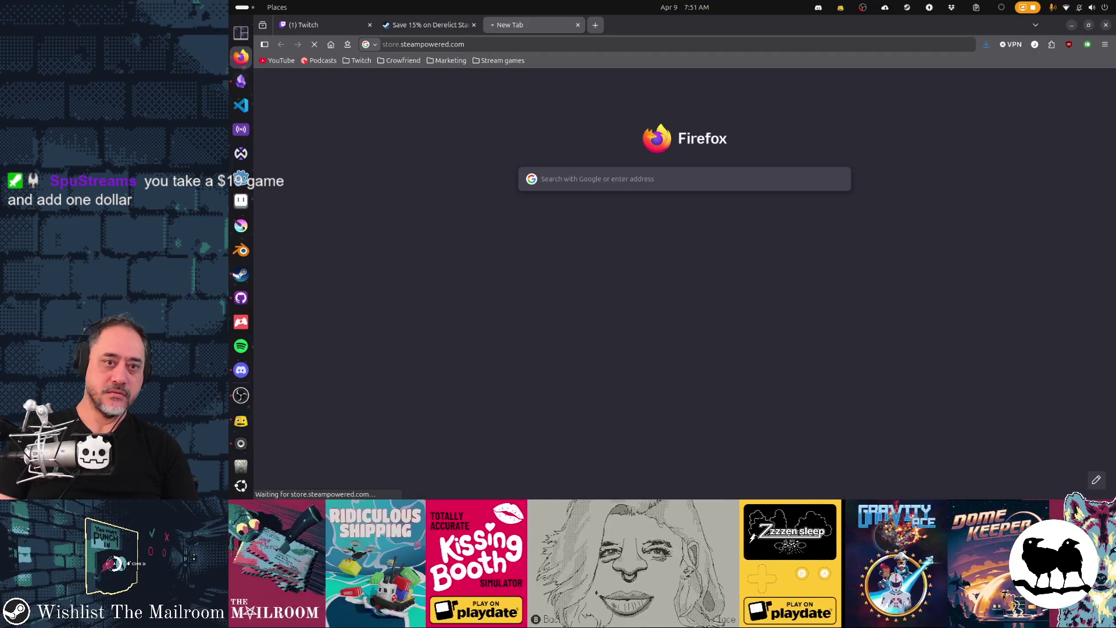
Search the store for Bongo Arena, then 'bongo cat', and open the Bongo Cat page
{"action": "left_click", "coordinate": [809, 126]}
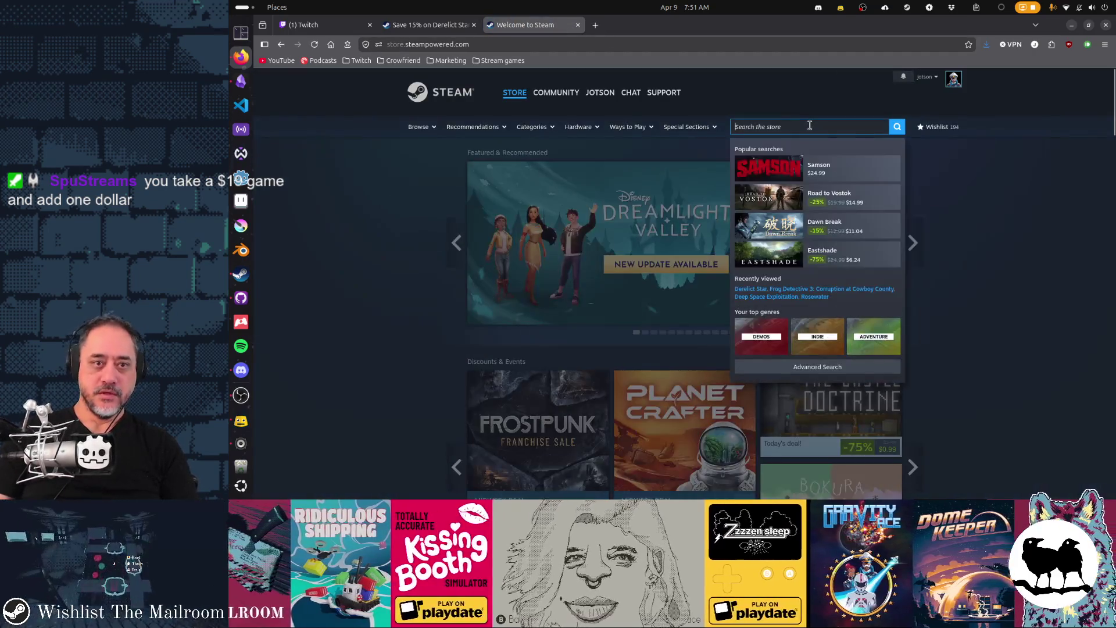
{"action": "type", "text": "bongo a"}
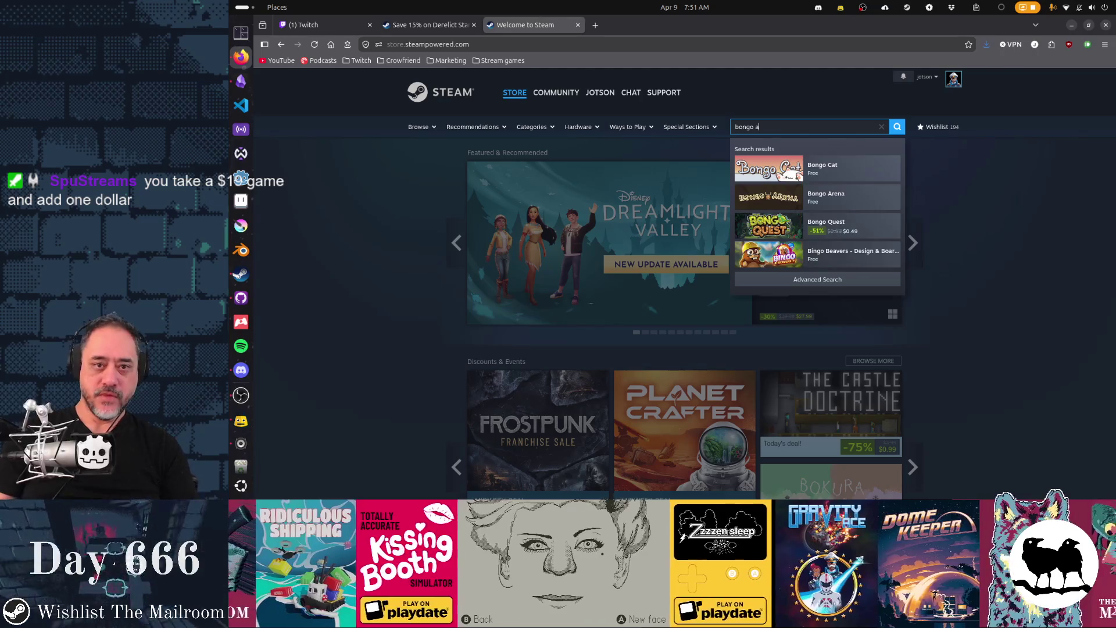
{"action": "key", "text": "Return"}
{"action": "left_click", "coordinate": [809, 126]}
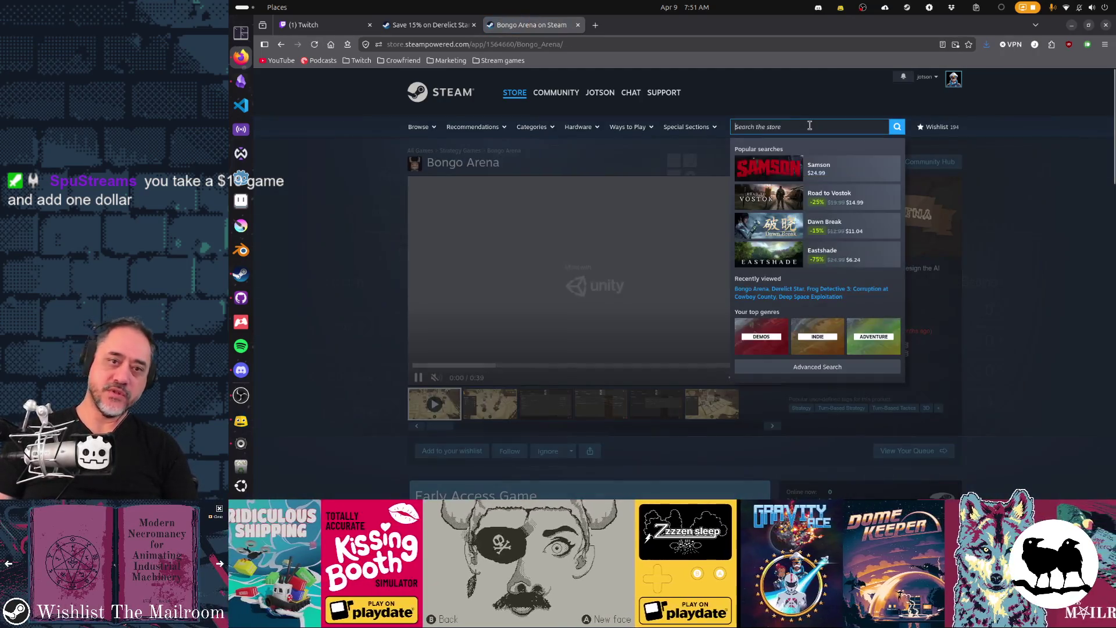
{"action": "type", "text": "bongo cat"}
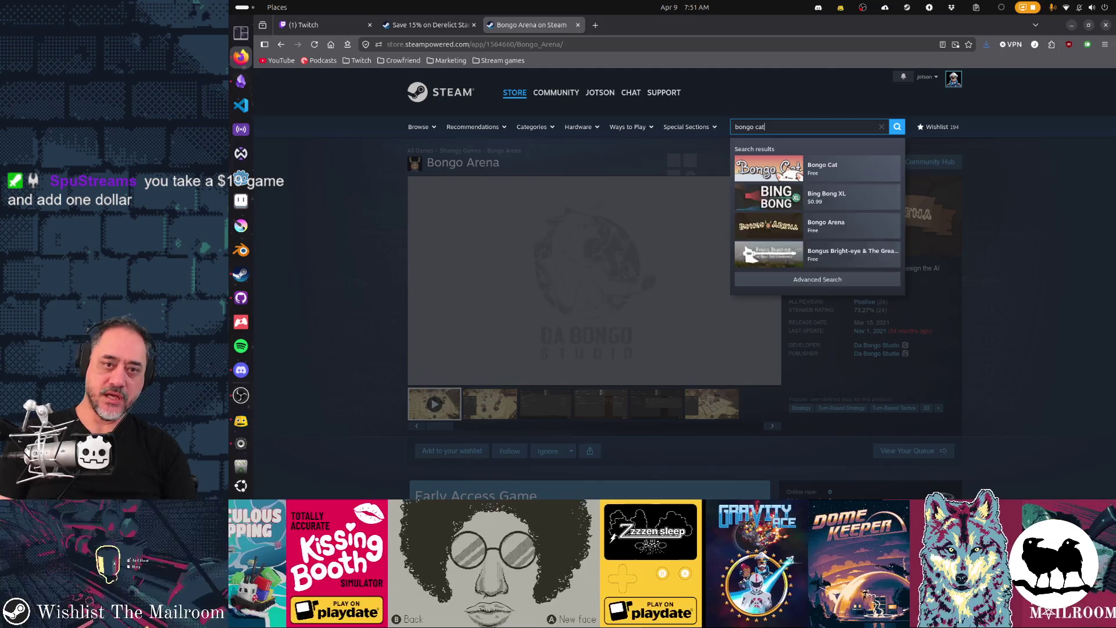
{"action": "key", "text": "Return"}
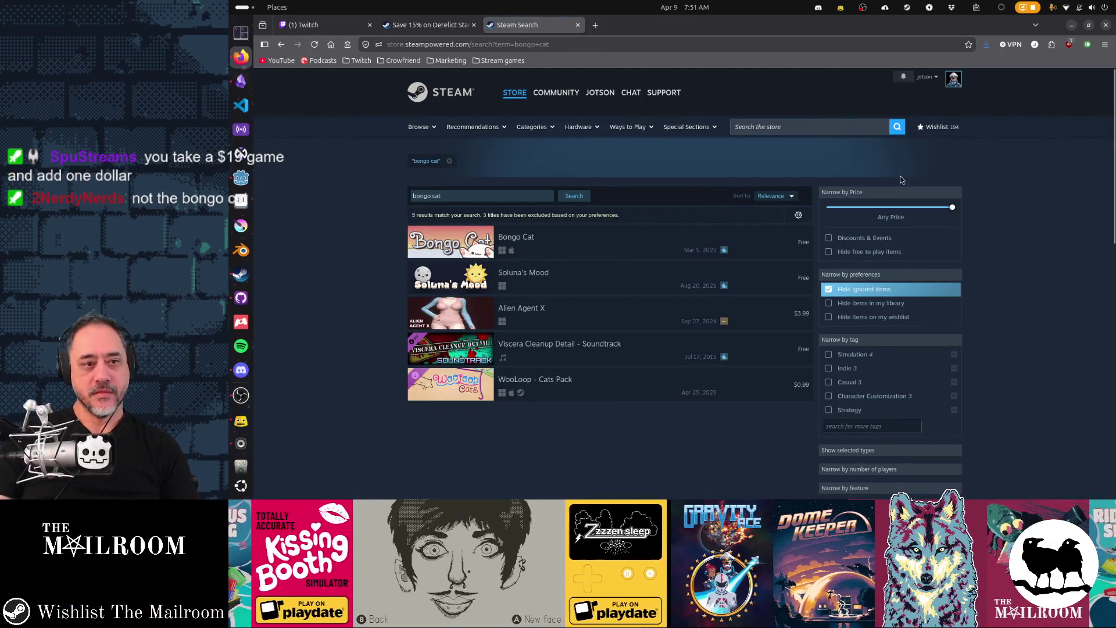
{"action": "left_click", "coordinate": [468, 238]}
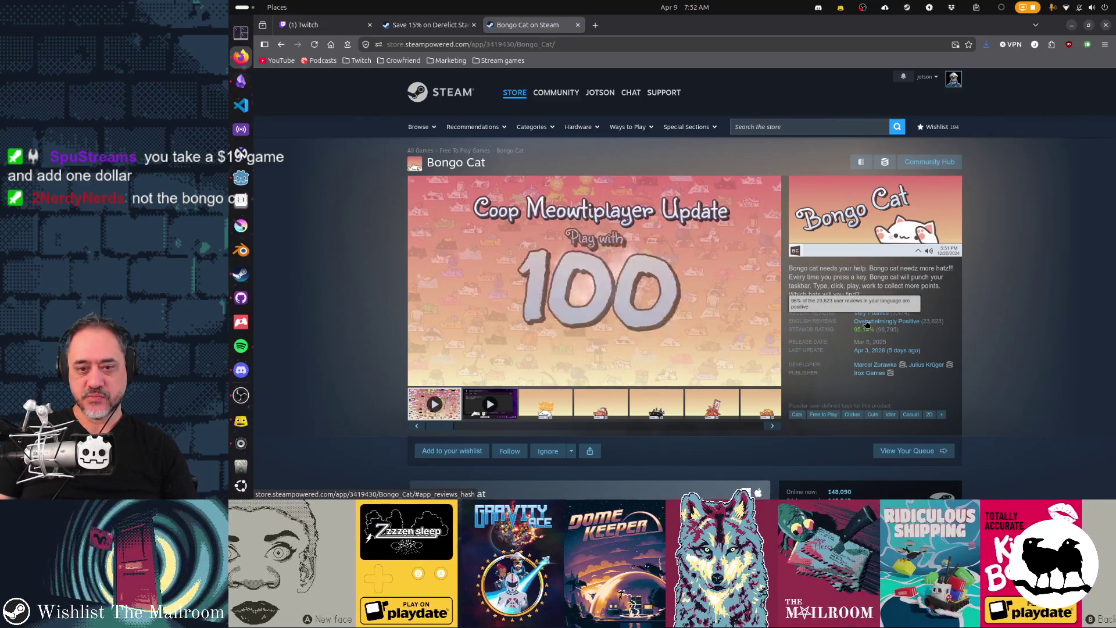
Scroll the Bongo Cat page down and back up, then focus the store search field
{"action": "scroll", "coordinate": [1013, 318], "scroll_direction": "down", "scroll_amount": 2}
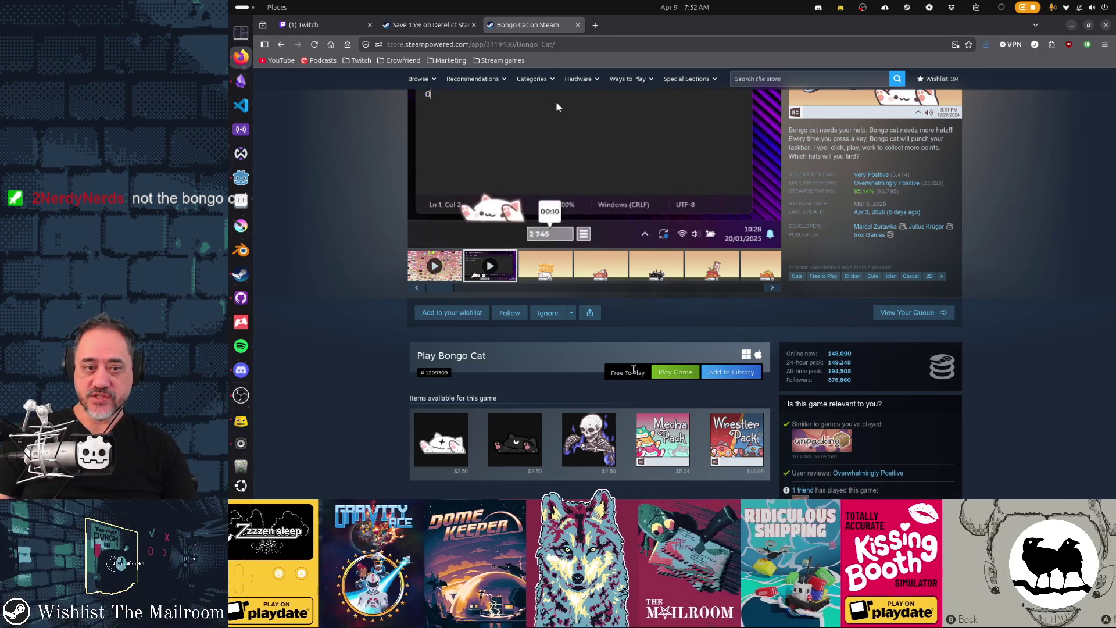
{"action": "scroll", "coordinate": [633, 369], "scroll_direction": "up", "scroll_amount": 2}
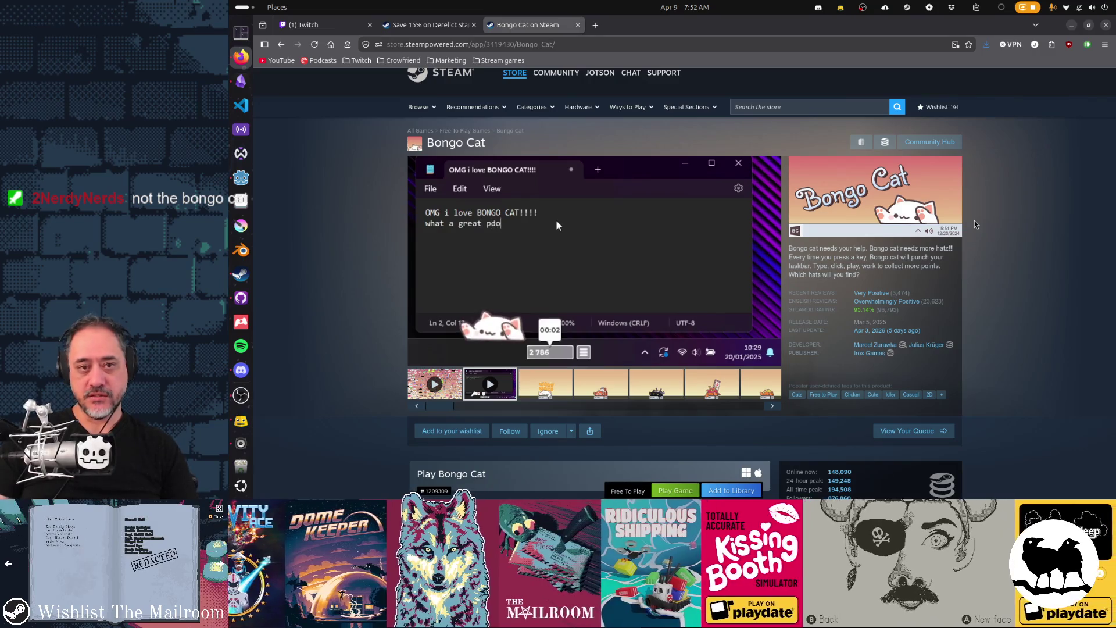
{"action": "left_click", "coordinate": [774, 108]}
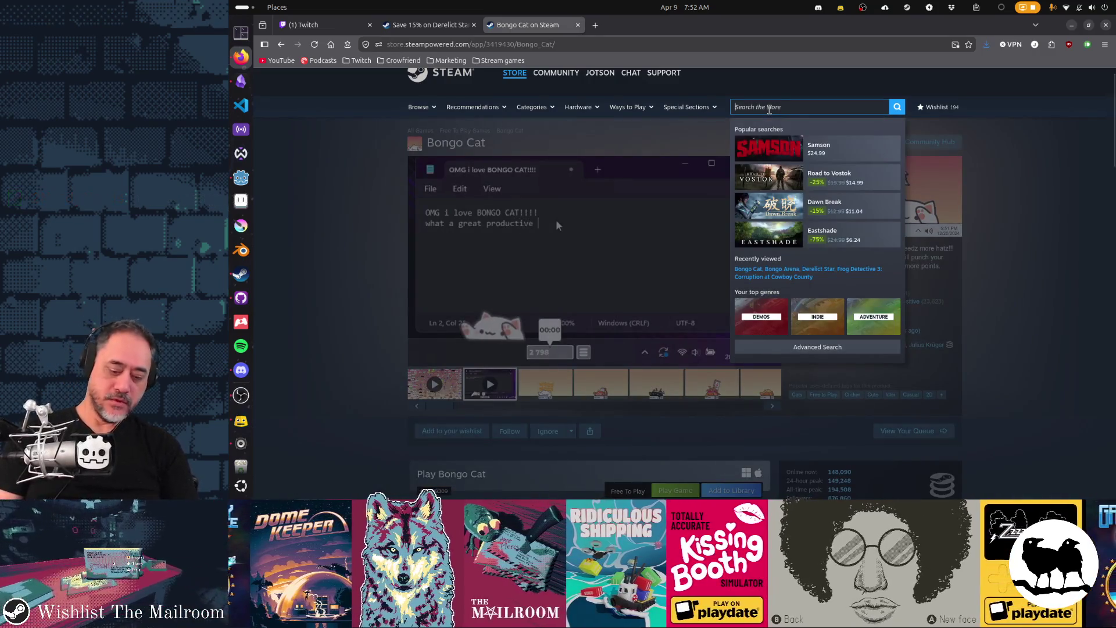
Search the store for 'the drifter', open its page, and scroll to the purchase options and back
{"action": "type", "text": "the drifter"}
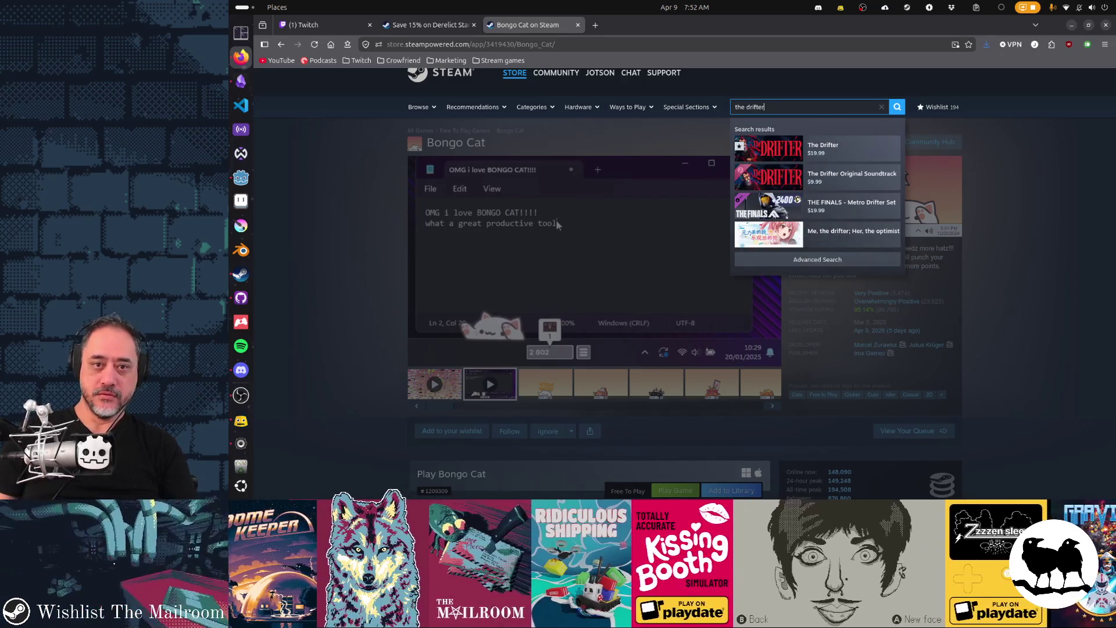
{"action": "key", "text": "Return"}
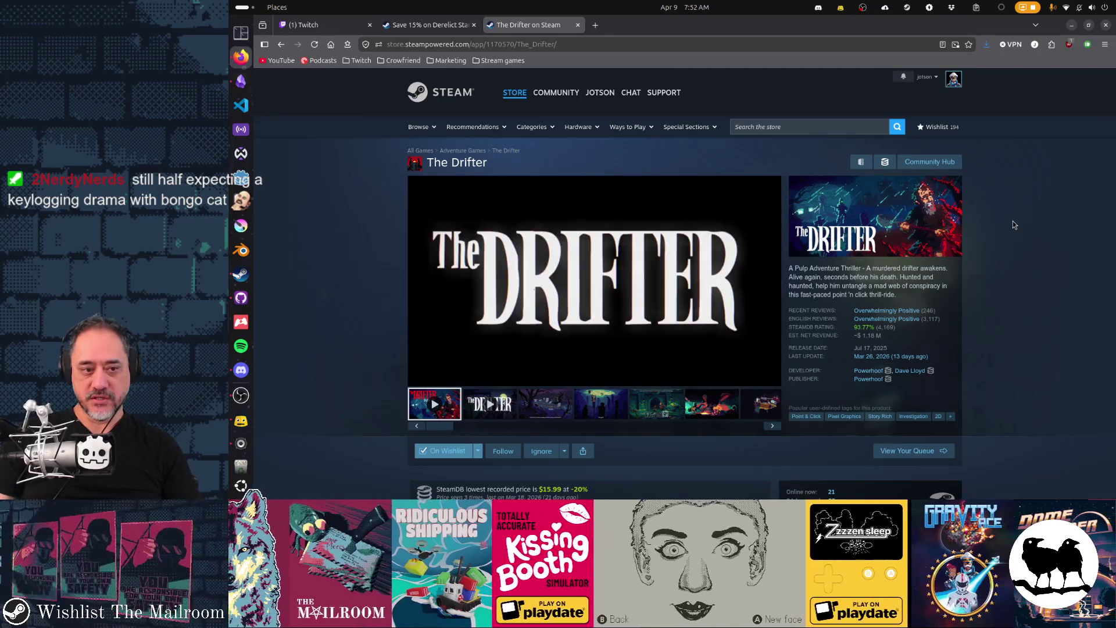
{"action": "scroll", "coordinate": [1012, 221], "scroll_direction": "down", "scroll_amount": 3}
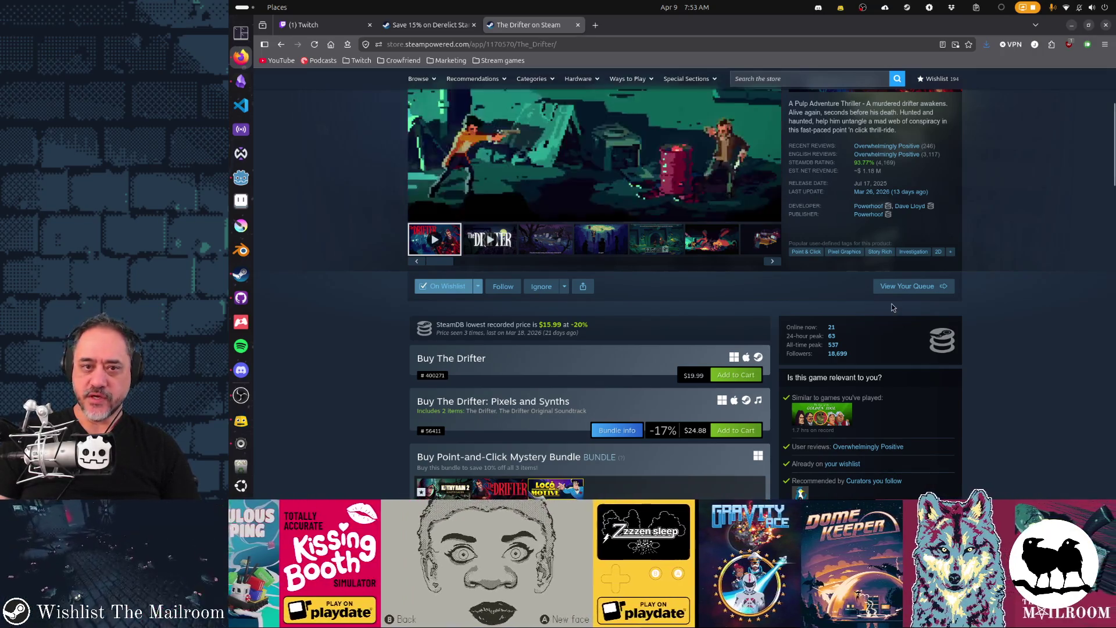
{"action": "scroll", "coordinate": [779, 146], "scroll_direction": "up", "scroll_amount": 3}
{"action": "left_click", "coordinate": [774, 126]}
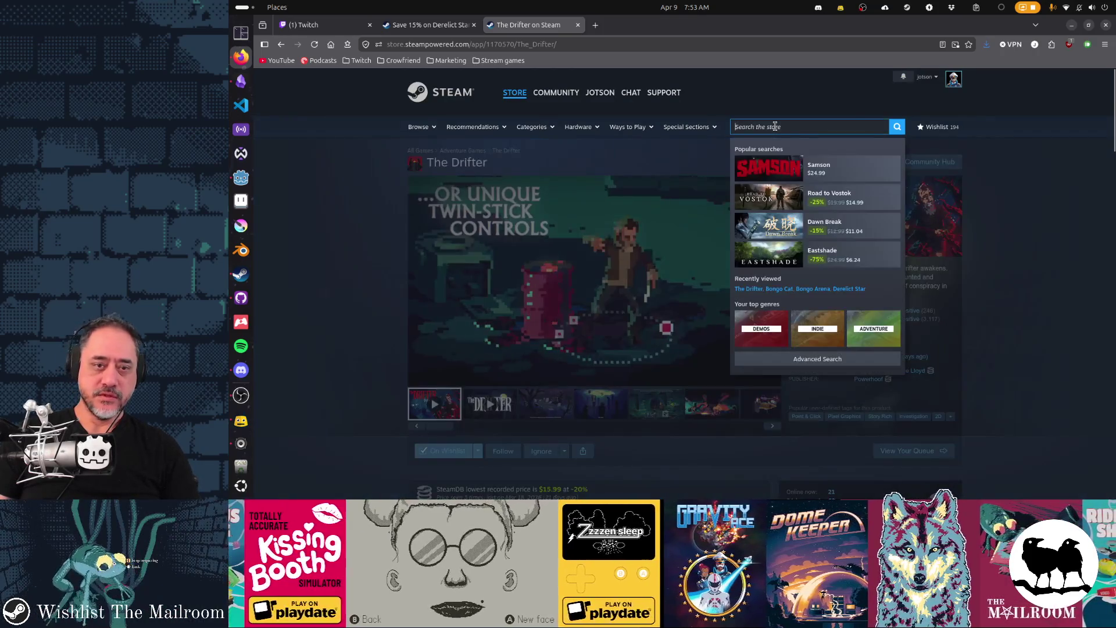
{"action": "type", "text": "tap tap"}
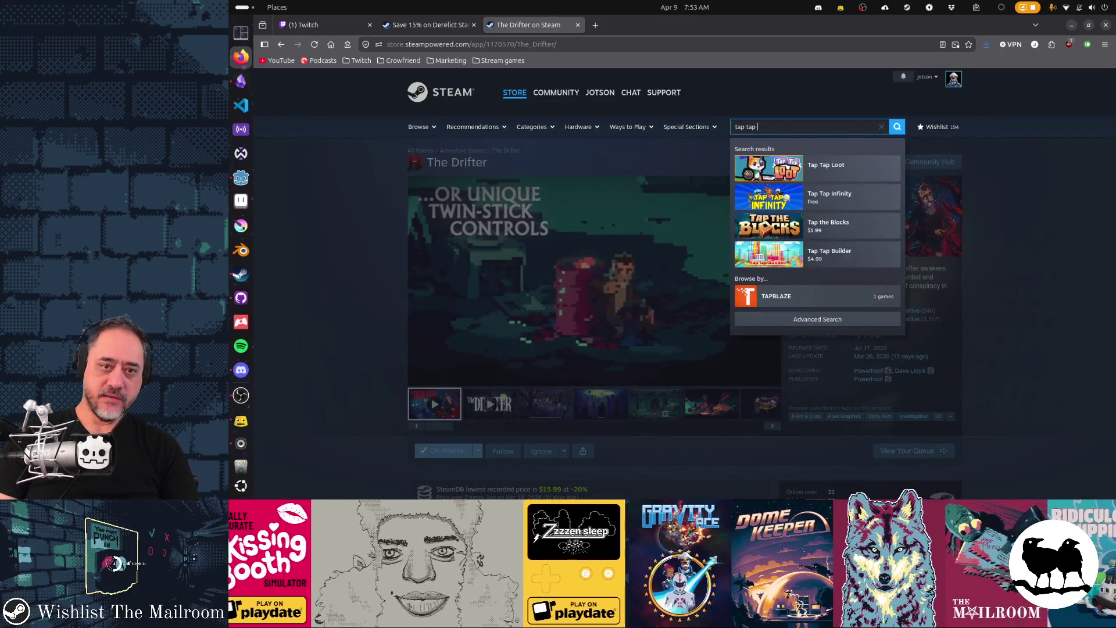
{"action": "key", "text": "Down"}
{"action": "key", "text": "Return"}
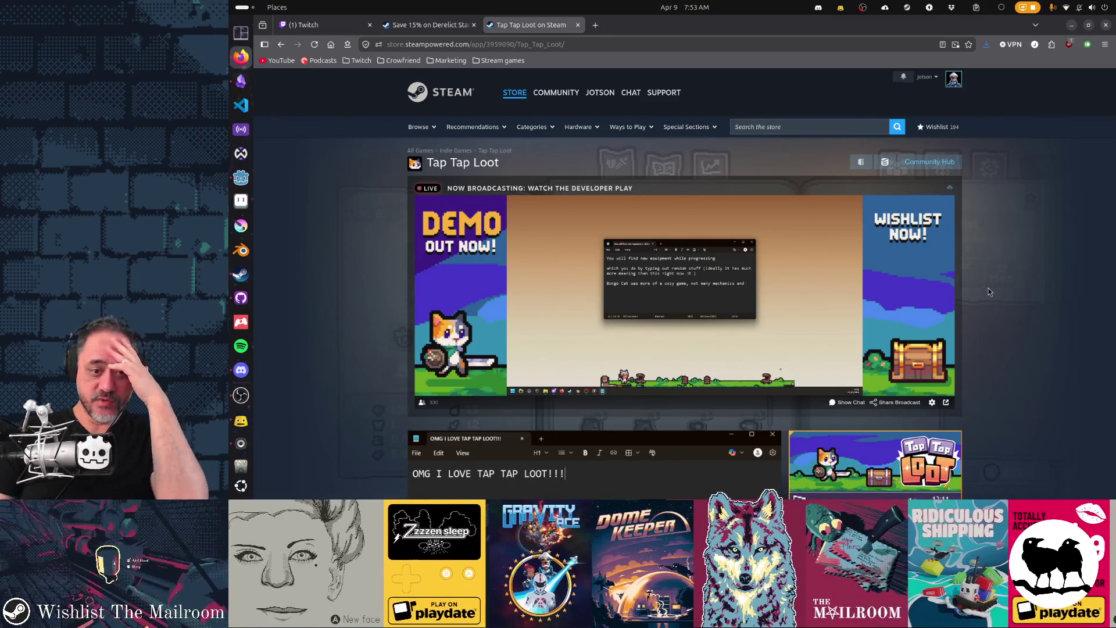
{"action": "scroll", "coordinate": [988, 290], "scroll_direction": "down", "scroll_amount": 5}
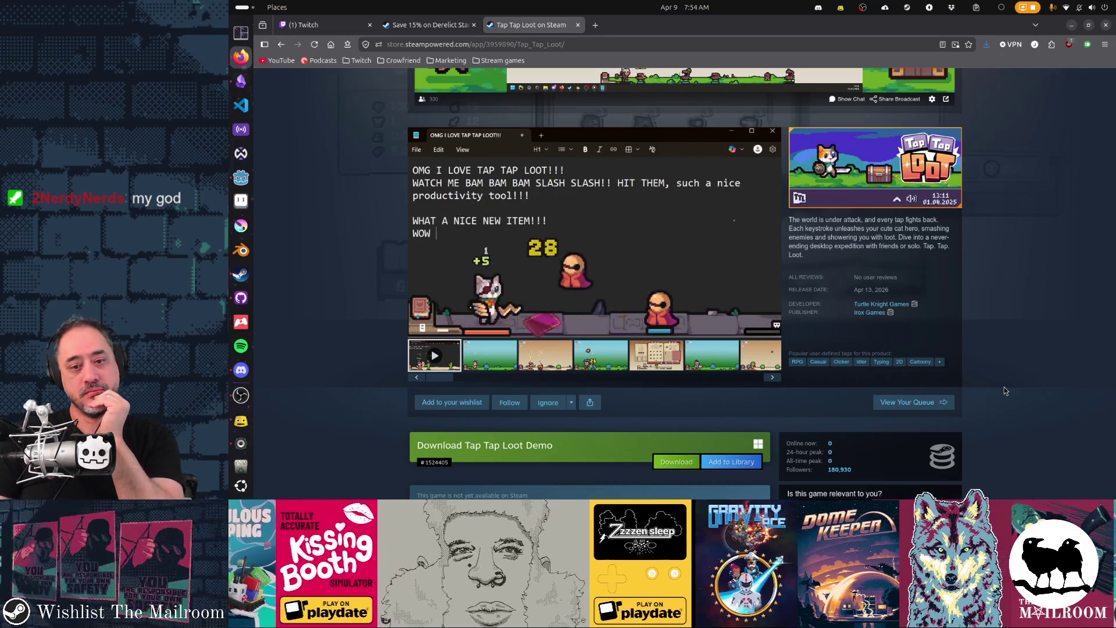
{"action": "scroll", "coordinate": [988, 377], "scroll_direction": "down", "scroll_amount": 3}
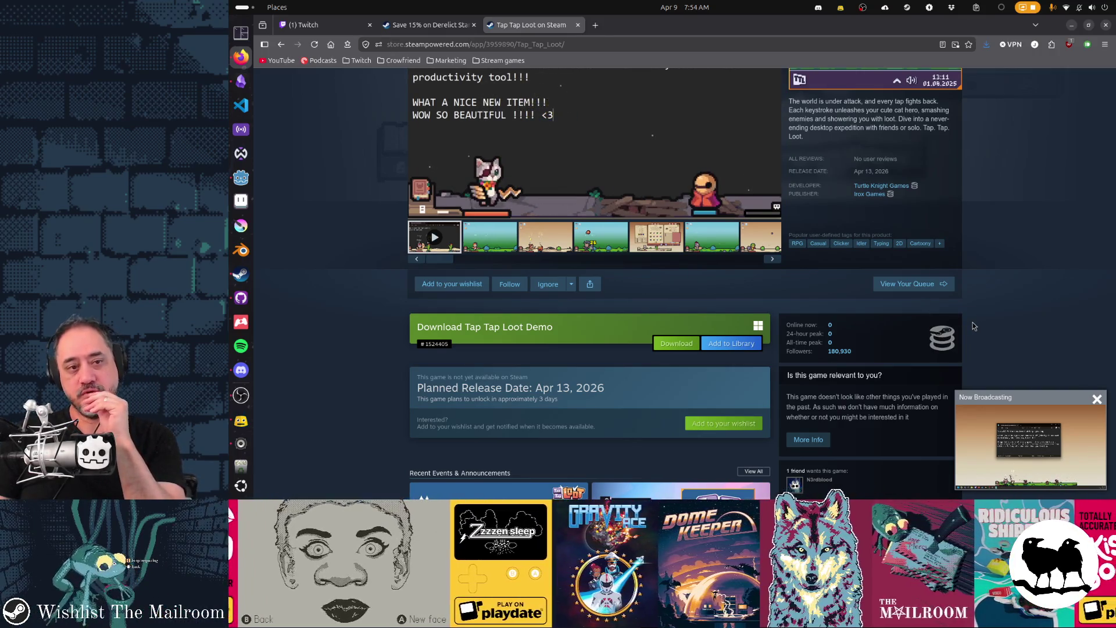
{"action": "scroll", "coordinate": [974, 326], "scroll_direction": "up", "scroll_amount": 3}
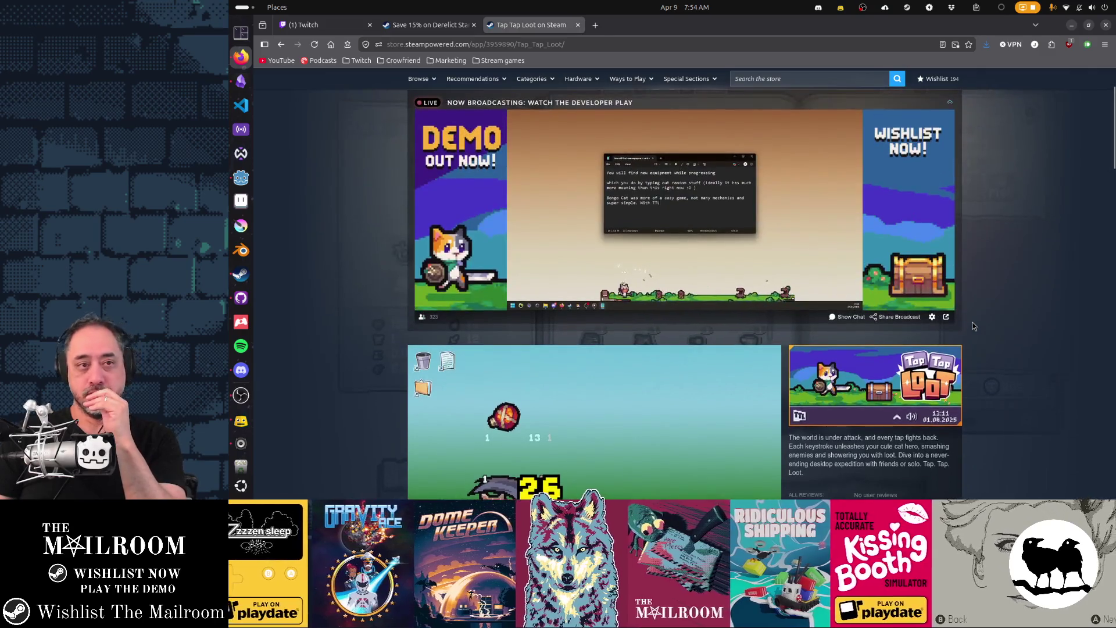
{"action": "scroll", "coordinate": [972, 322], "scroll_direction": "down", "scroll_amount": 4}
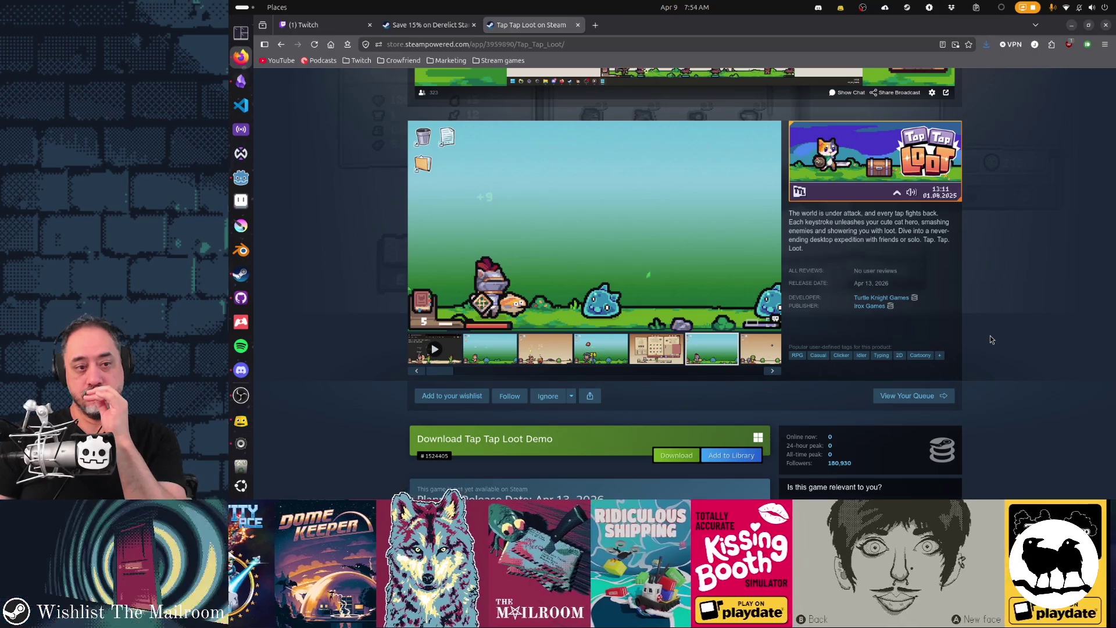
{"action": "key", "text": "alt+Left"}
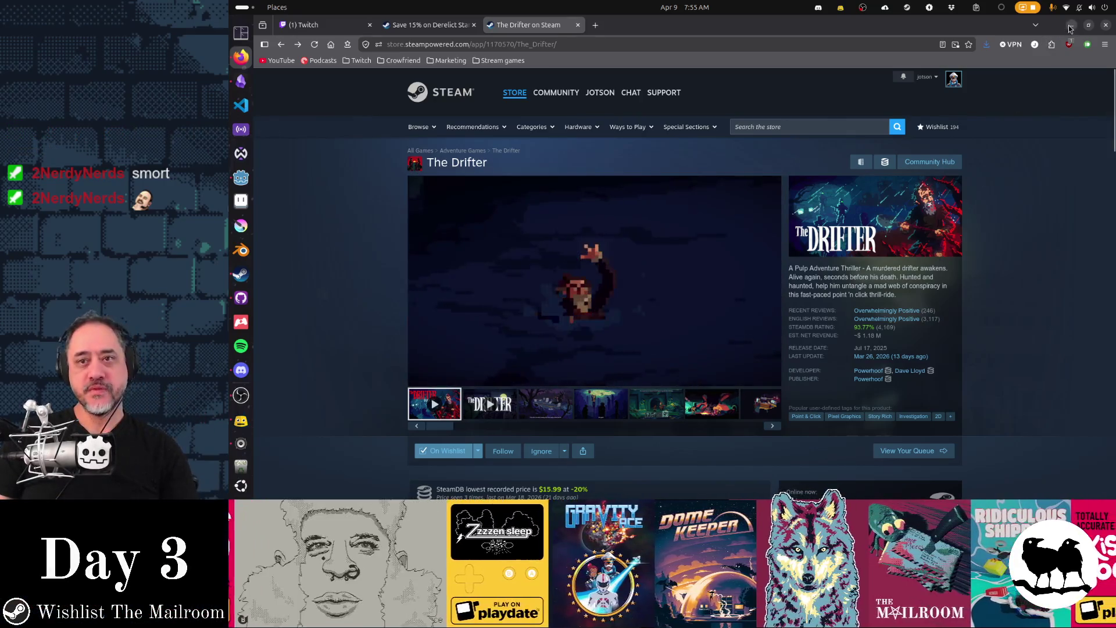
Hide Firefox and Steam, then review the changenames.gd and person.gd diffs in GitHub Desktop
{"action": "key", "text": "super+h"}
{"action": "left_click", "coordinate": [993, 58]}
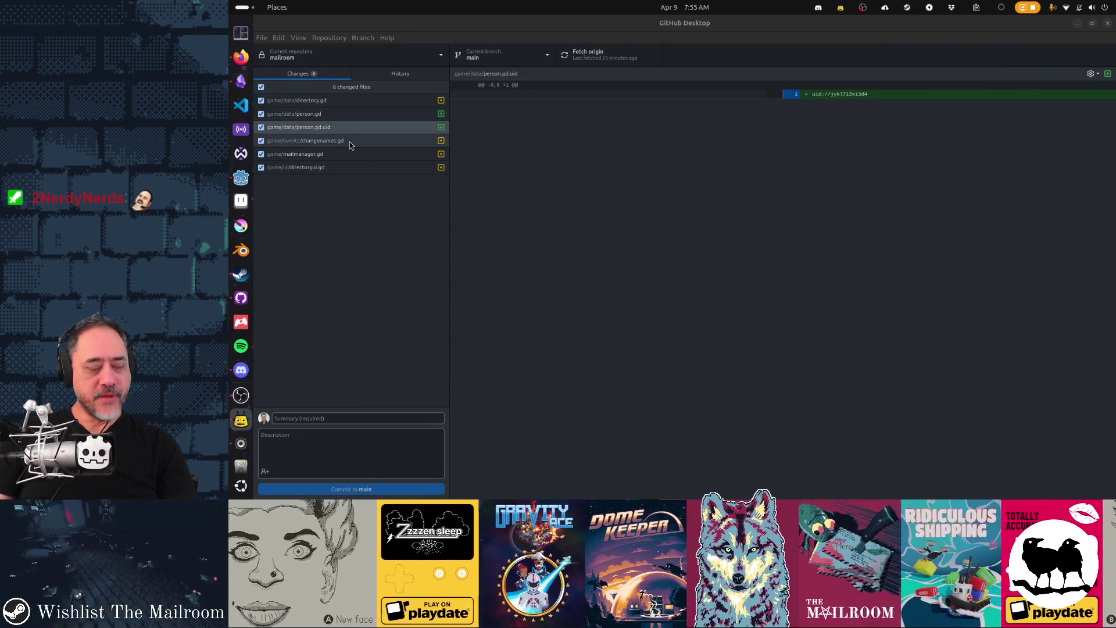
{"action": "left_click", "coordinate": [350, 142]}
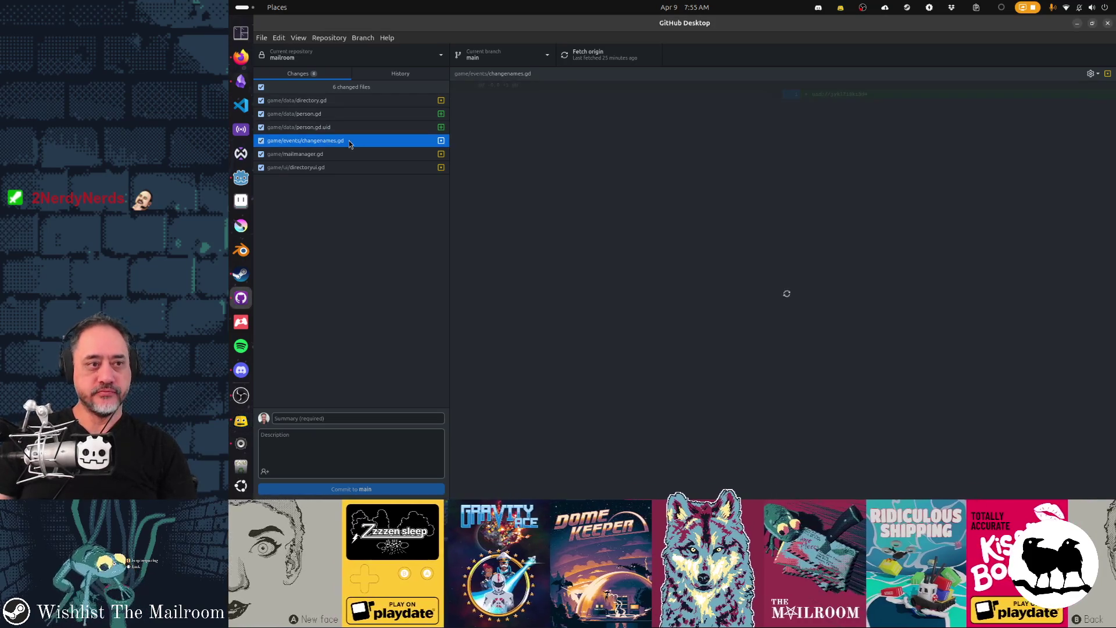
{"action": "left_click", "coordinate": [337, 115]}
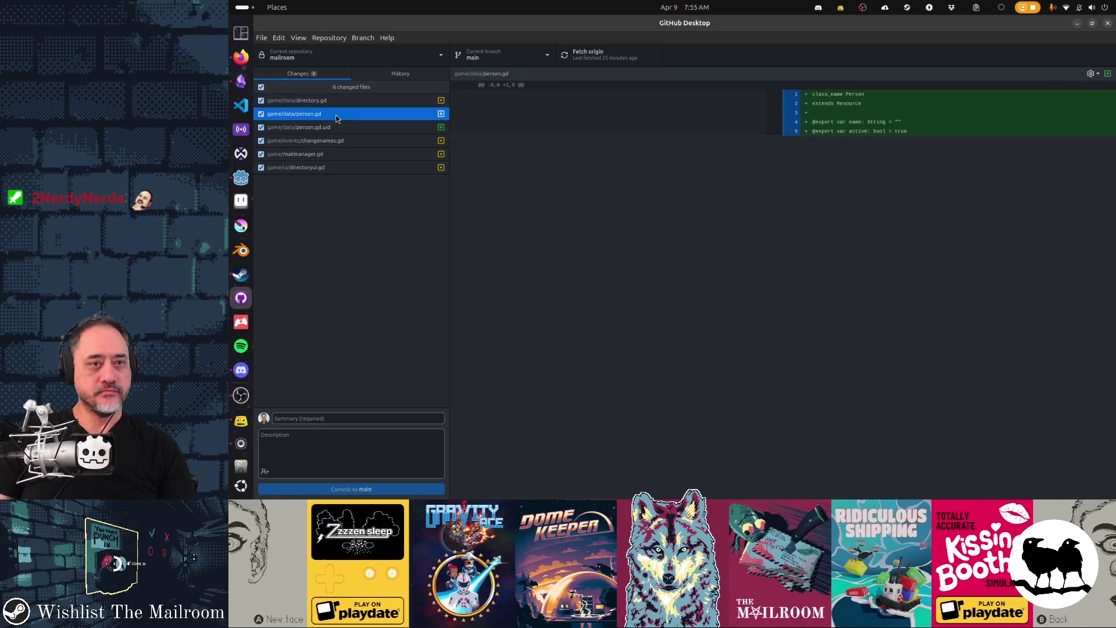
{"action": "key", "text": "alt+Tab"}
{"action": "key", "text": "alt+Tab"}
{"action": "key", "text": "alt+Tab"}
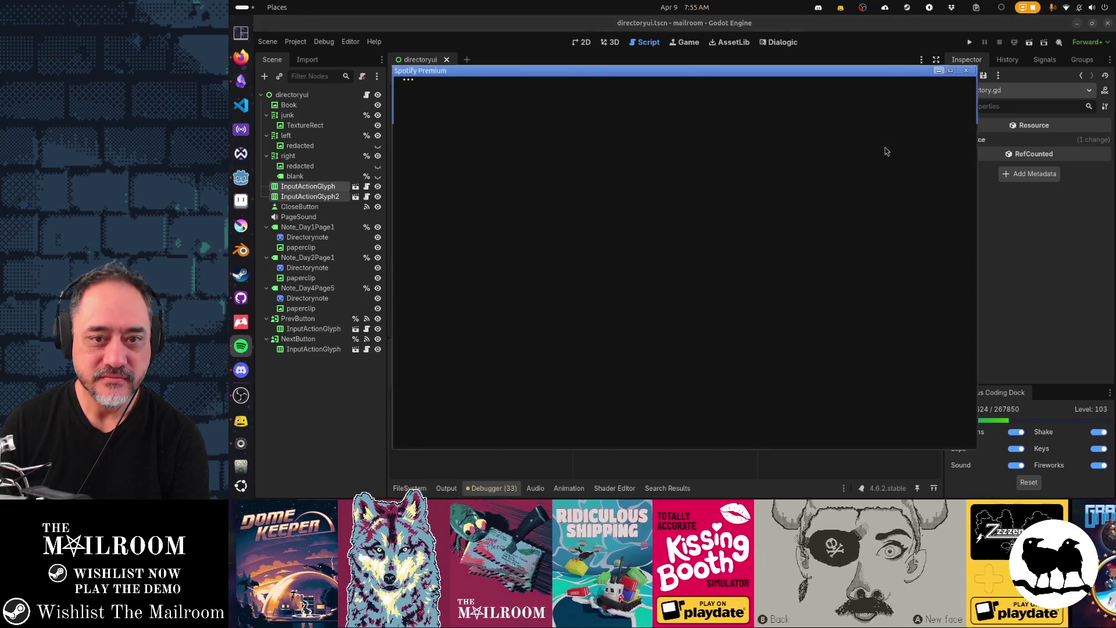
Back in Godot, clear the 33 integer-division warnings from the Debugger's Errors tab
{"action": "key", "text": "alt+Tab"}
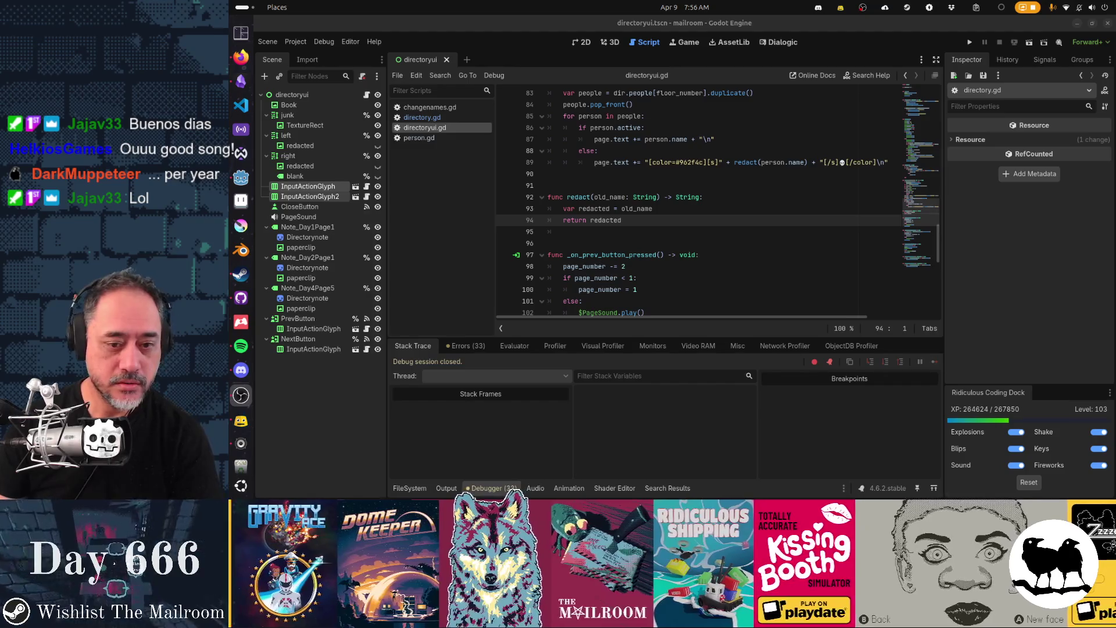
{"action": "left_click", "coordinate": [464, 348]}
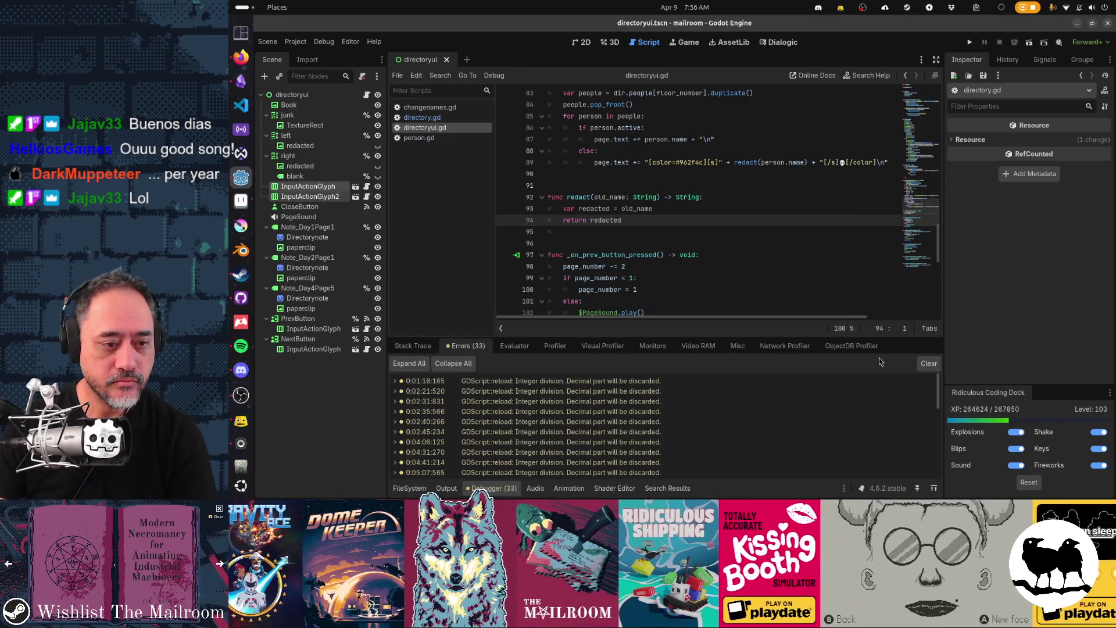
{"action": "left_click", "coordinate": [928, 363]}
Collapse the Debugger panel, put the cursor at the end of line 93, and run with F5
{"action": "left_click", "coordinate": [493, 488]}
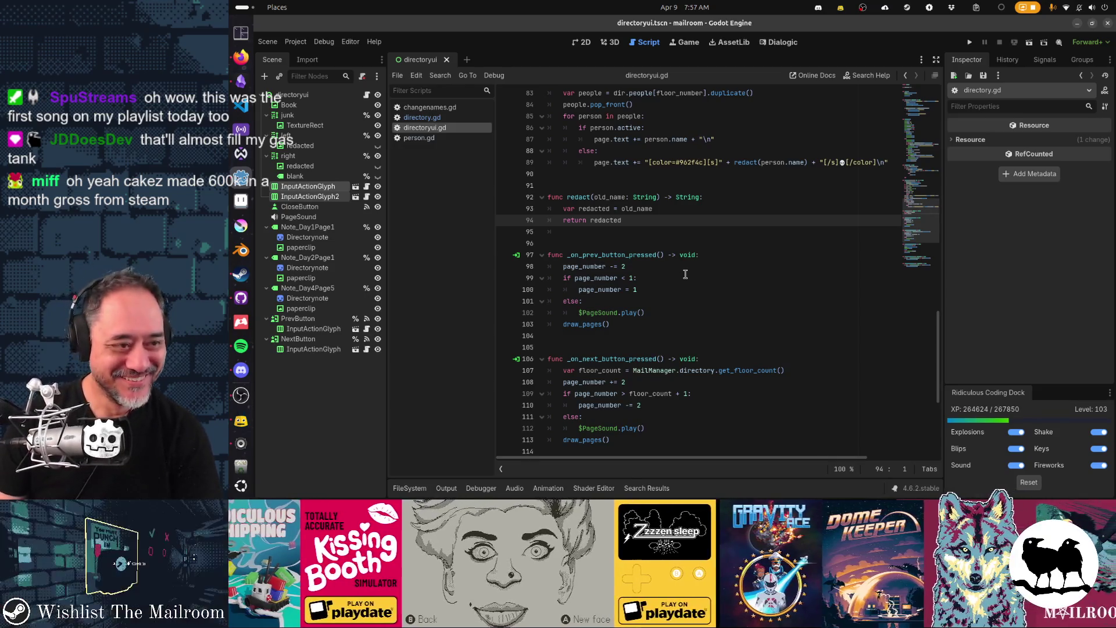
{"action": "left_click", "coordinate": [694, 209]}
{"action": "key", "text": "F5"}
{"action": "type", "text": "a directgo"}
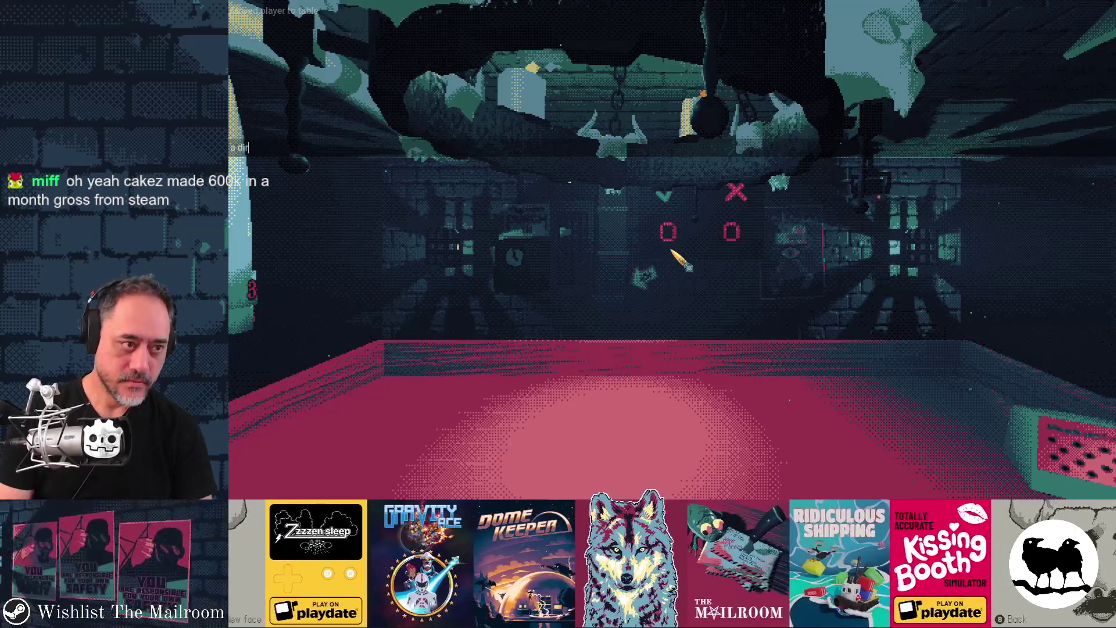
Spawn the Directory book from the console, pick it up, and read ahead to Floor 5: Bones & Teeth
{"action": "type", "text": "r"}
{"action": "type", "text": "ory"}
{"action": "key", "text": "Return"}
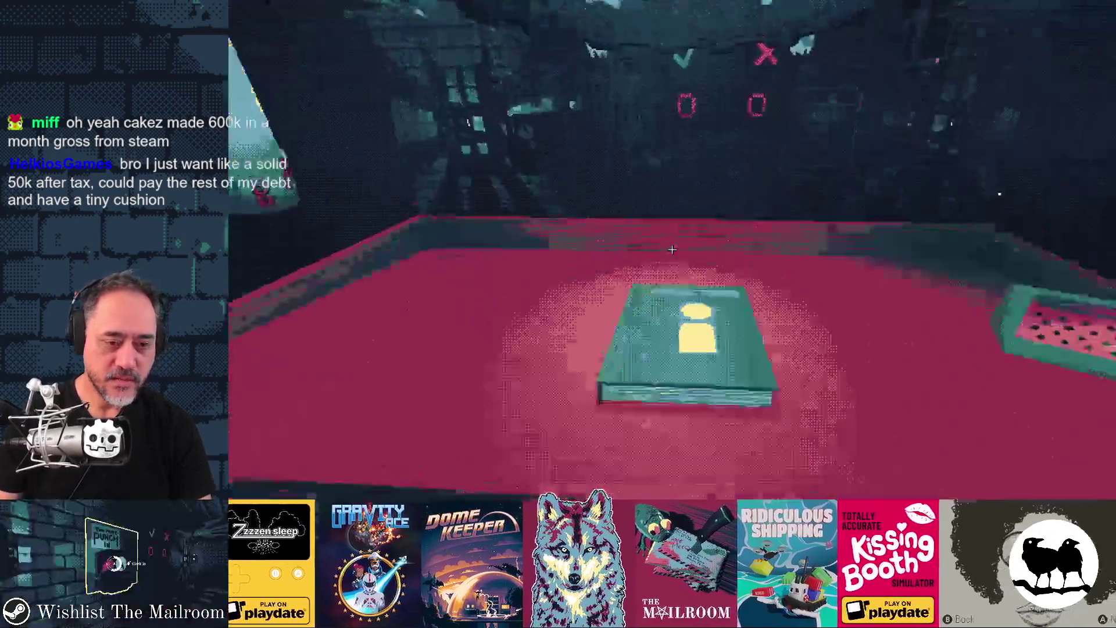
{"action": "left_click", "coordinate": [672, 248]}
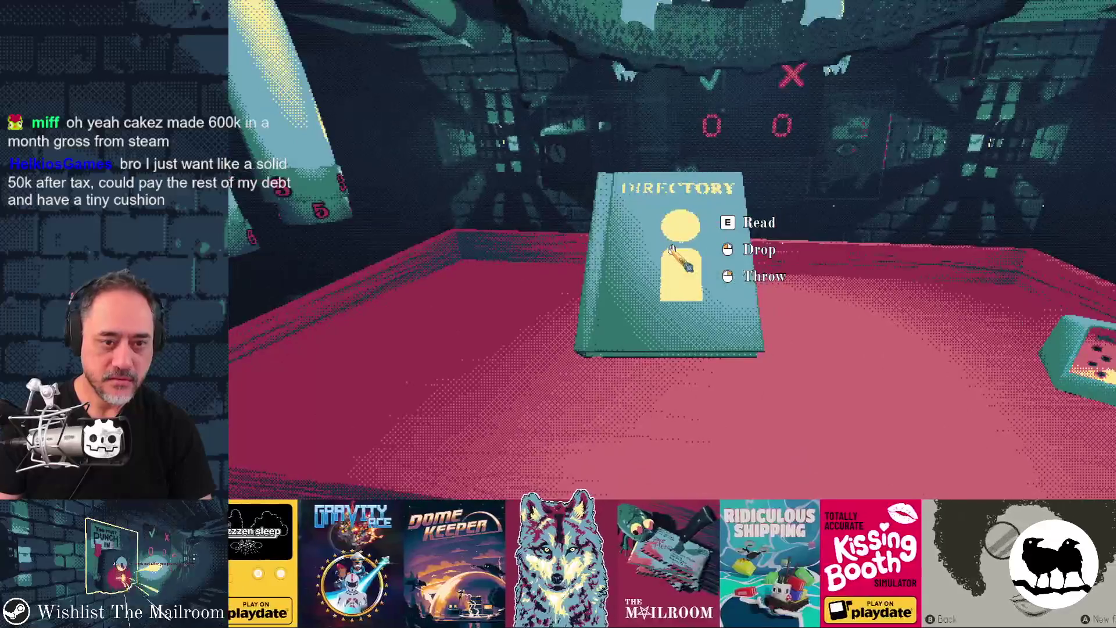
{"action": "key", "text": "e"}
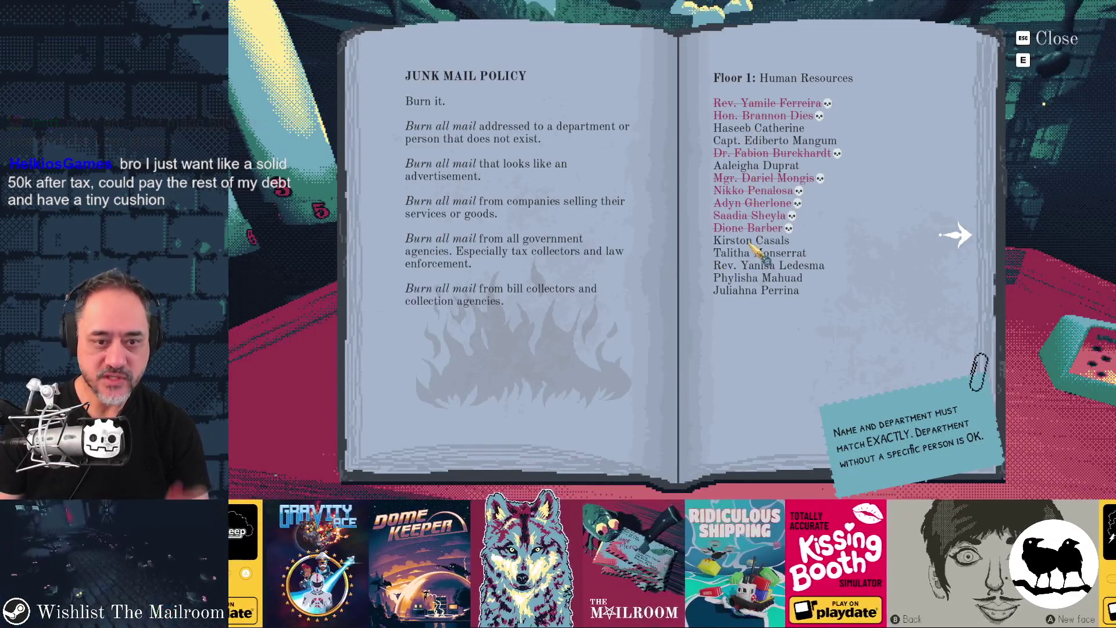
{"action": "left_click", "coordinate": [956, 236]}
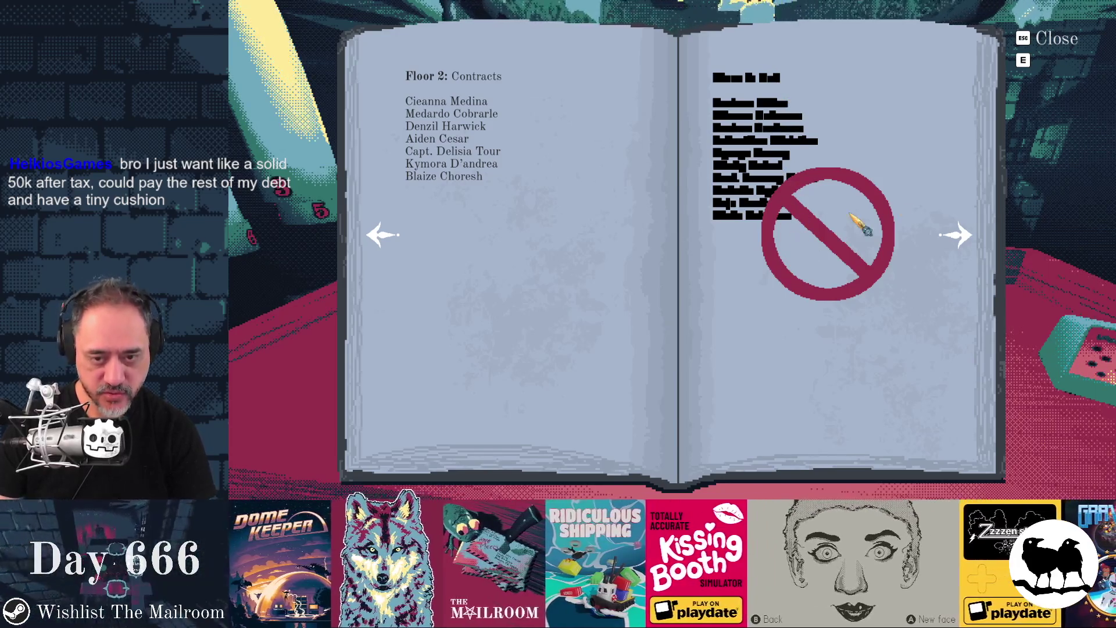
{"action": "left_click", "coordinate": [964, 234]}
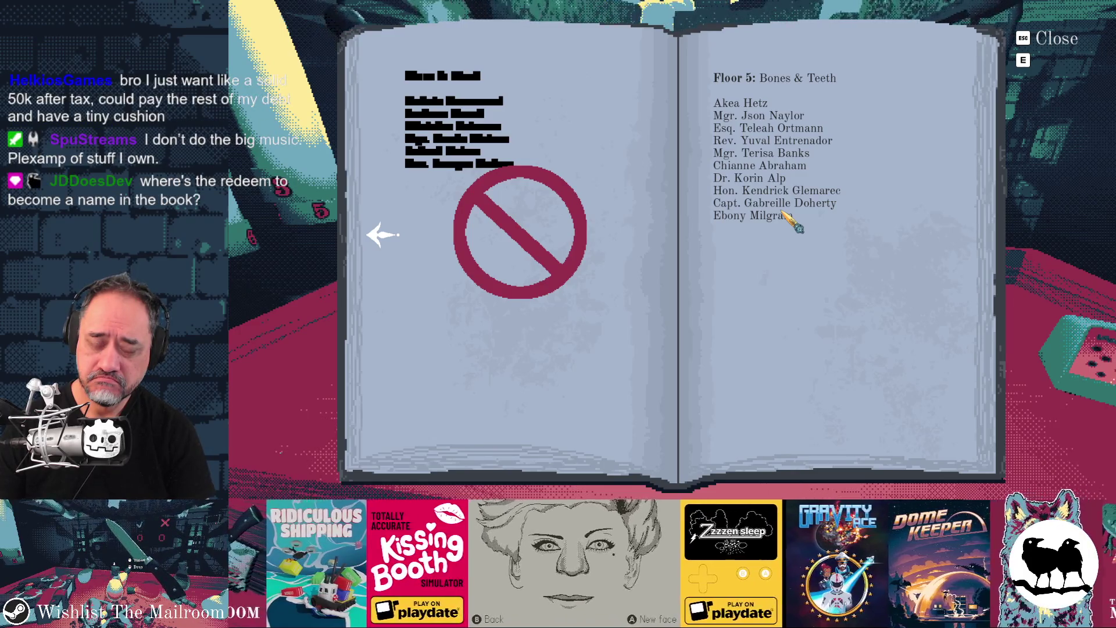
In Obsidian, add a TODO backlog card 'Why is floor 4 redacted on day 5?'
{"action": "key", "text": "alt+Tab"}
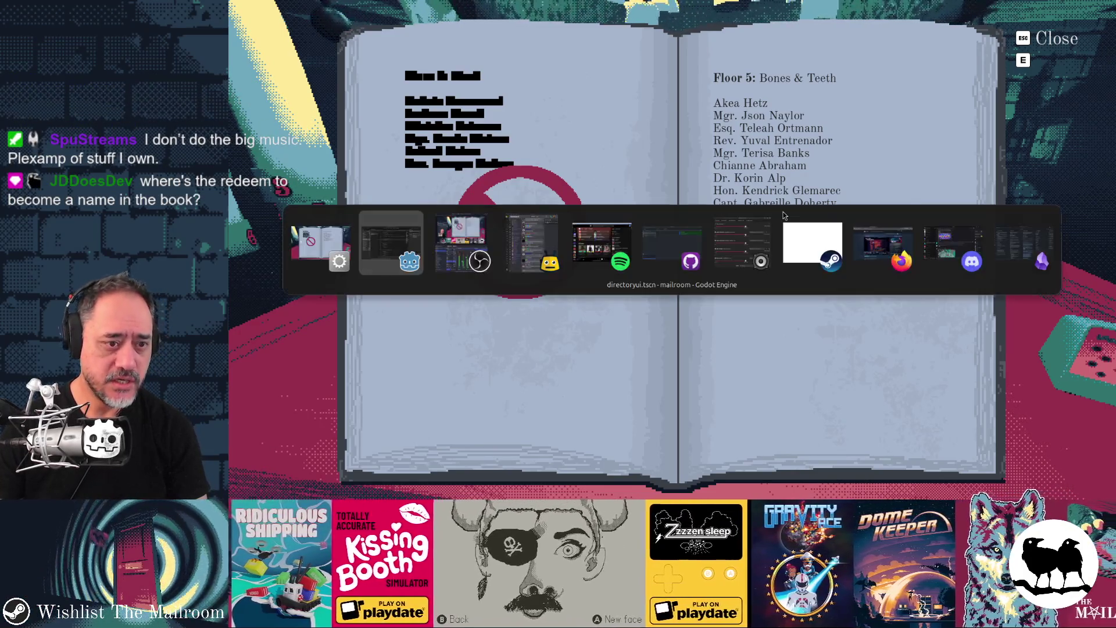
{"action": "key", "text": "Tab"}
{"action": "key", "text": "Tab"}
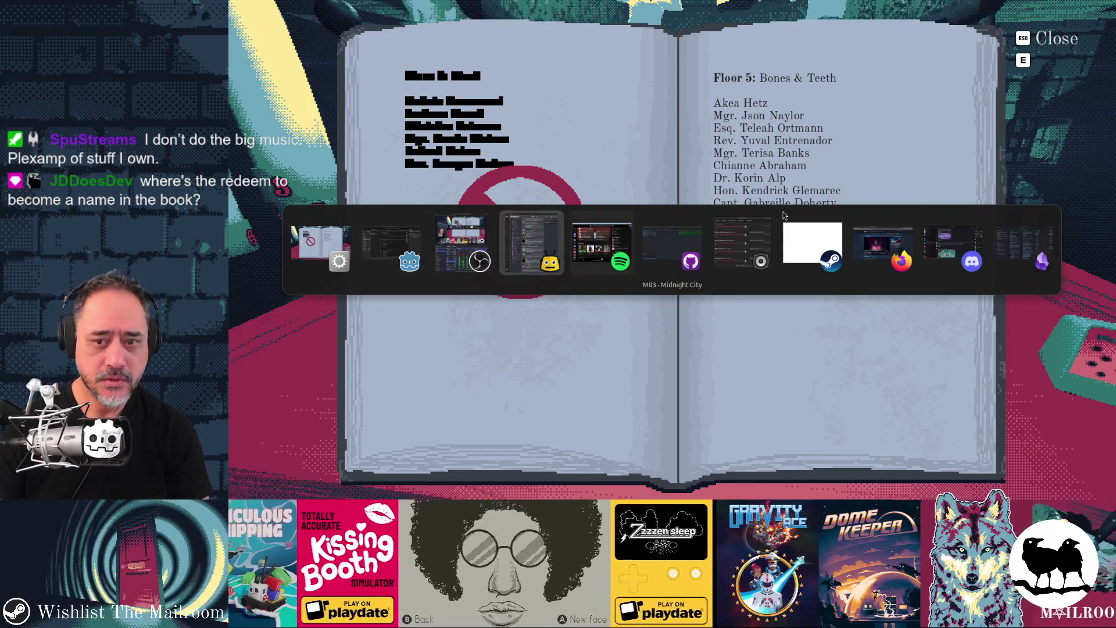
{"action": "key", "text": "super"}
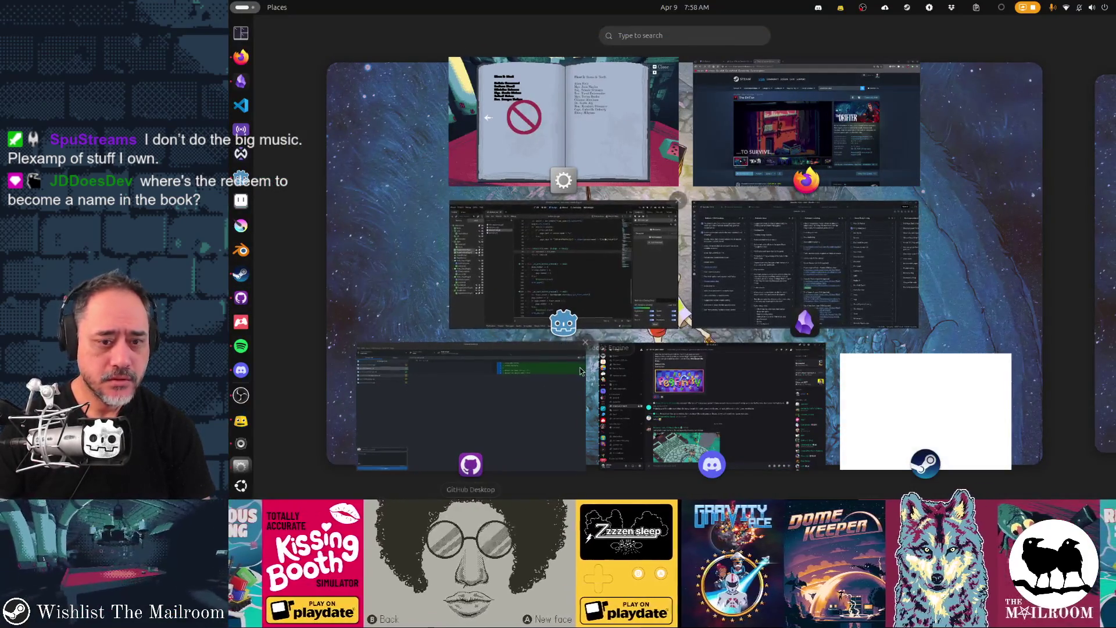
{"action": "left_click", "coordinate": [804, 265]}
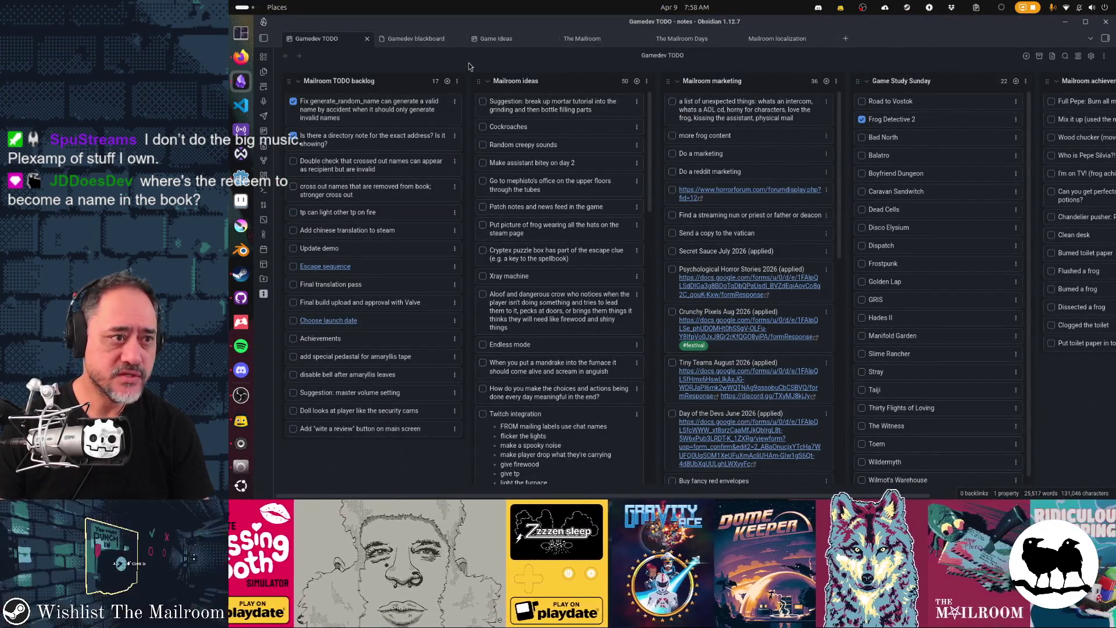
{"action": "left_click", "coordinate": [447, 81]}
{"action": "type", "text": "Why is d"}
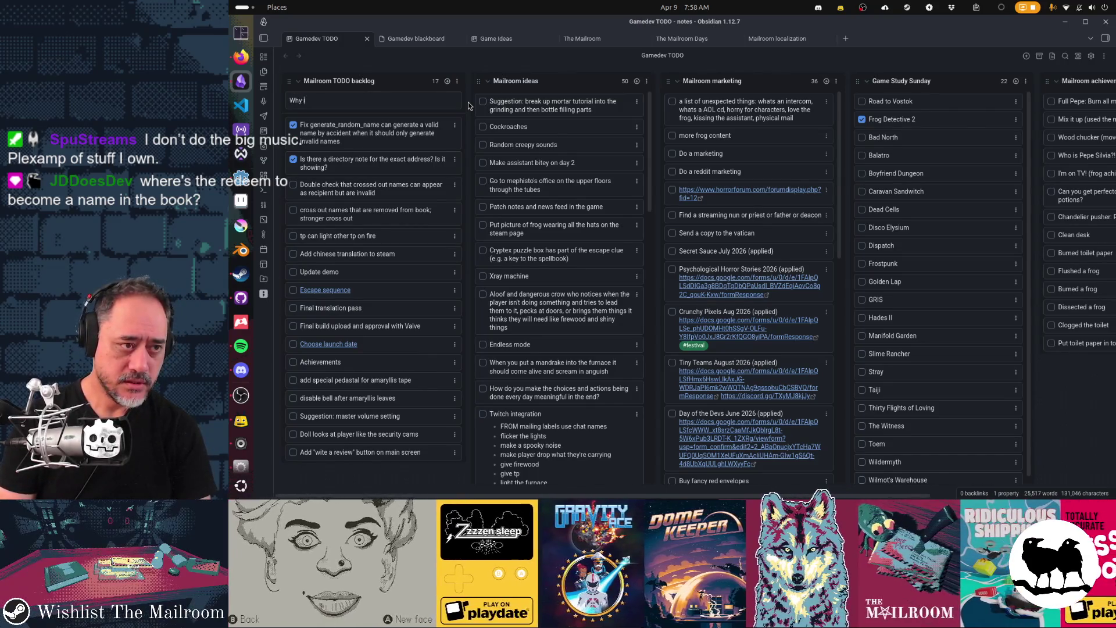
{"action": "type", "text": "ay"}
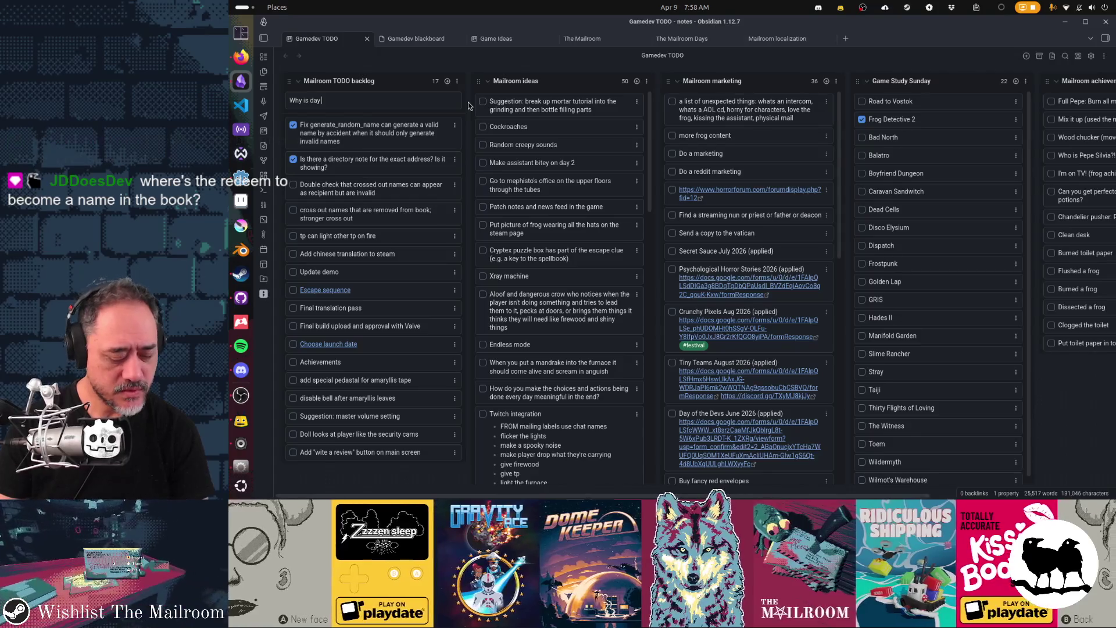
{"action": "key", "text": "BackSpace"}
{"action": "key", "text": "BackSpace"}
{"action": "key", "text": "BackSpace"}
{"action": "type", "text": "floor 4 redac"}
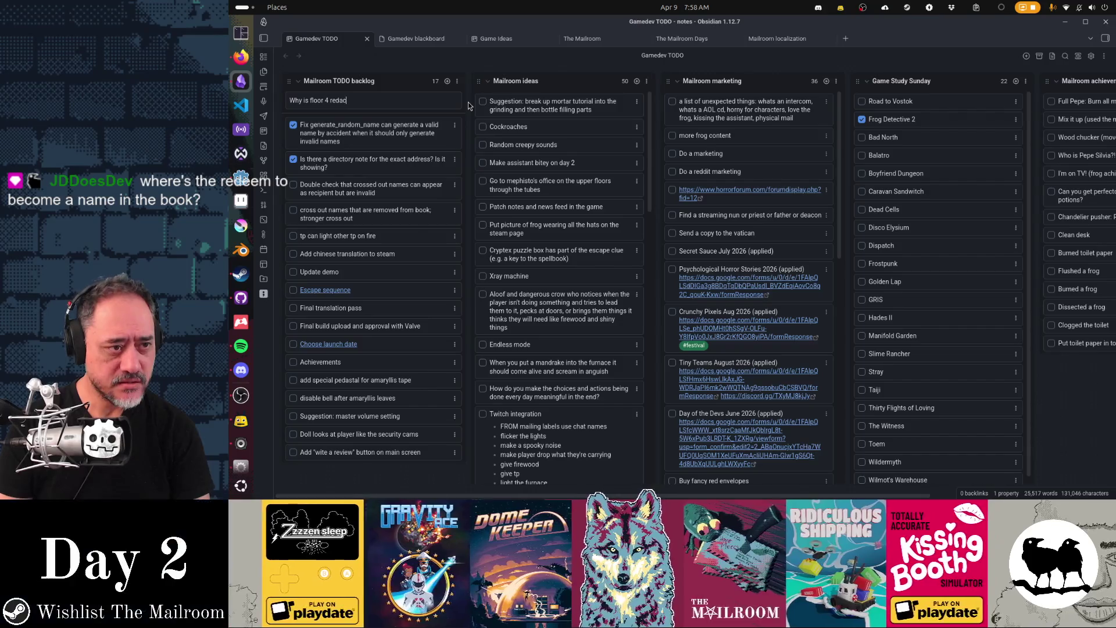
{"action": "type", "text": "ted on day 5?"}
{"action": "key", "text": "Return"}
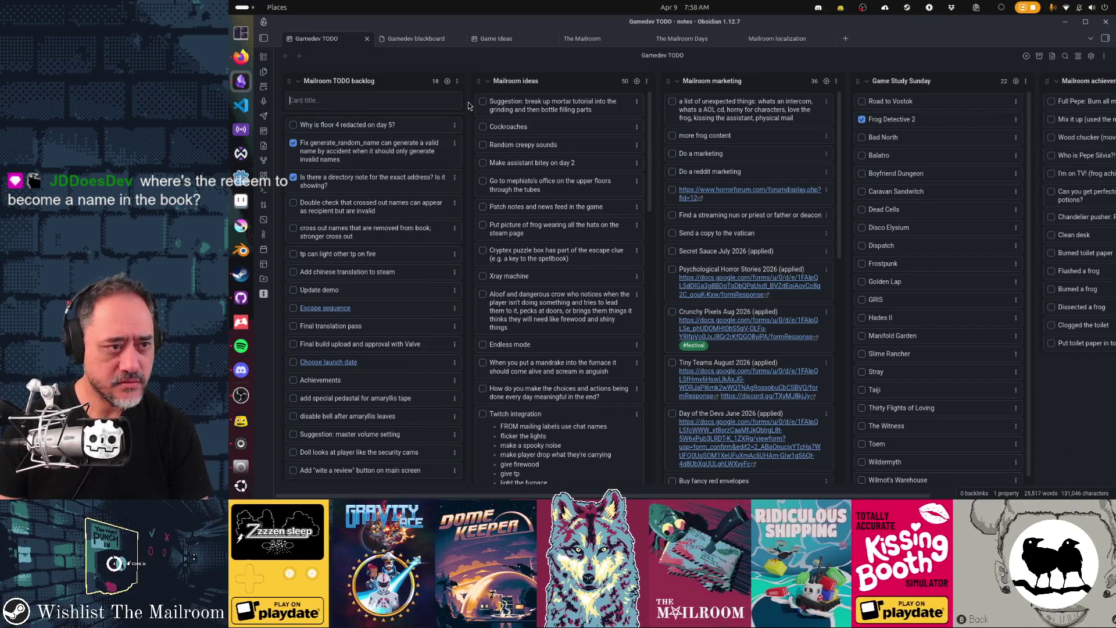
Turn the directory back a page, then edit the card to cover floors 3 and 4
{"action": "key", "text": "alt+Tab"}
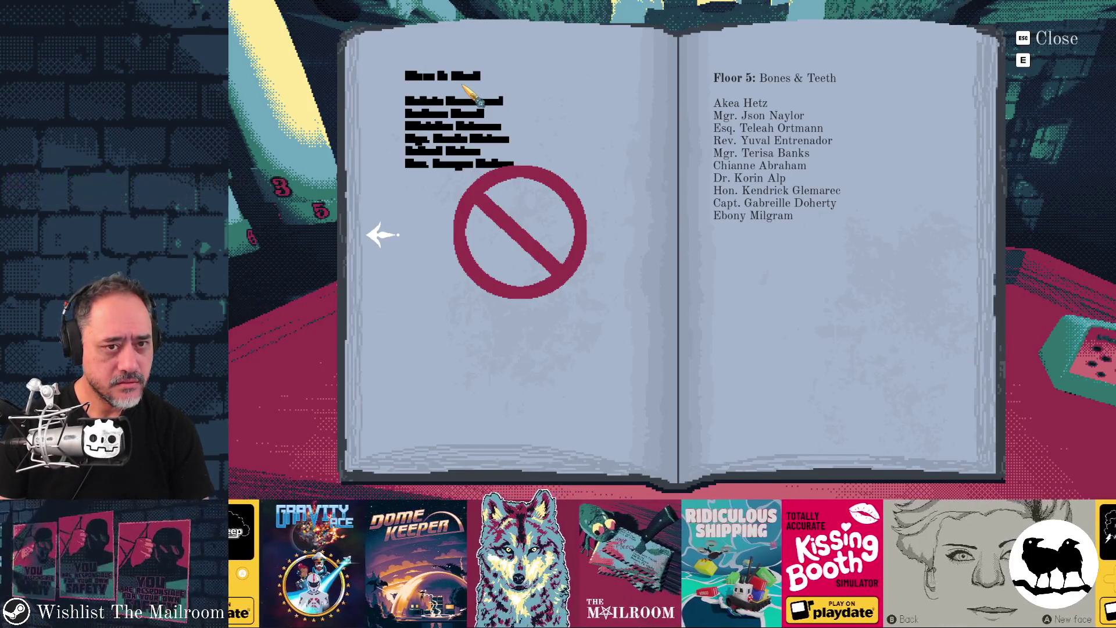
{"action": "left_click", "coordinate": [386, 234]}
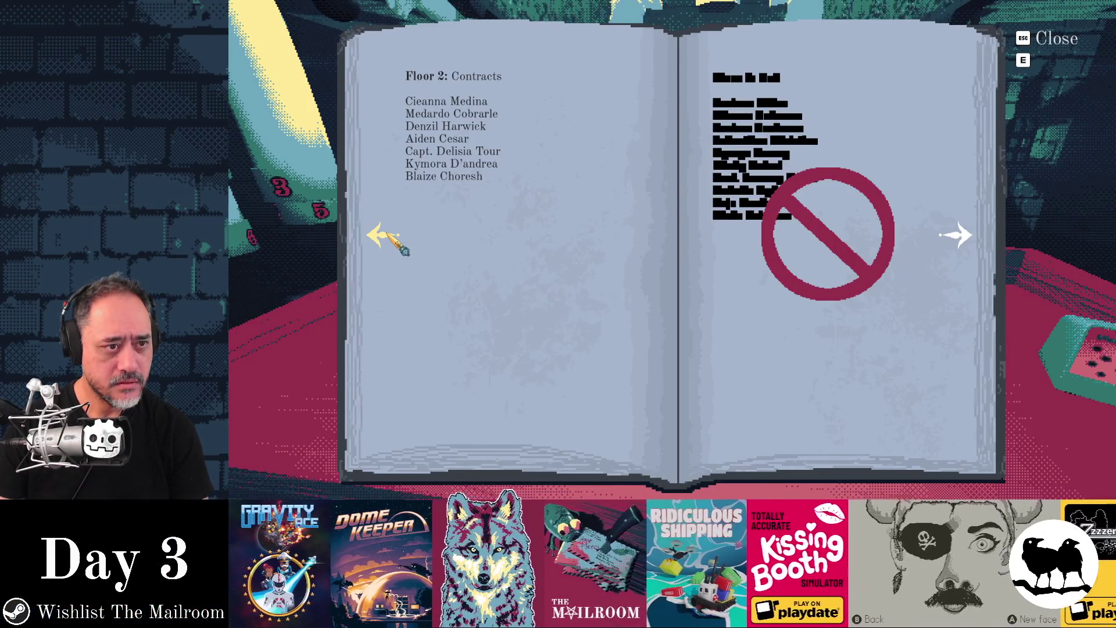
{"action": "key", "text": "alt+Tab"}
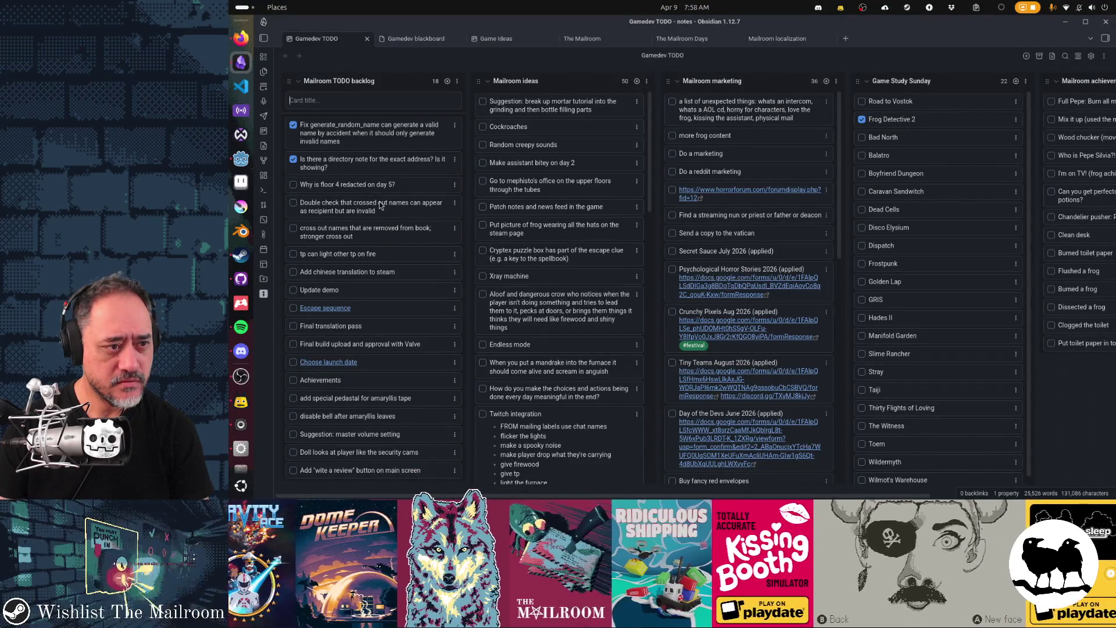
{"action": "left_click", "coordinate": [336, 184]}
{"action": "type", "text": "3"}
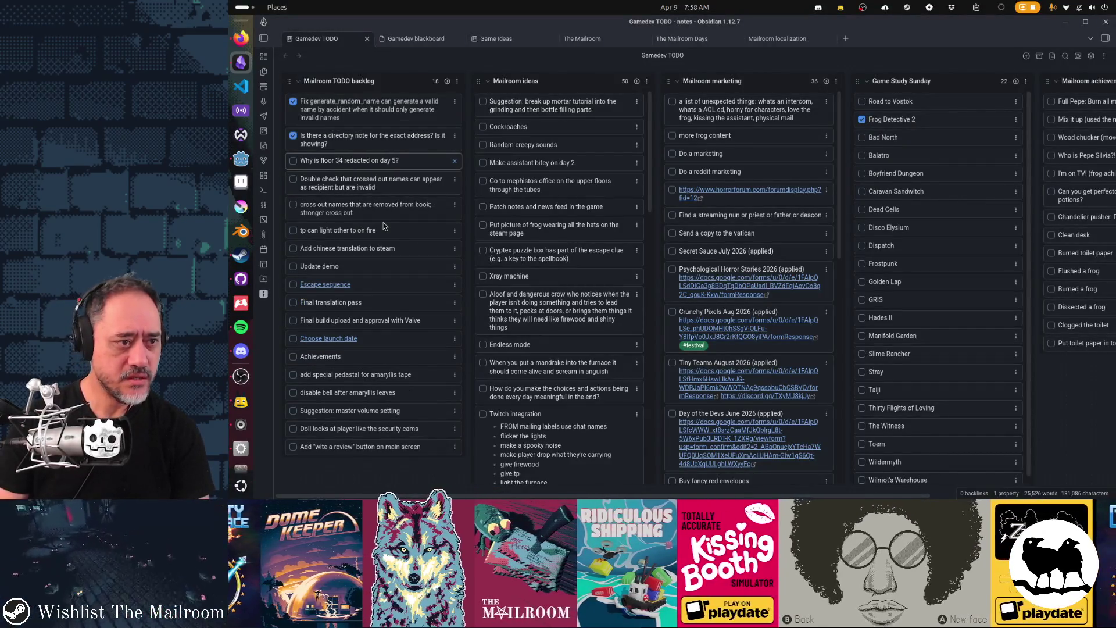
{"action": "type", "text": ","}
{"action": "key", "text": "BackSpace"}
{"action": "key", "text": "BackSpace"}
{"action": "type", "text": "anmd"}
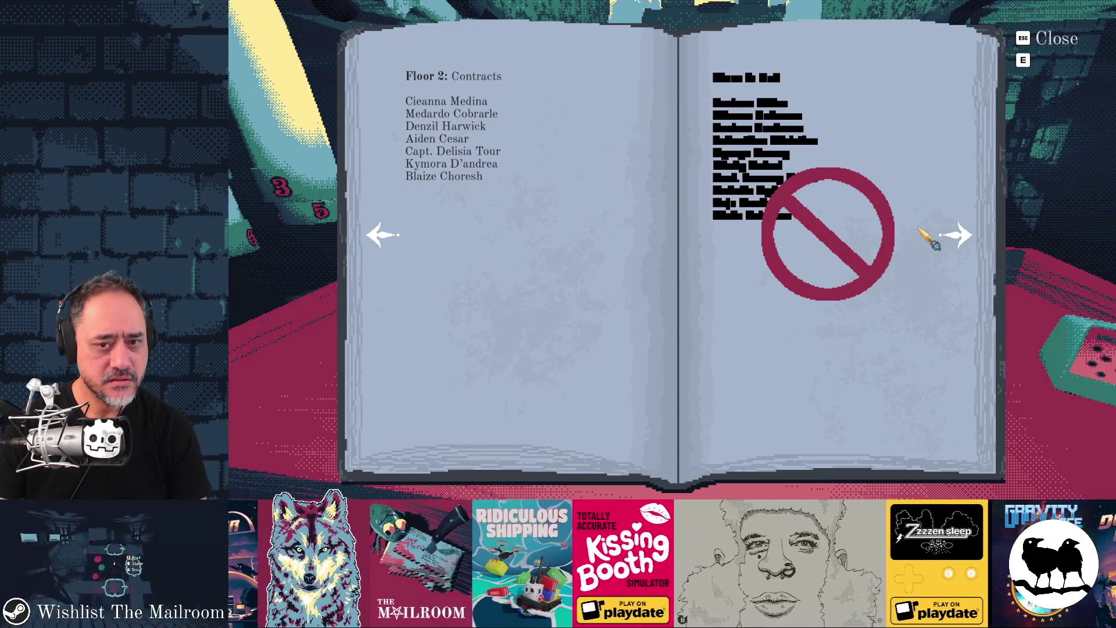
Page forward to Floor 5, then back to the Junk Mail Policy and Floor 1: Human Resources spread
{"action": "left_click", "coordinate": [955, 235]}
{"action": "left_click", "coordinate": [382, 235]}
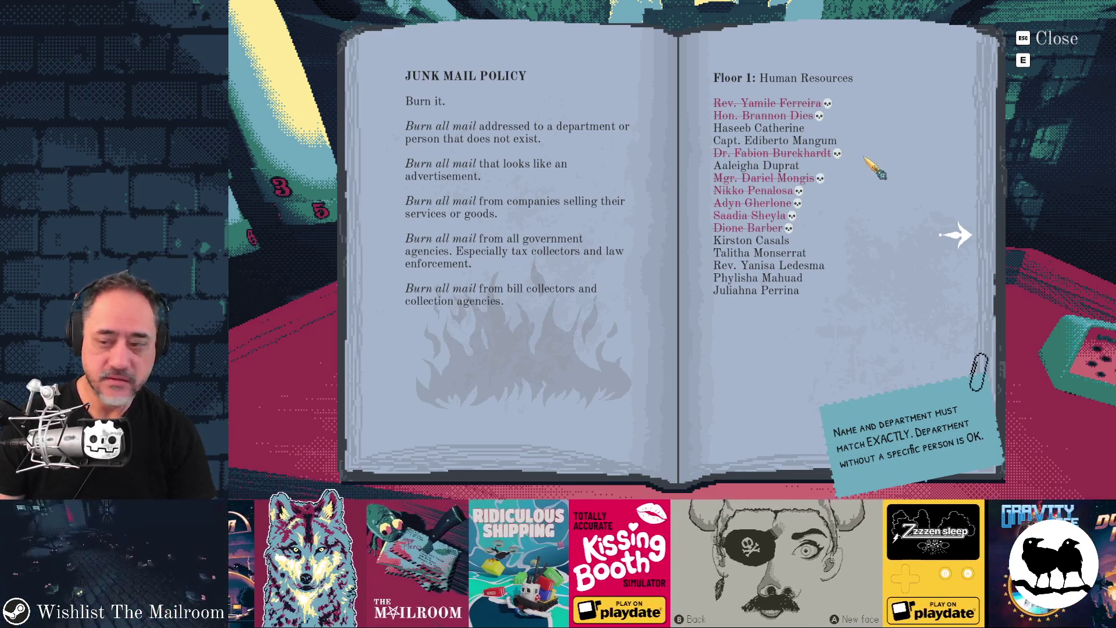
Close the directory and set the book down on the table
{"action": "key", "text": "Escape"}
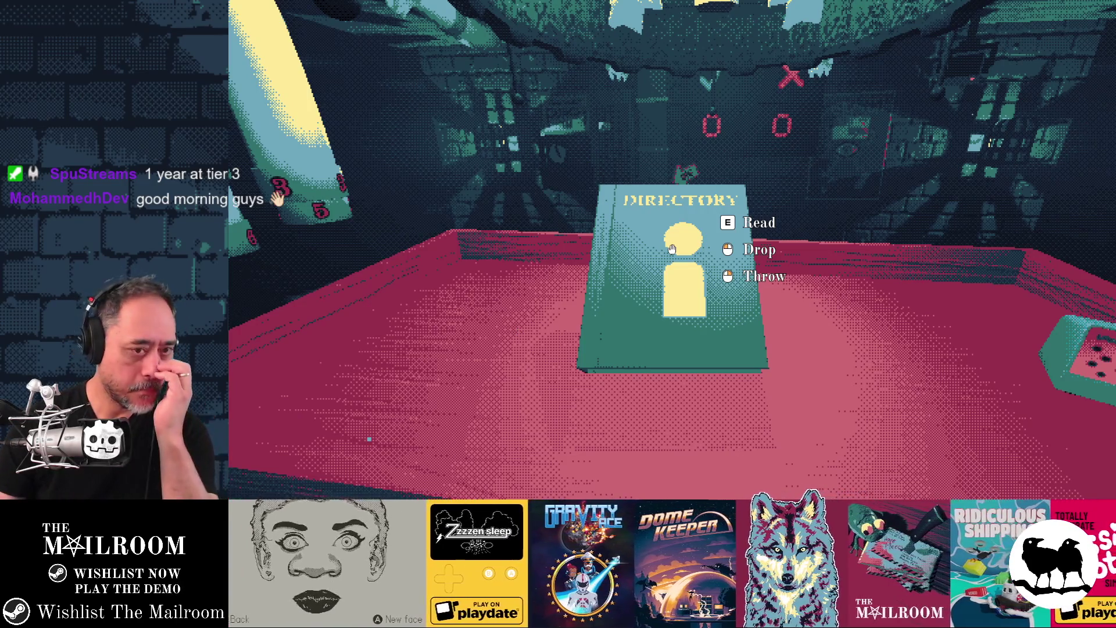
{"action": "mouse_move", "coordinate": [671, 249]}
{"action": "key", "text": "e"}
{"action": "key", "text": "e"}
{"action": "left_click", "coordinate": [672, 248]}
Switch from the game through Obsidian to the Godot editor
{"action": "key", "text": "alt+Tab"}
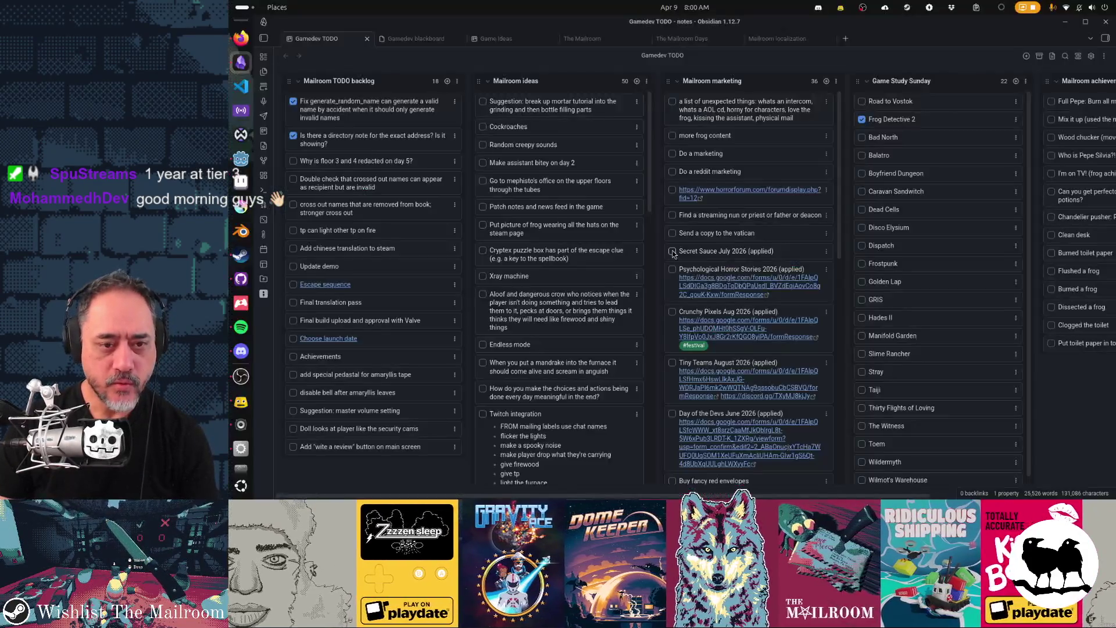
{"action": "key", "text": "alt+Tab"}
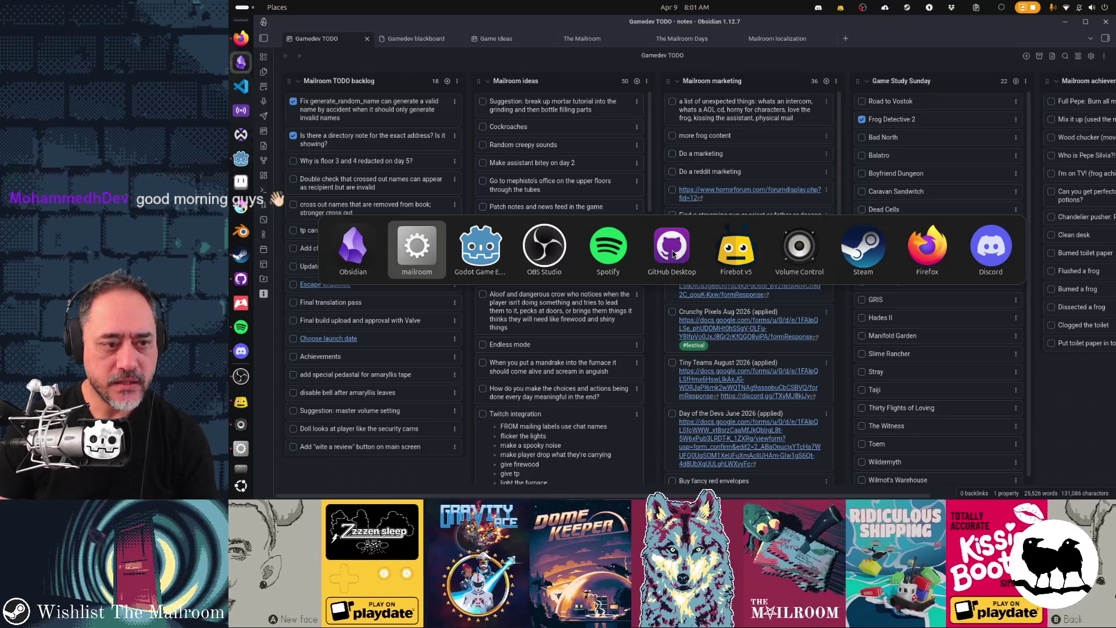
{"action": "key", "text": "alt+Tab"}
{"action": "left_click", "coordinate": [667, 186]}
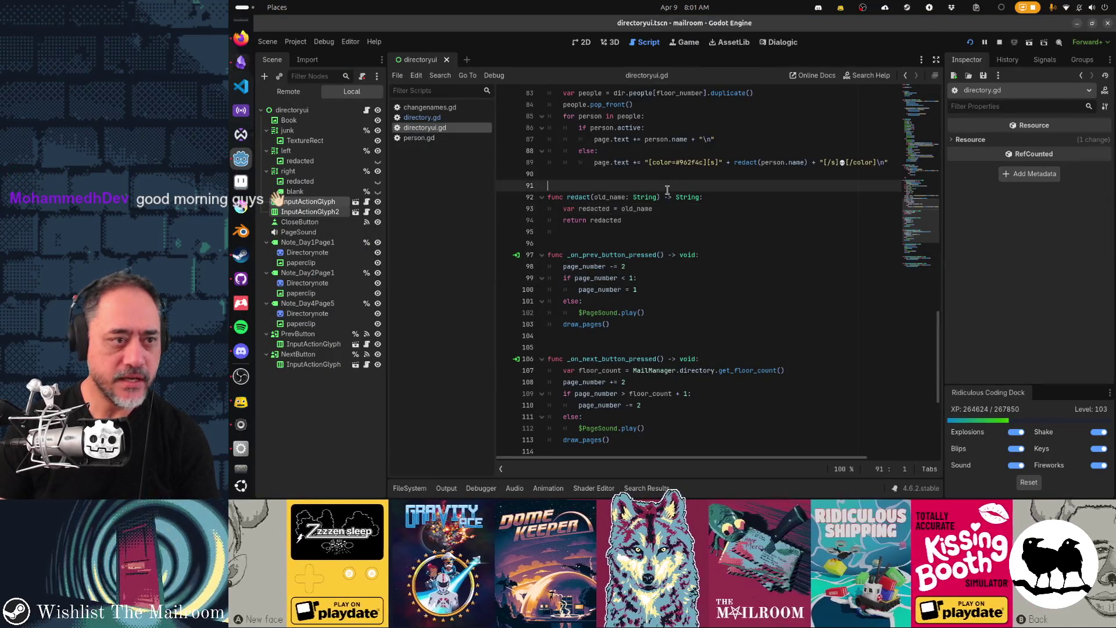
Open day5.gd and select its active floor numbers 2 to 5
{"action": "key", "text": "alt+shift+o"}
{"action": "type", "text": "day5"}
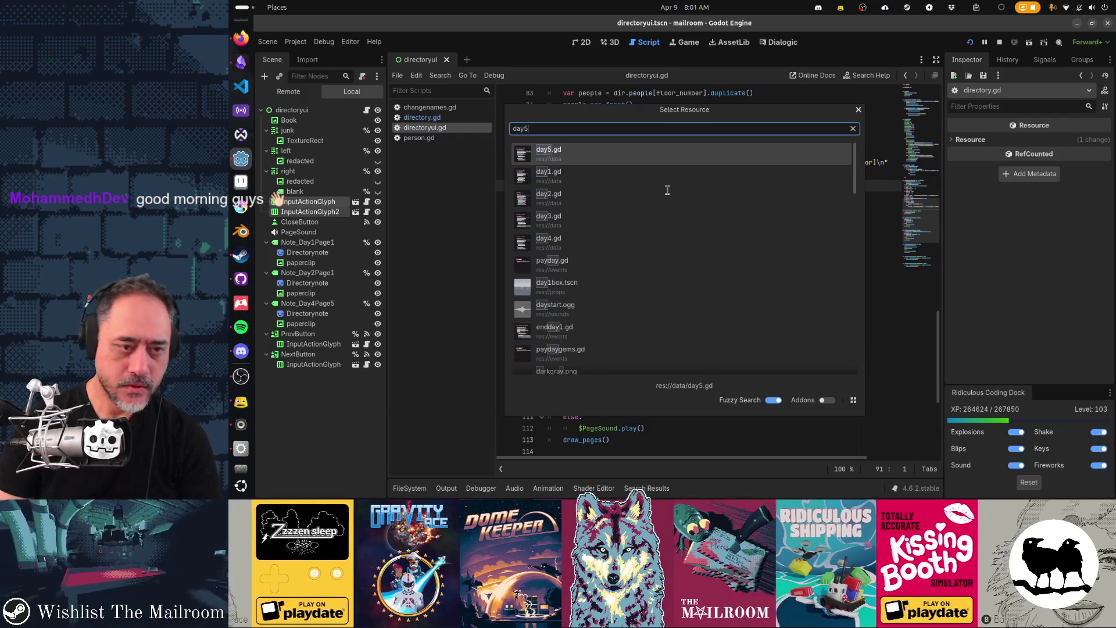
{"action": "key", "text": "Return"}
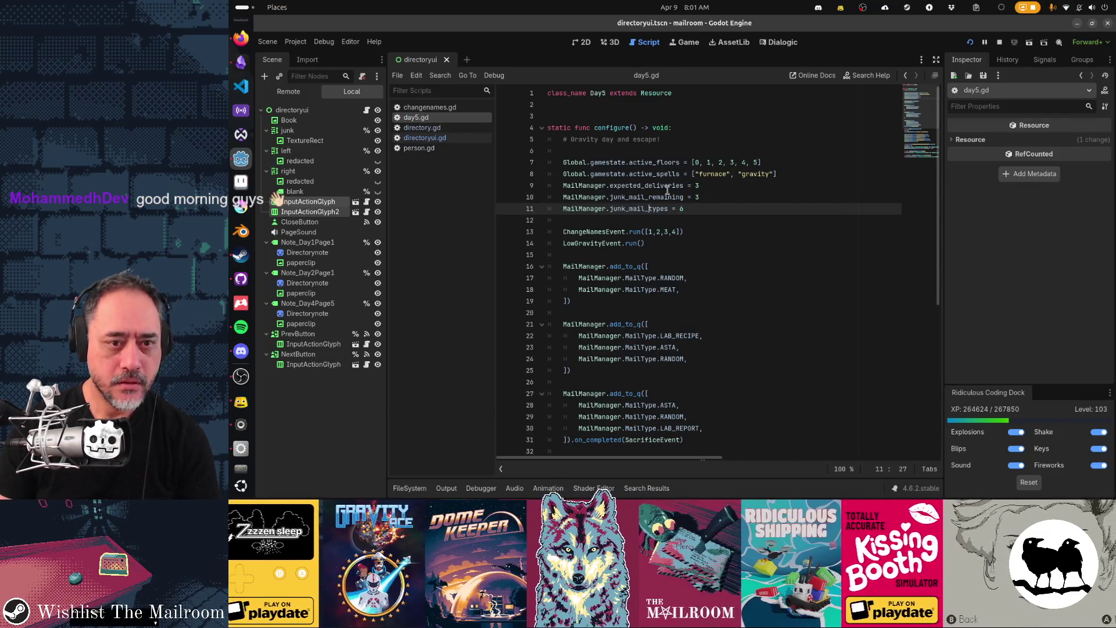
{"action": "key", "text": "Up"}
{"action": "key", "text": "Up"}
{"action": "key", "text": "Up"}
{"action": "key", "text": "End"}
{"action": "key", "text": "shift+Left"}
{"action": "key", "text": "shift+Left"}
{"action": "key", "text": "shift+Left"}
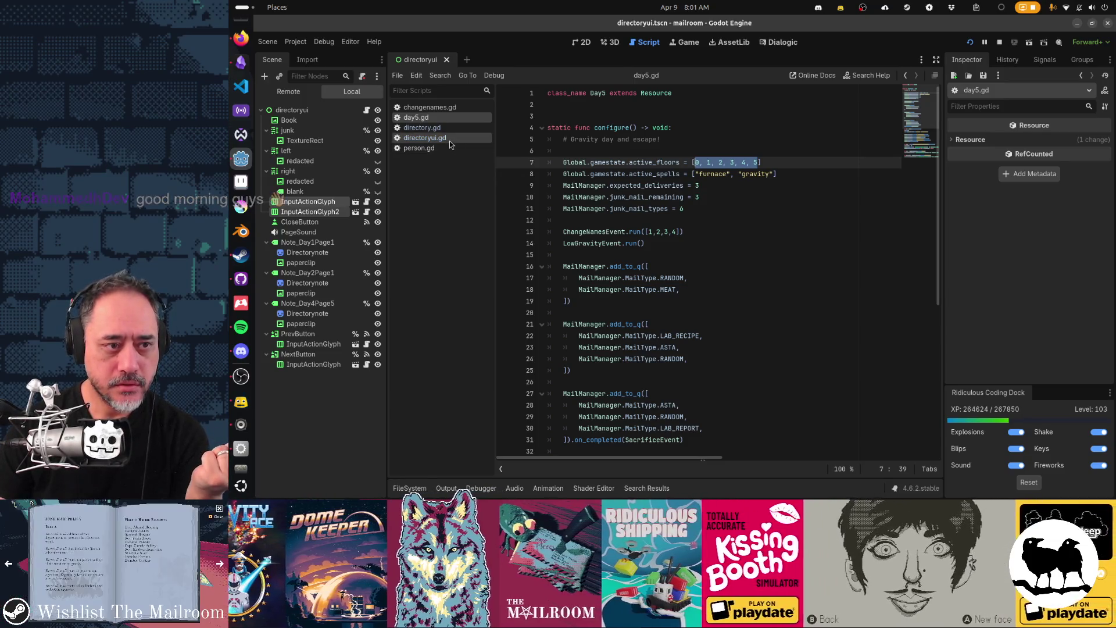
Find where active_floors is used in directoryui.gd
{"action": "left_click", "coordinate": [449, 138]}
{"action": "left_click", "coordinate": [744, 172]}
{"action": "key", "text": "ctrl+f"}
{"action": "type", "text": "act"}
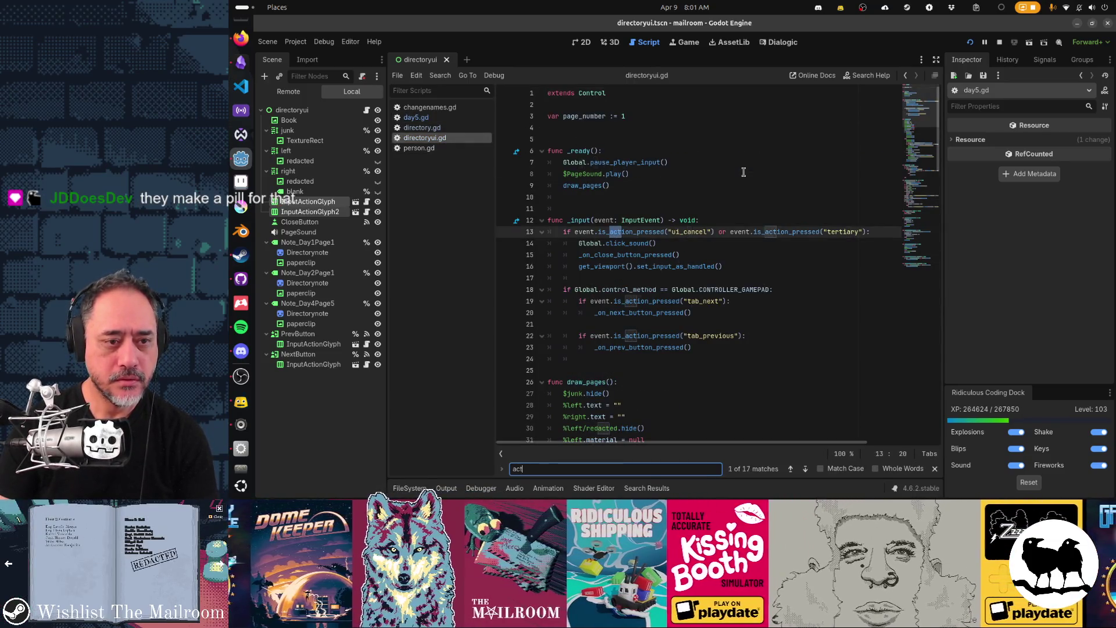
{"action": "type", "text": "ive_floors"}
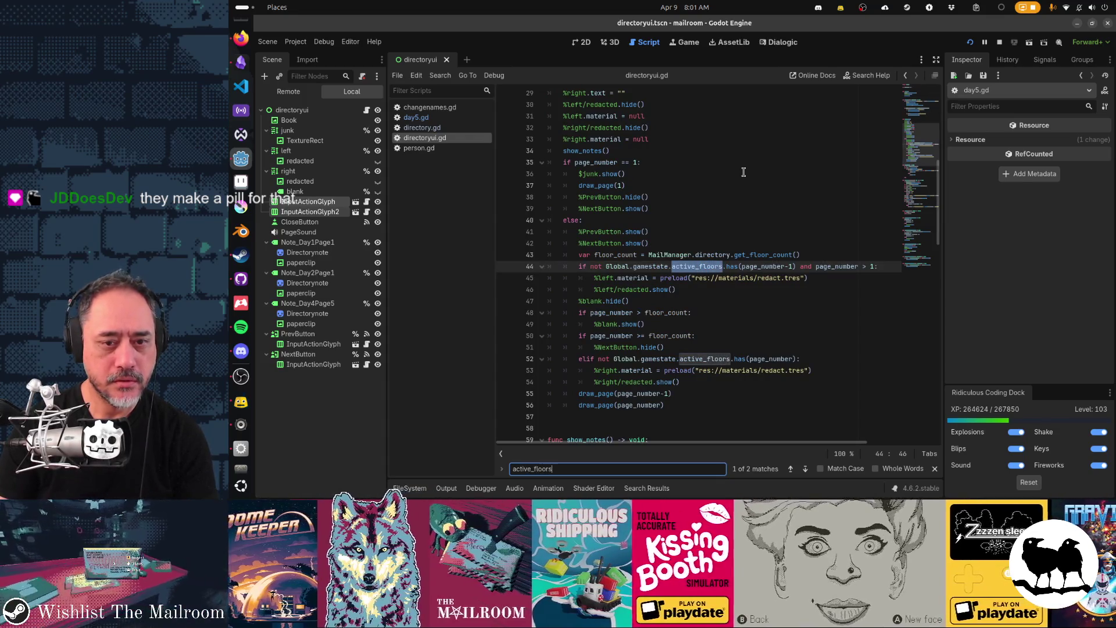
{"action": "key", "text": "Escape"}
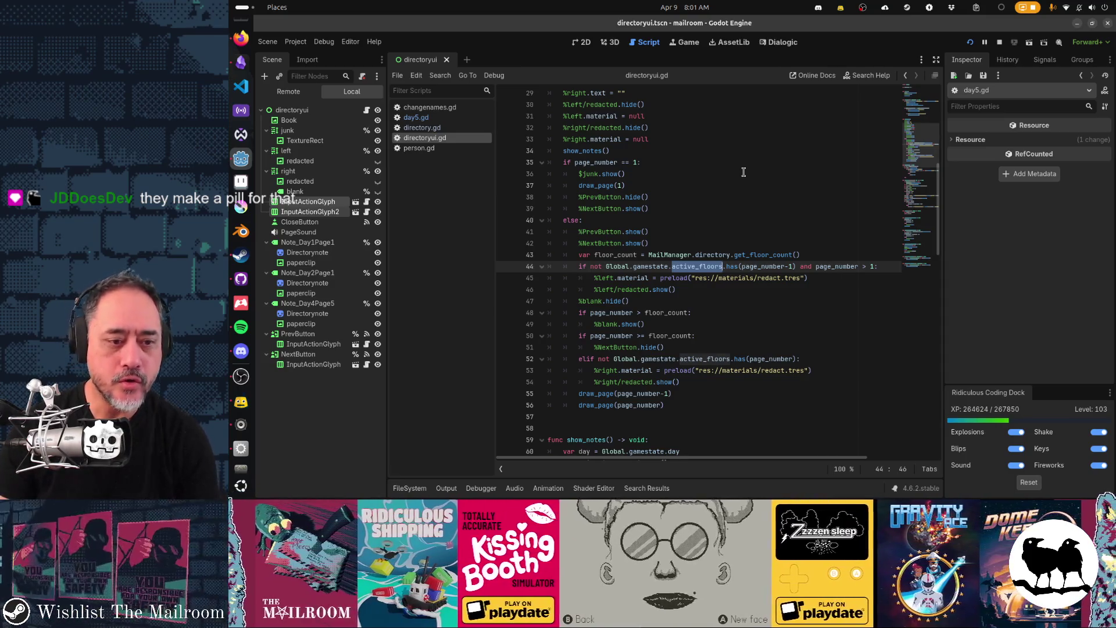
Move the three-line right-page redaction elif above the last-page check and save directoryui.gd
{"action": "key", "text": "Down"}
{"action": "key", "text": "Down"}
{"action": "key", "text": "Down"}
{"action": "key", "text": "Home"}
{"action": "key", "text": "shift+Down"}
{"action": "key", "text": "shift+Down"}
{"action": "key", "text": "shift+Down"}
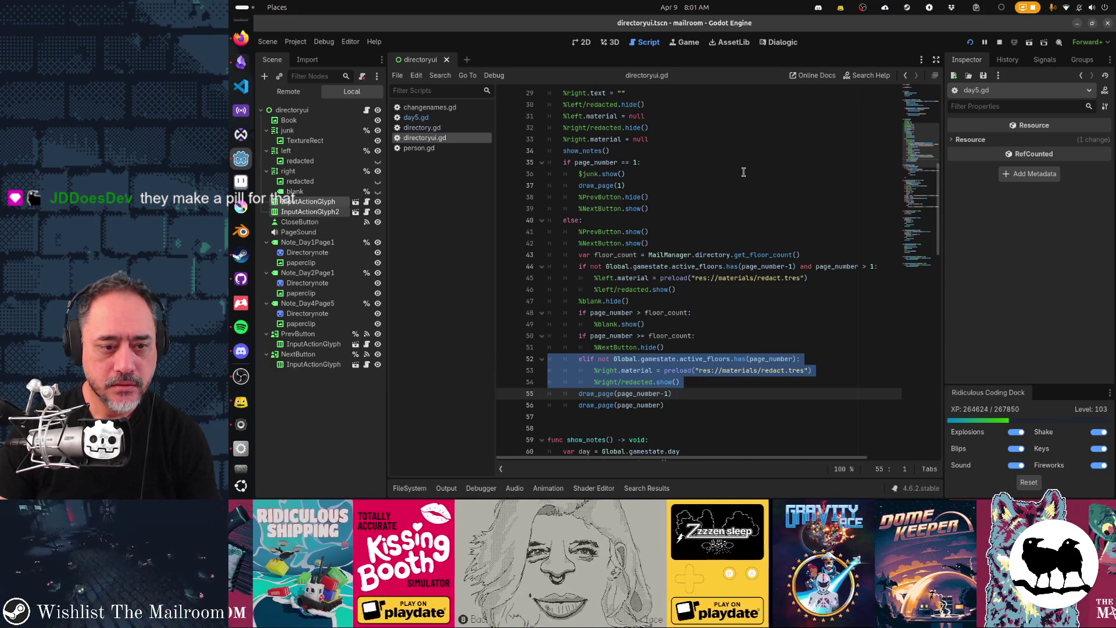
{"action": "key", "text": "ctrl+x"}
{"action": "key", "text": "Up"}
{"action": "key", "text": "Up"}
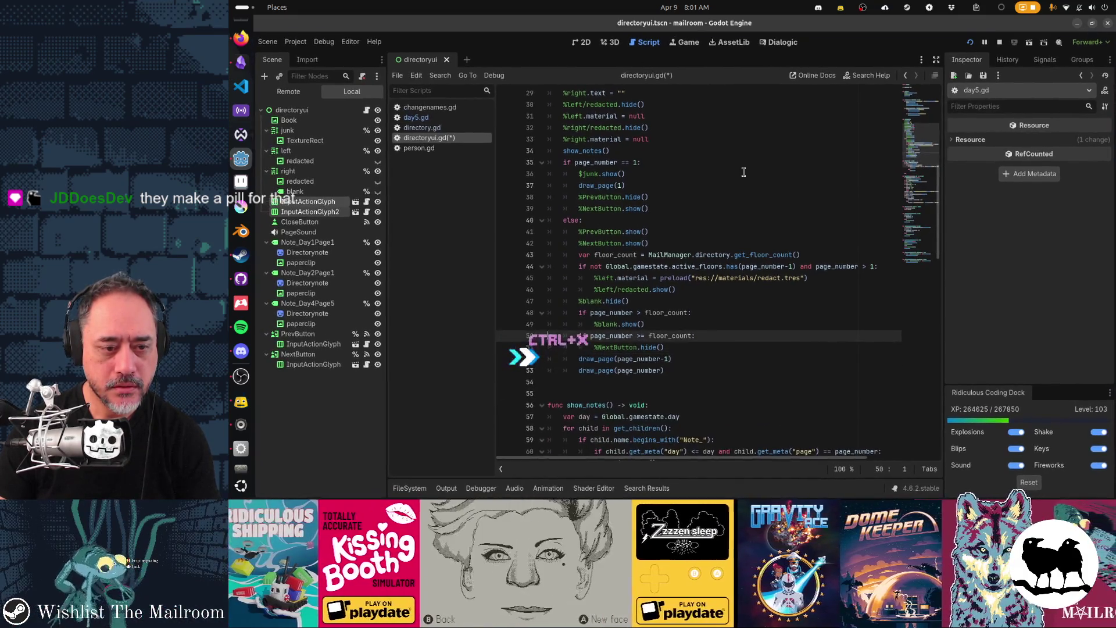
{"action": "key", "text": "ctrl+v"}
{"action": "key", "text": "ctrl+s"}
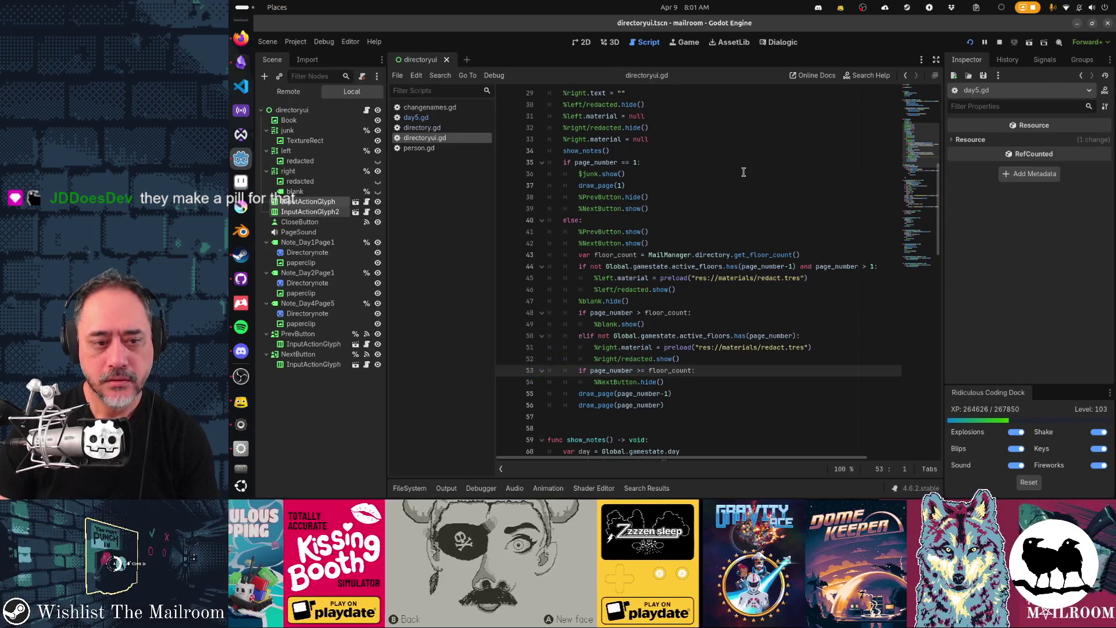
{"action": "key", "text": "alt+Tab"}
{"action": "key", "text": "alt+Tab"}
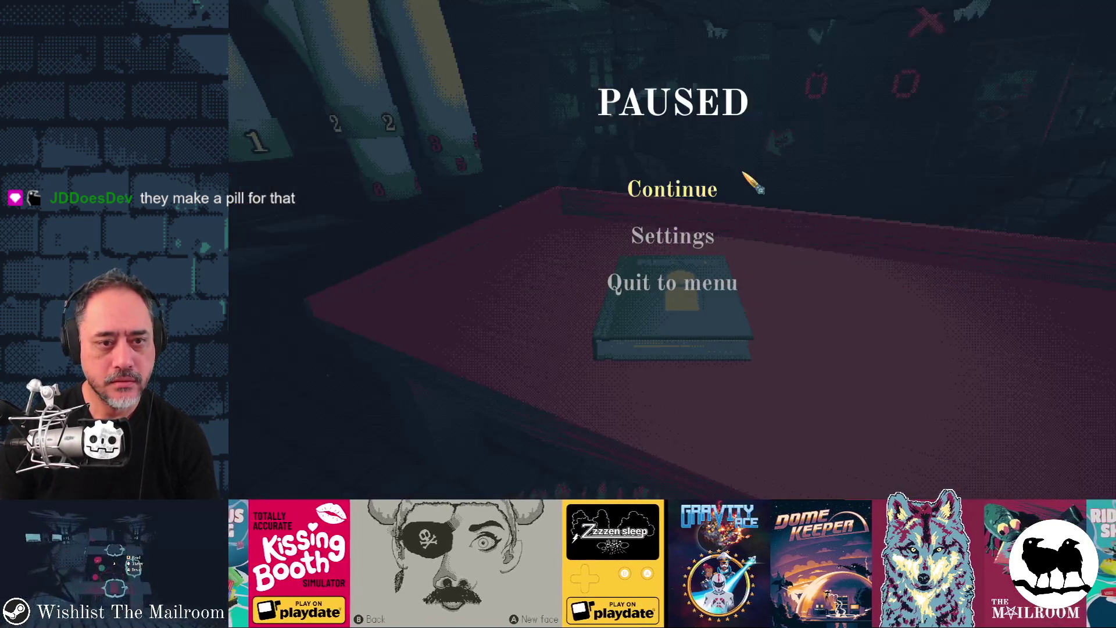
Resume the game, open the directory, page forward, then back to Floor 1
{"action": "left_click", "coordinate": [665, 194]}
{"action": "key", "text": "e"}
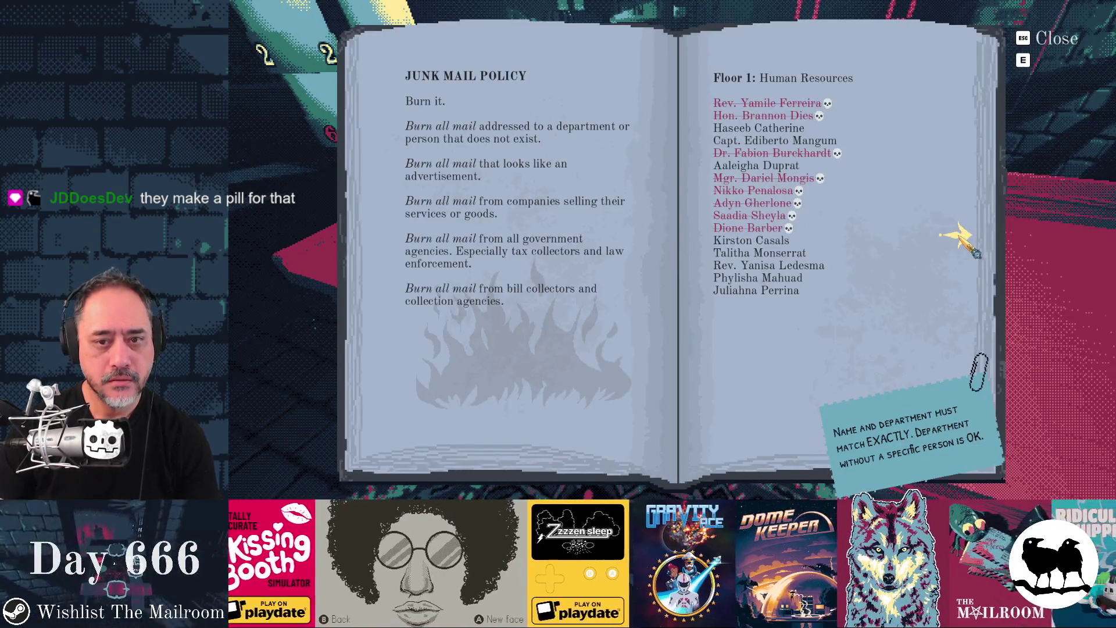
{"action": "left_click", "coordinate": [966, 242]}
{"action": "left_click", "coordinate": [968, 247]}
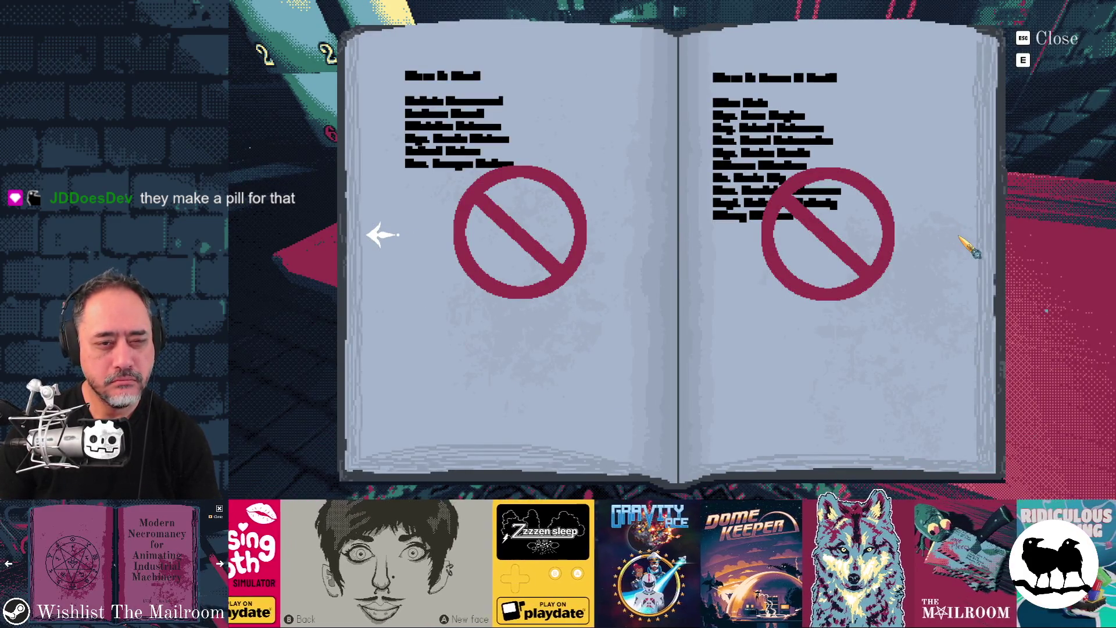
{"action": "left_click", "coordinate": [384, 238]}
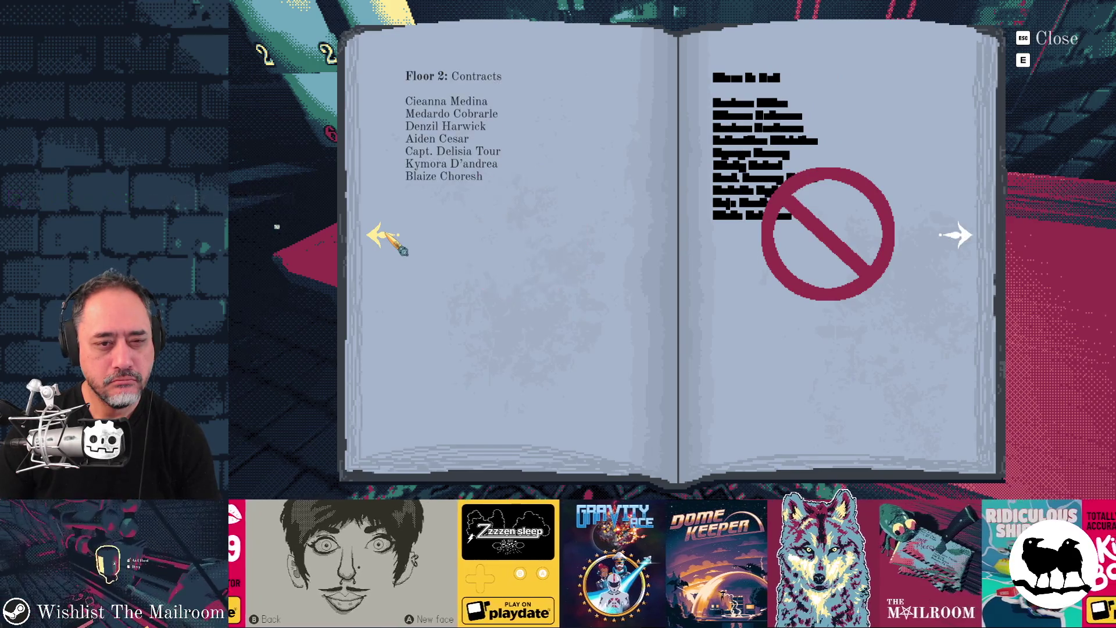
{"action": "left_click", "coordinate": [385, 238]}
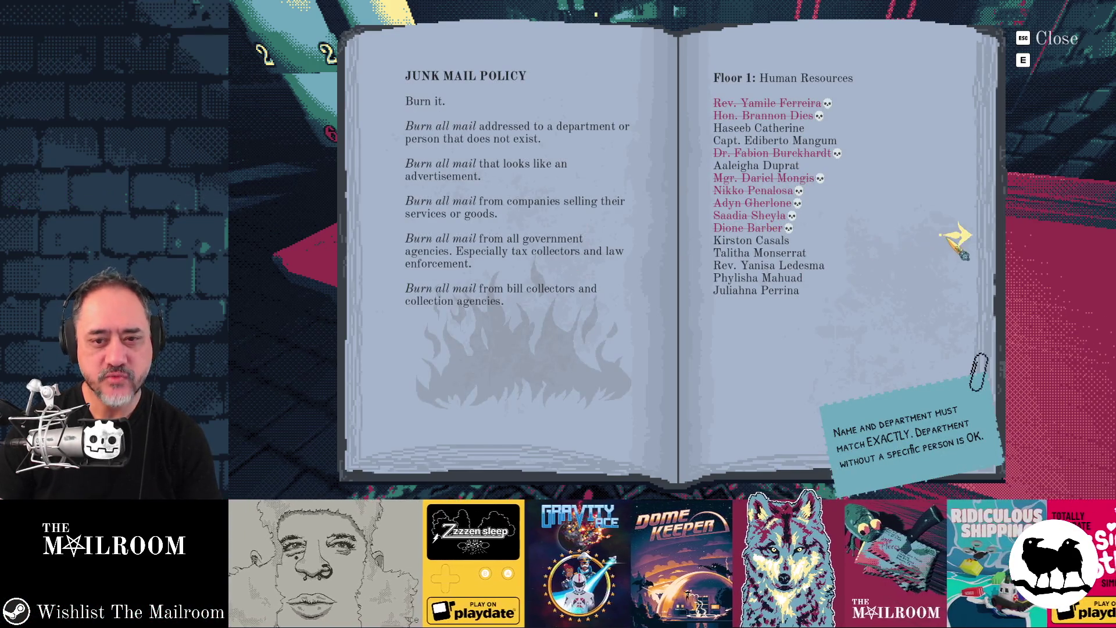
Close the directory, reopen it briefly, and close it again at the desk
{"action": "key", "text": "grave"}
{"action": "key", "text": "Escape"}
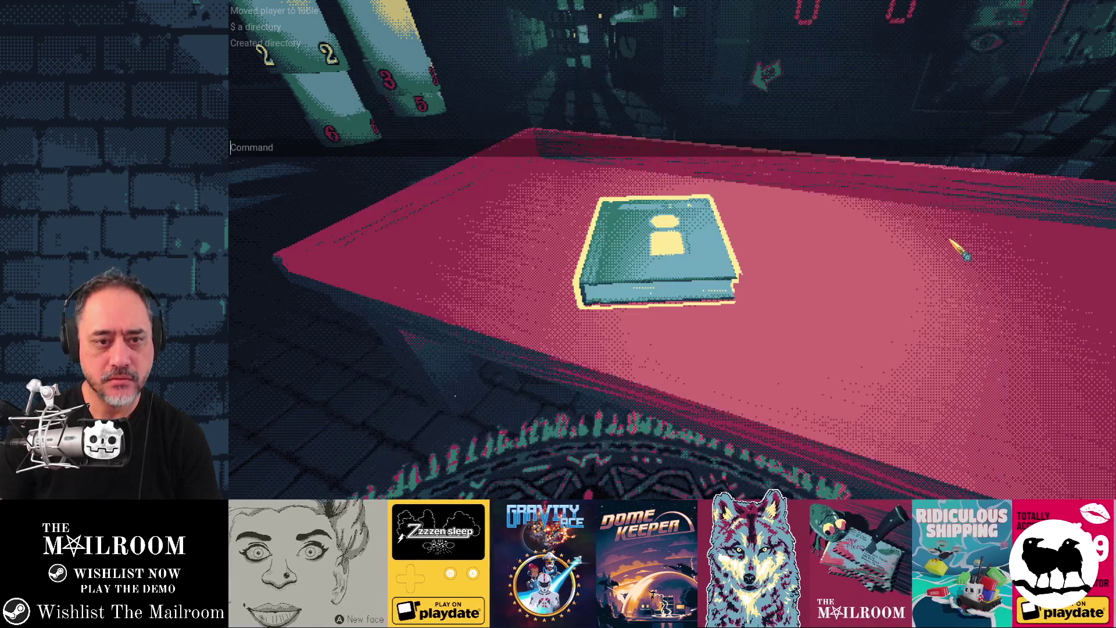
{"action": "key", "text": "grave"}
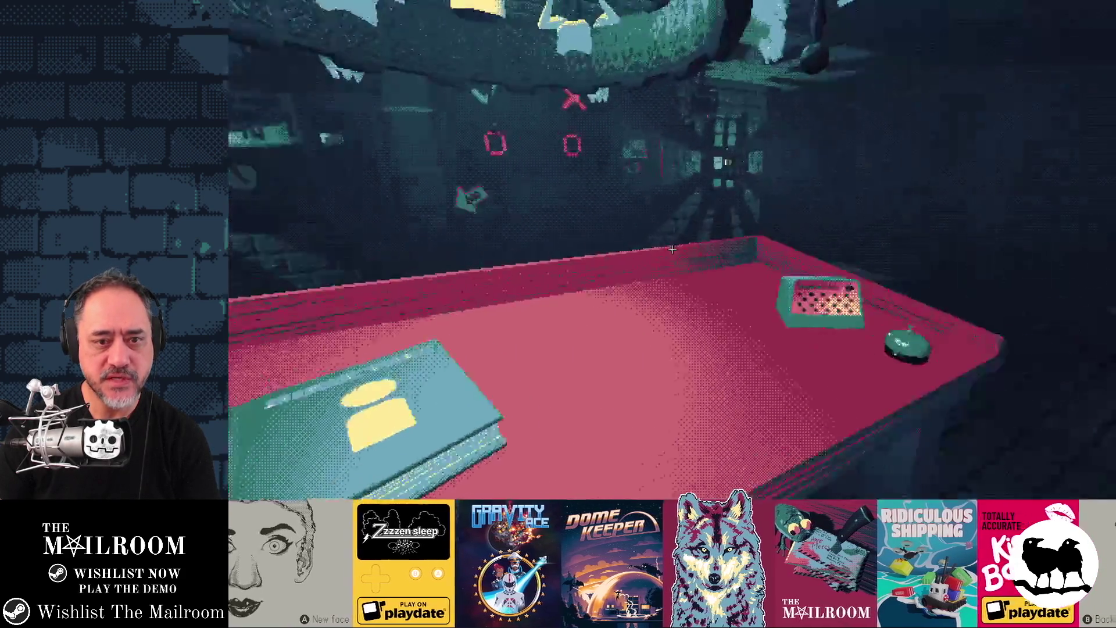
{"action": "key", "text": "e"}
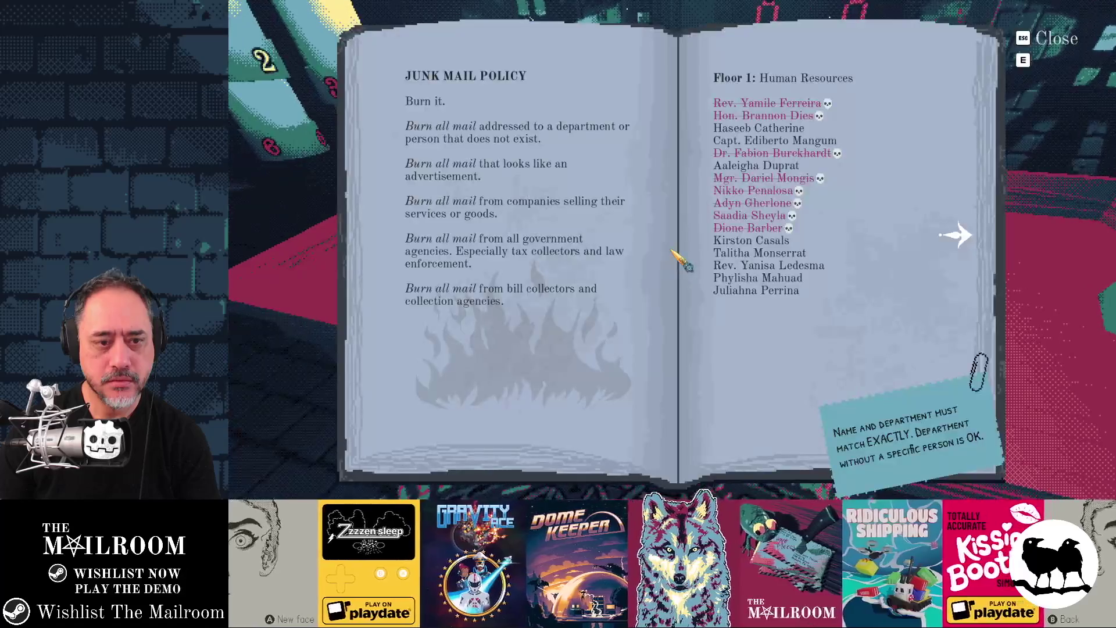
{"action": "key", "text": "Escape"}
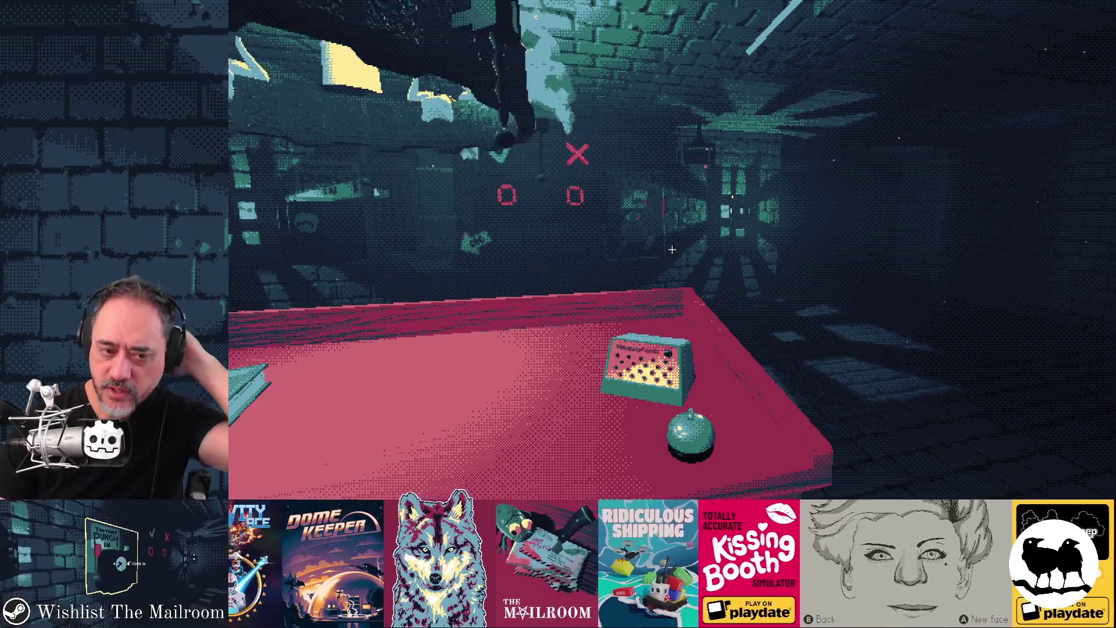
Advance to a new day, spawn the directory, and page through to the redacted pages
{"action": "key", "text": "grave"}
{"action": "type", "text": "day 2"}
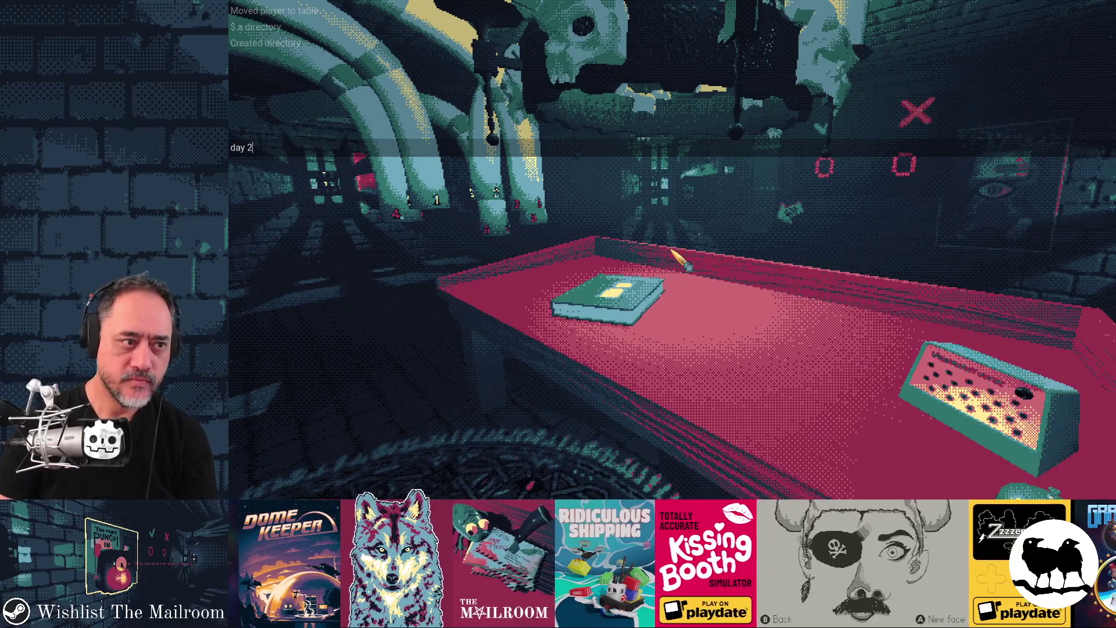
{"action": "key", "text": "Return"}
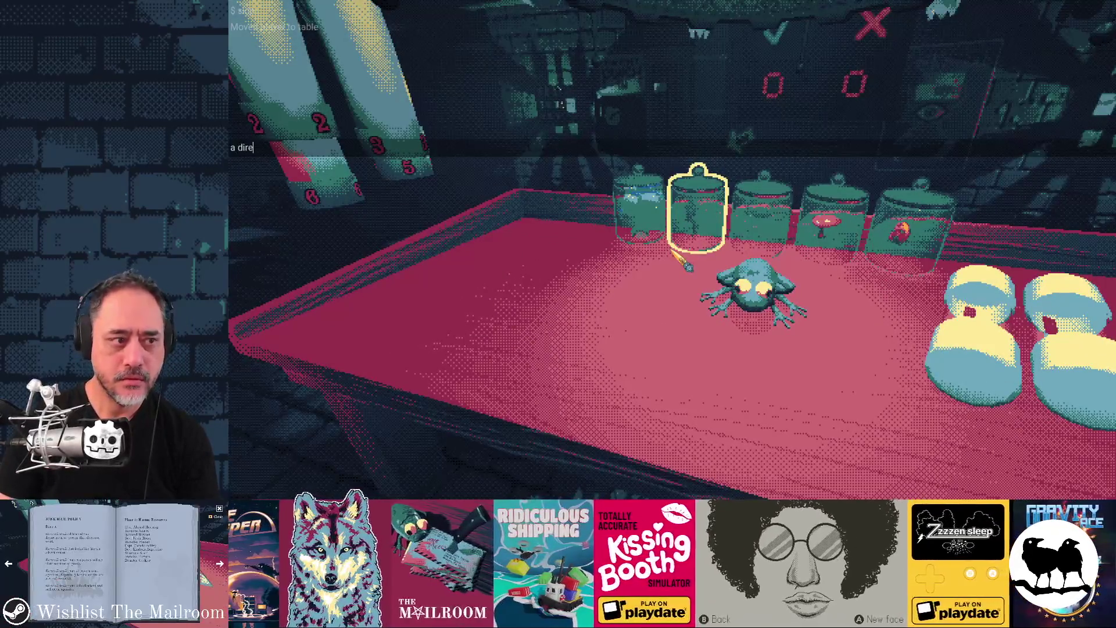
{"action": "type", "text": "y"}
{"action": "key", "text": "Return"}
{"action": "left_click", "coordinate": [722, 242]}
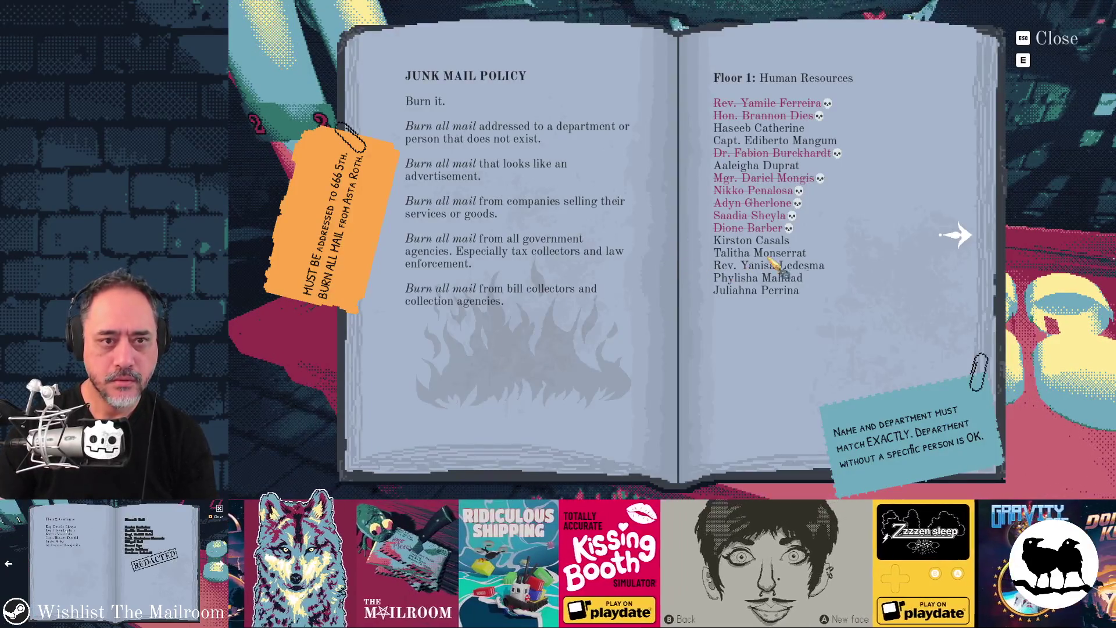
{"action": "left_click", "coordinate": [955, 243]}
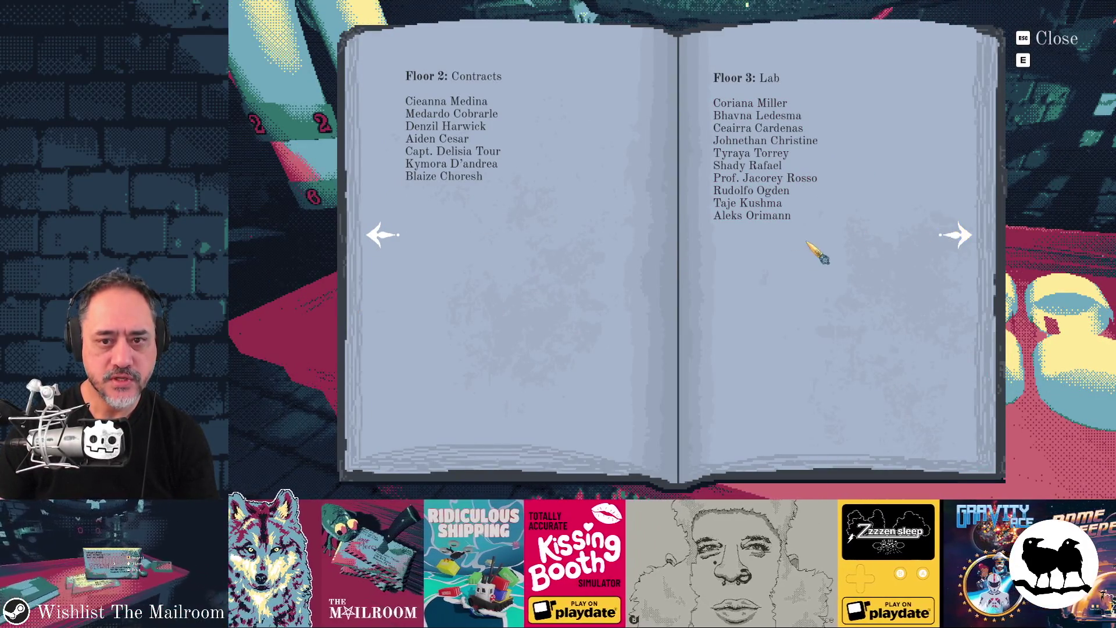
{"action": "left_click", "coordinate": [955, 236]}
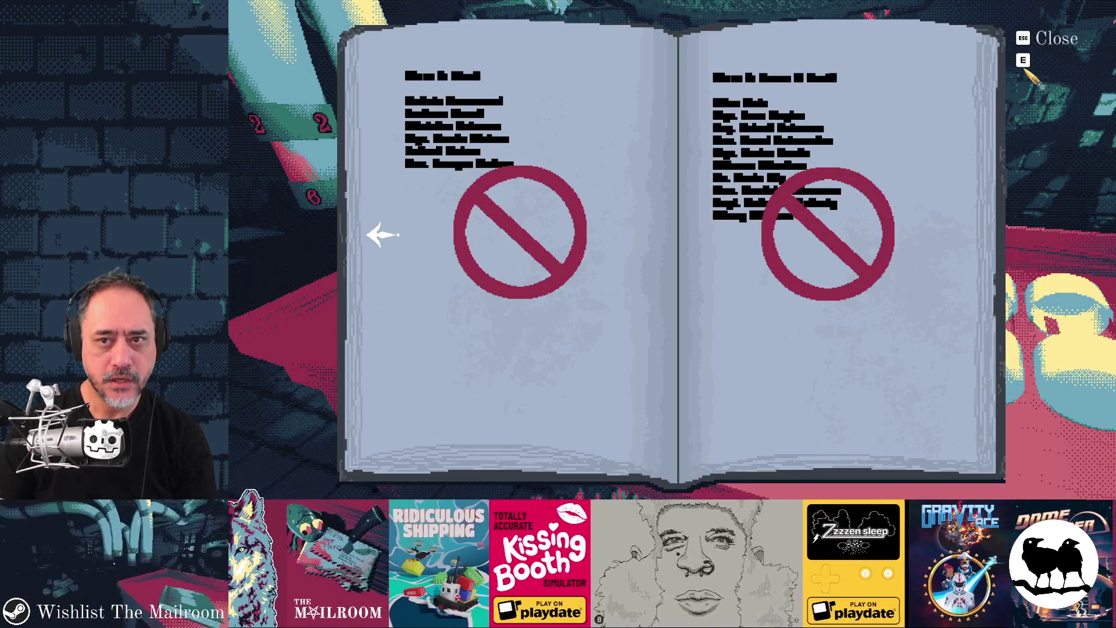
{"action": "key", "text": "Escape"}
Jump to day 4, skip to the table, spawn the directory, and check the Floor 4 pages
{"action": "key", "text": "grave"}
{"action": "type", "text": "day 4"}
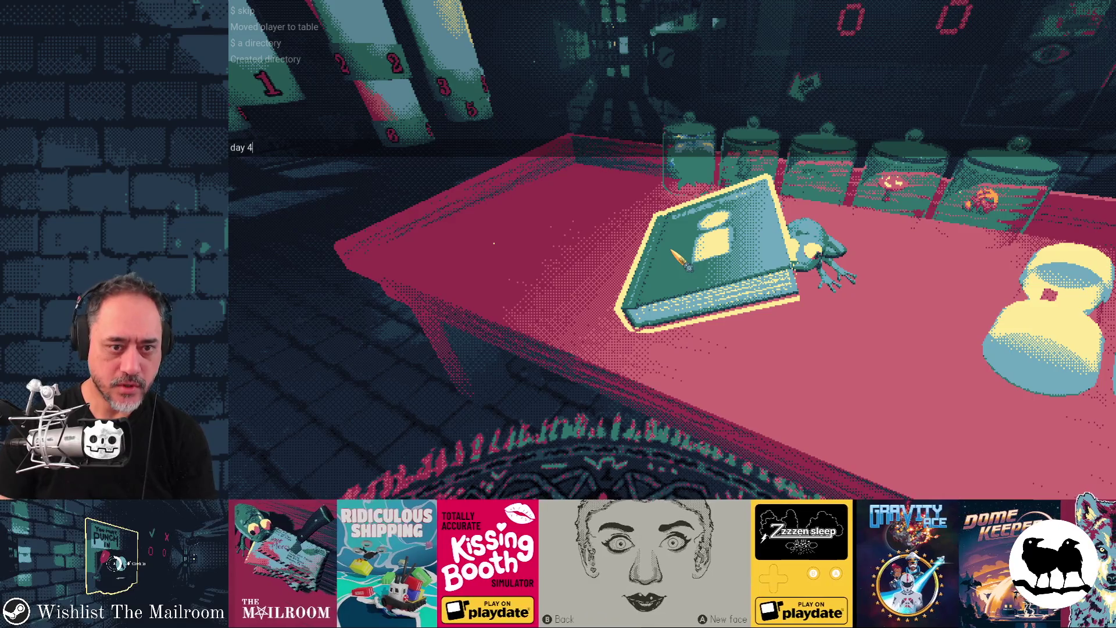
{"action": "key", "text": "Return"}
{"action": "type", "text": "sk"}
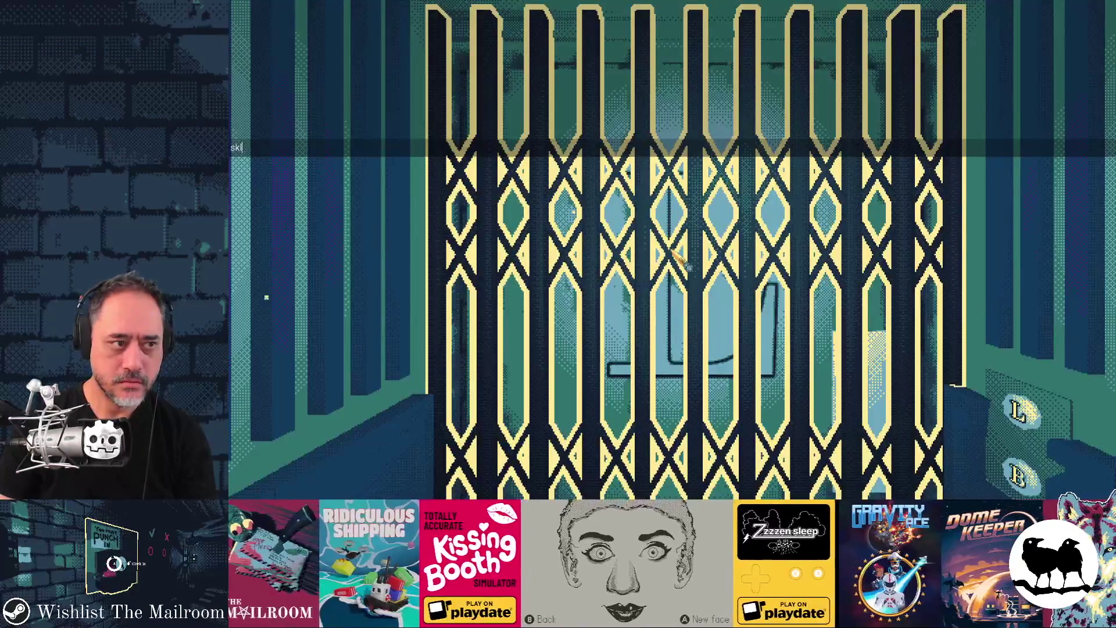
{"action": "type", "text": "ip"}
{"action": "key", "text": "Return"}
{"action": "type", "text": "ad"}
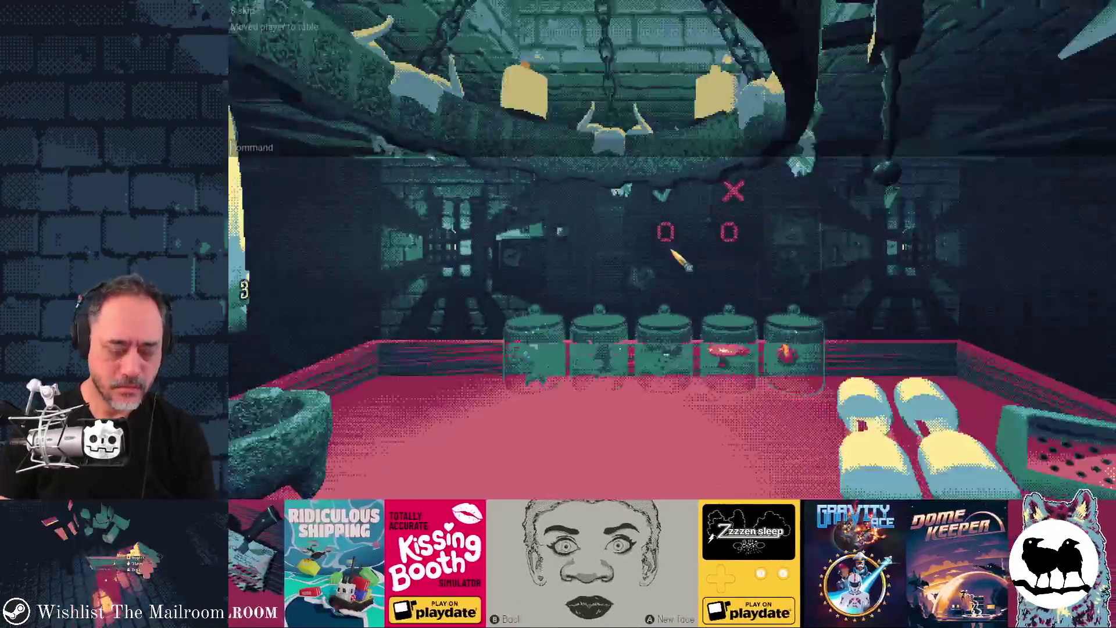
{"action": "type", "text": "tory"}
{"action": "key", "text": "Return"}
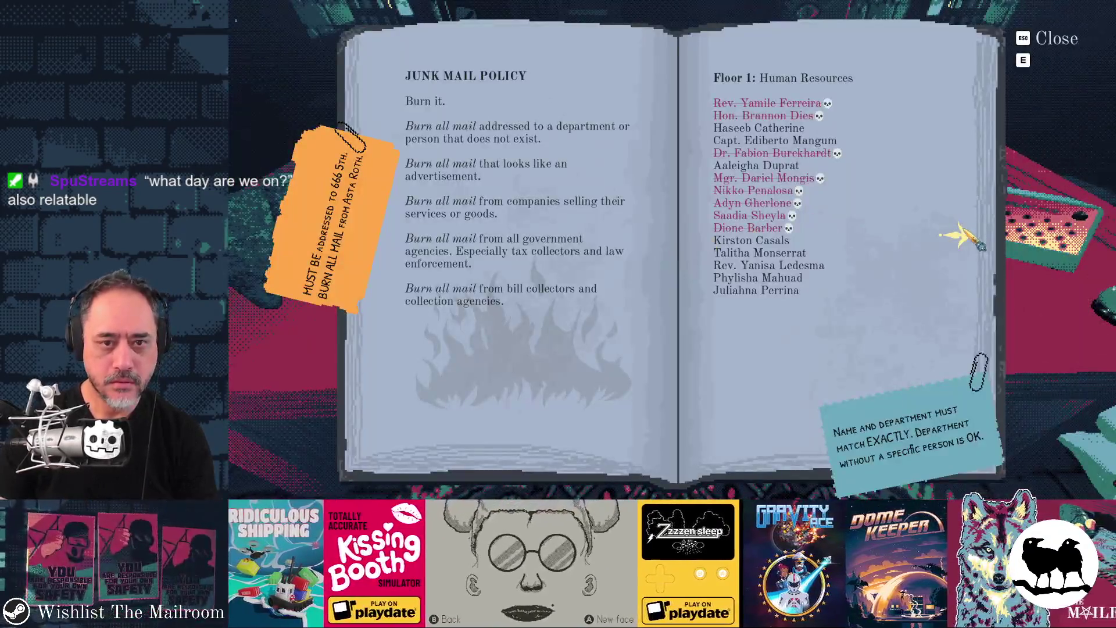
{"action": "left_click", "coordinate": [958, 232]}
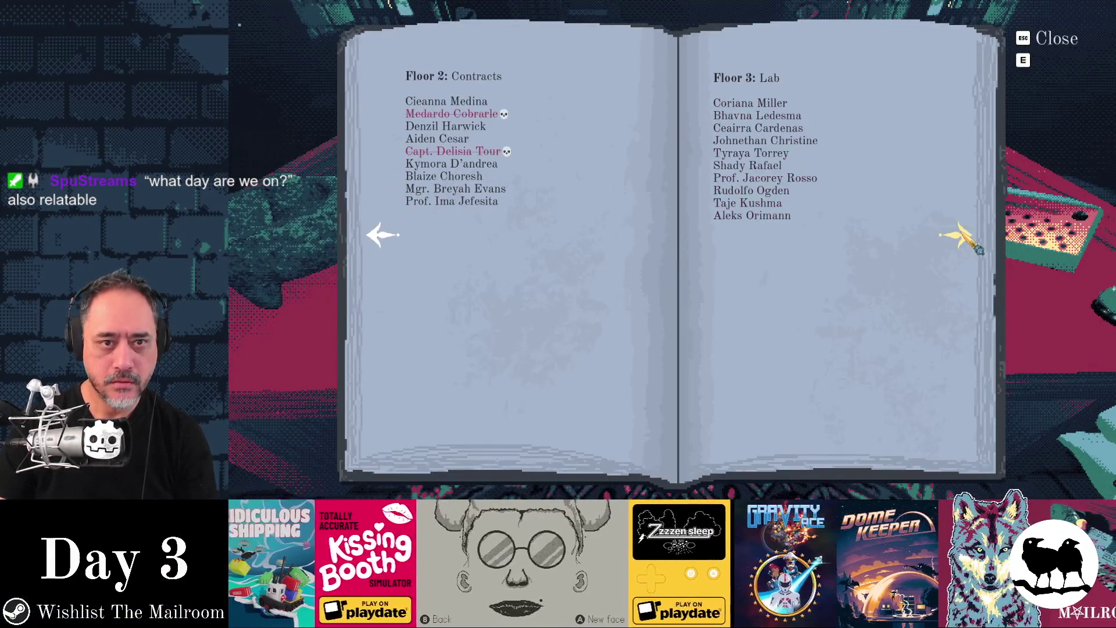
{"action": "left_click", "coordinate": [959, 233]}
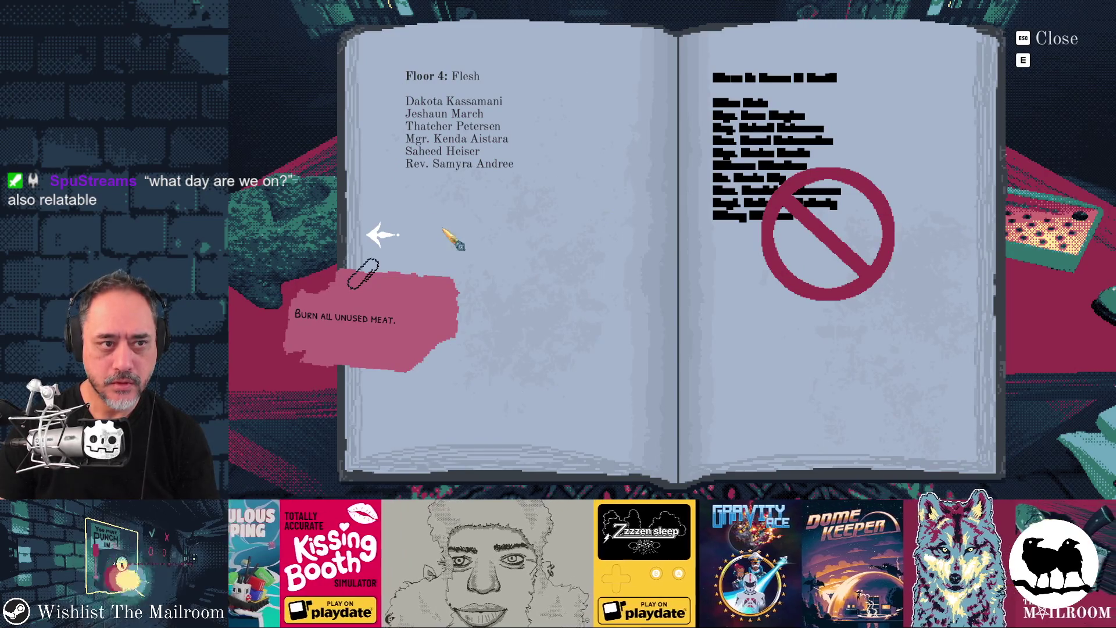
{"action": "key", "text": "Escape"}
Skip ahead again, spawn the directory, and flip through every floor from Floor 1 to Floor 5
{"action": "key", "text": "grave"}
{"action": "type", "text": "skip"}
{"action": "key", "text": "Return"}
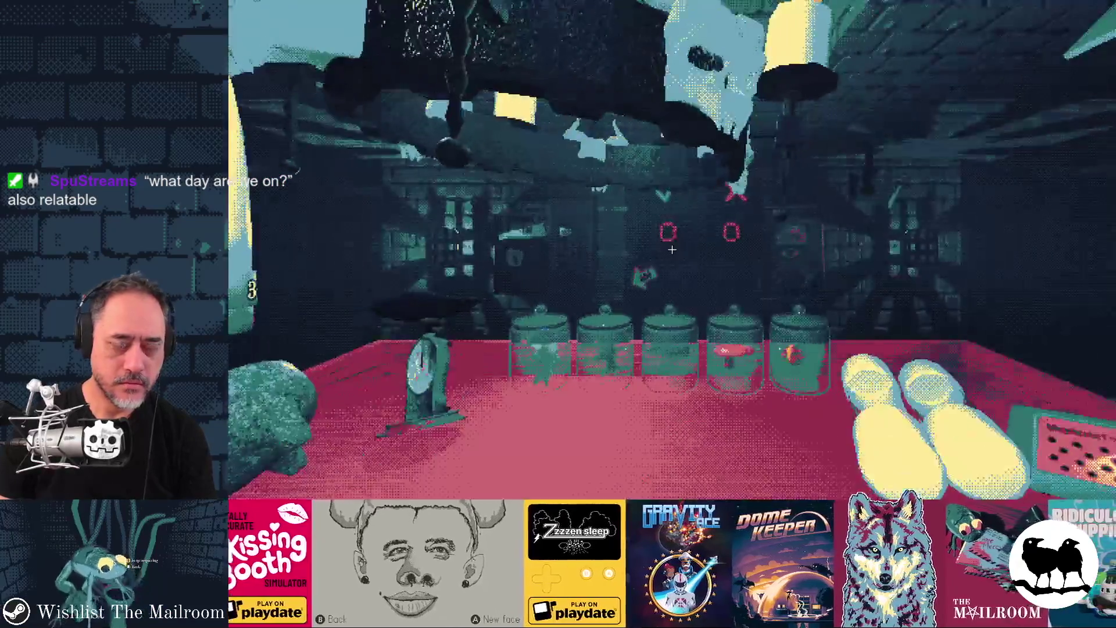
{"action": "type", "text": "tory"}
{"action": "key", "text": "Return"}
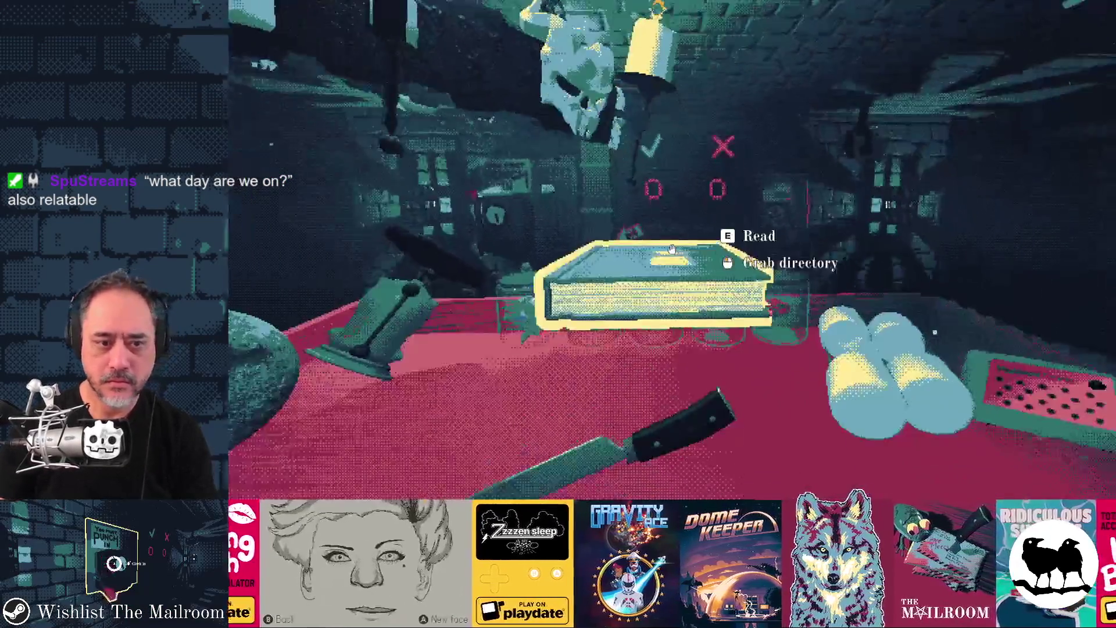
{"action": "left_click", "coordinate": [684, 264]}
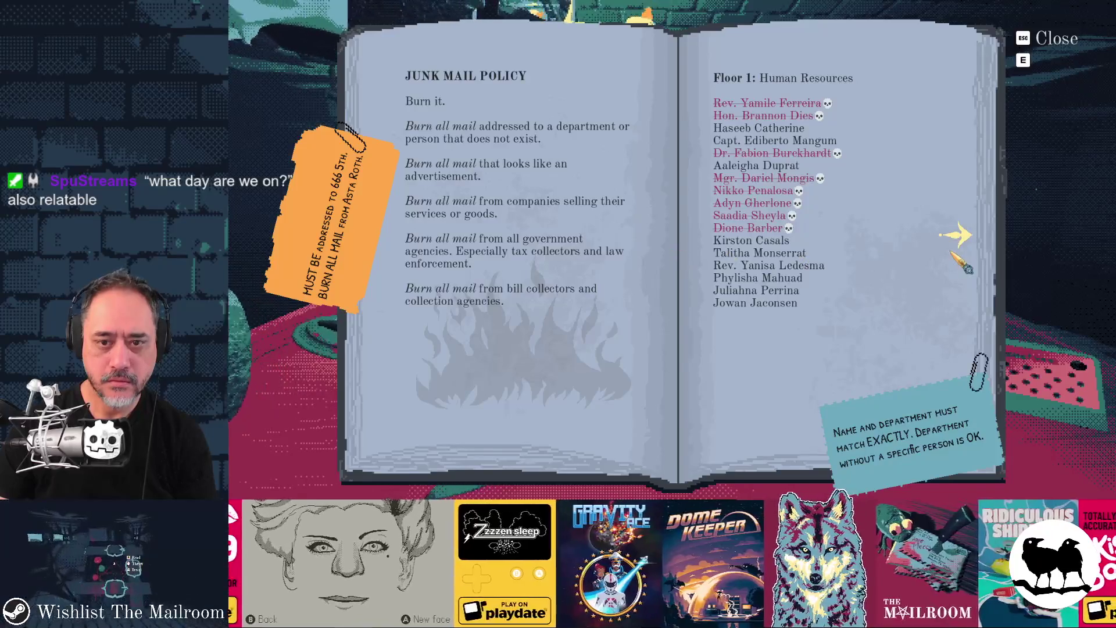
{"action": "left_click", "coordinate": [956, 236]}
{"action": "left_click", "coordinate": [959, 238]}
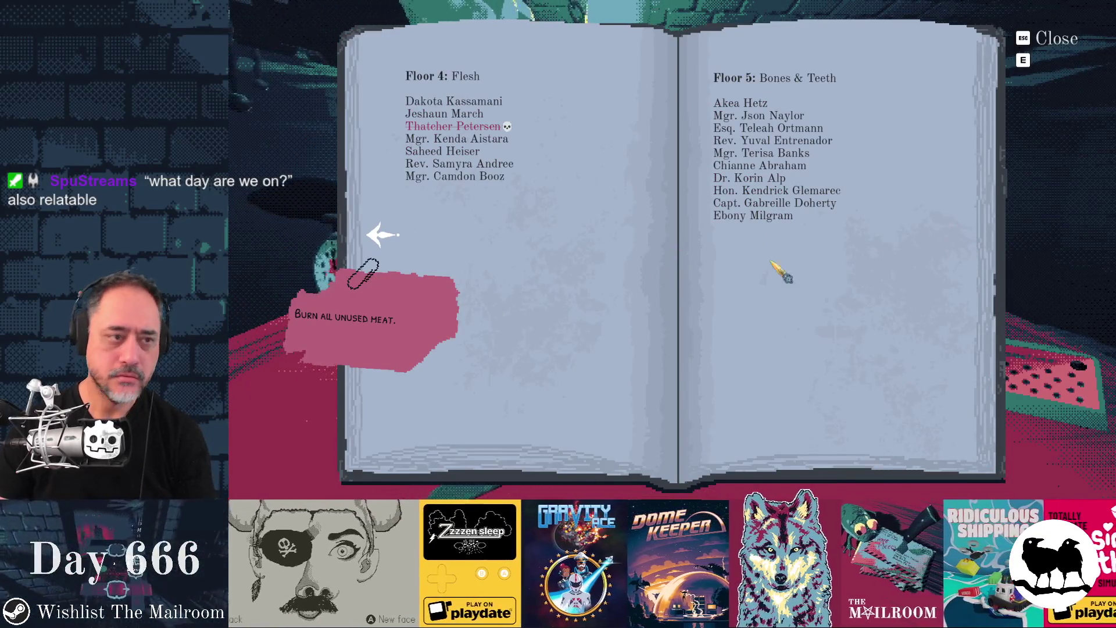
{"action": "left_click", "coordinate": [385, 236]}
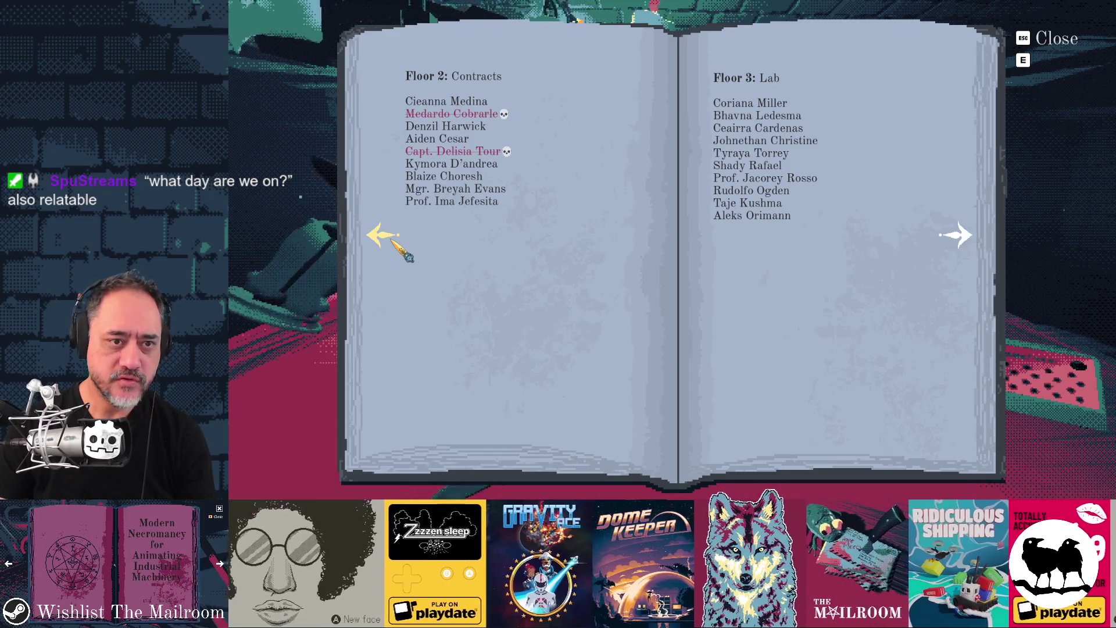
{"action": "left_click", "coordinate": [386, 237]}
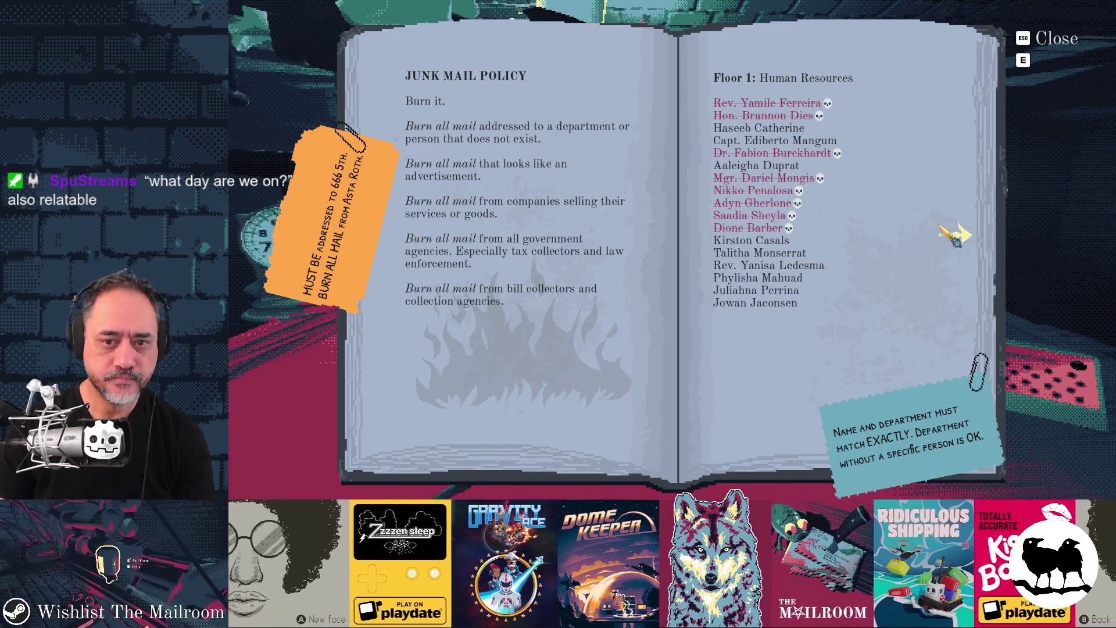
{"action": "left_click", "coordinate": [956, 236]}
{"action": "left_click", "coordinate": [959, 239]}
{"action": "key", "text": "alt+Tab"}
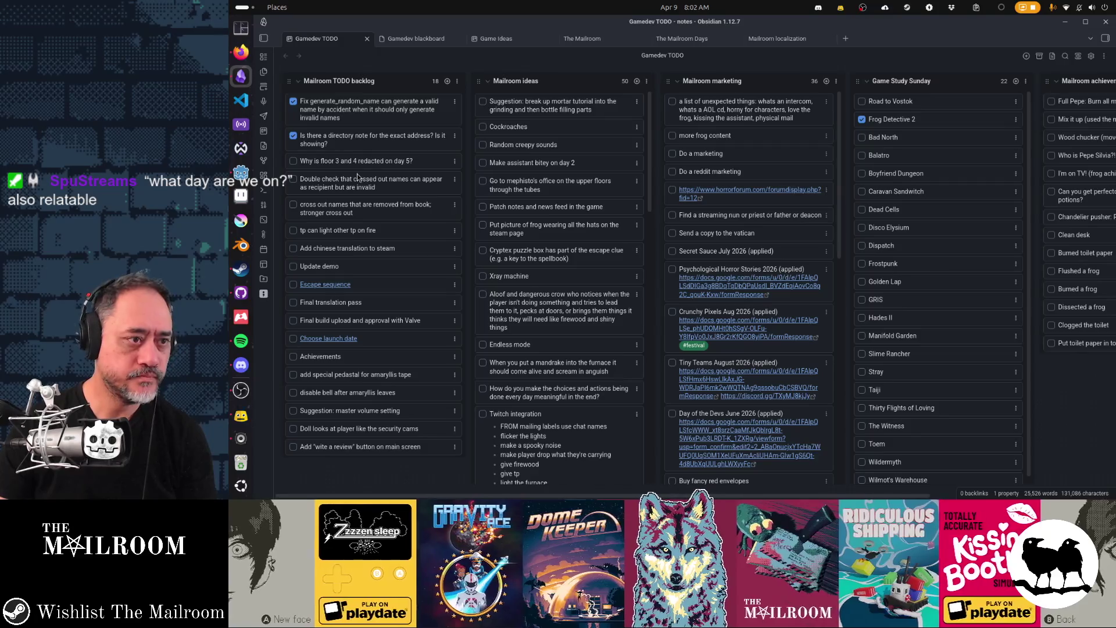
Check the floor 3 and 4 redaction card, rewrite its wording to 'floor 5 showing', and return to Godot
{"action": "left_click", "coordinate": [293, 161]}
{"action": "left_click", "coordinate": [404, 160]}
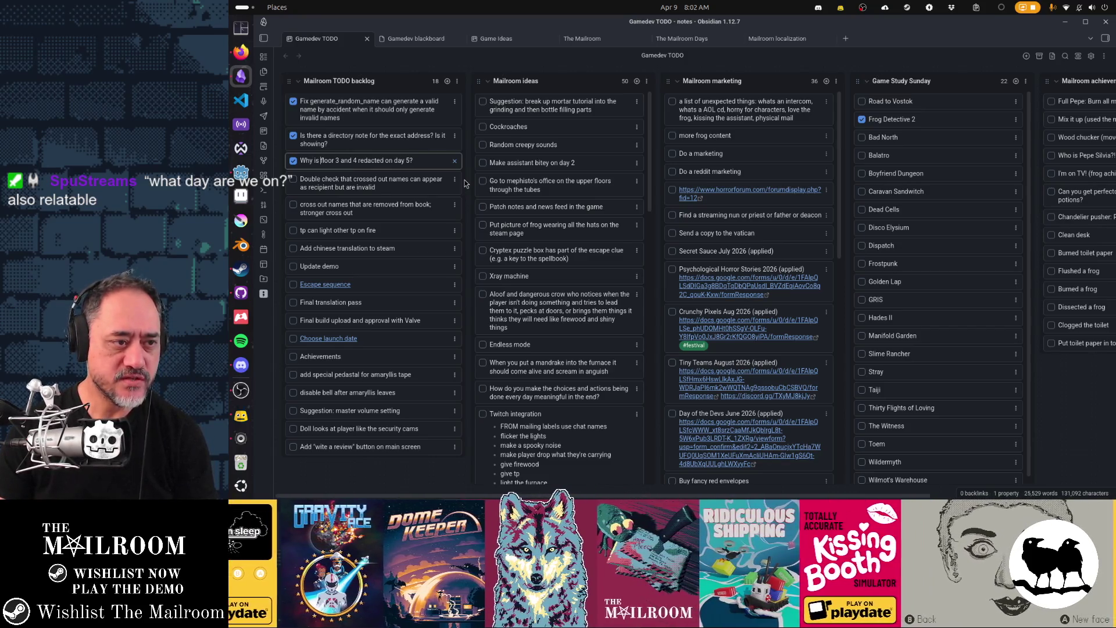
{"action": "key", "text": "ctrl+shift+Right"}
{"action": "key", "text": "ctrl+shift+Right"}
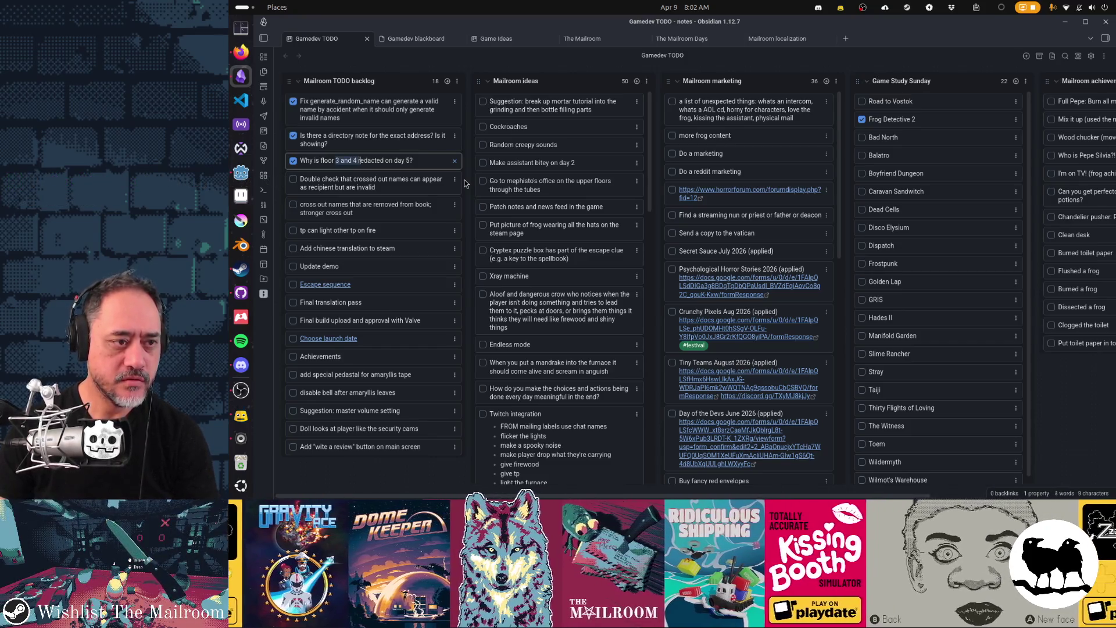
{"action": "key", "text": "ctrl+shift+Right"}
{"action": "type", "text": "5 showing"}
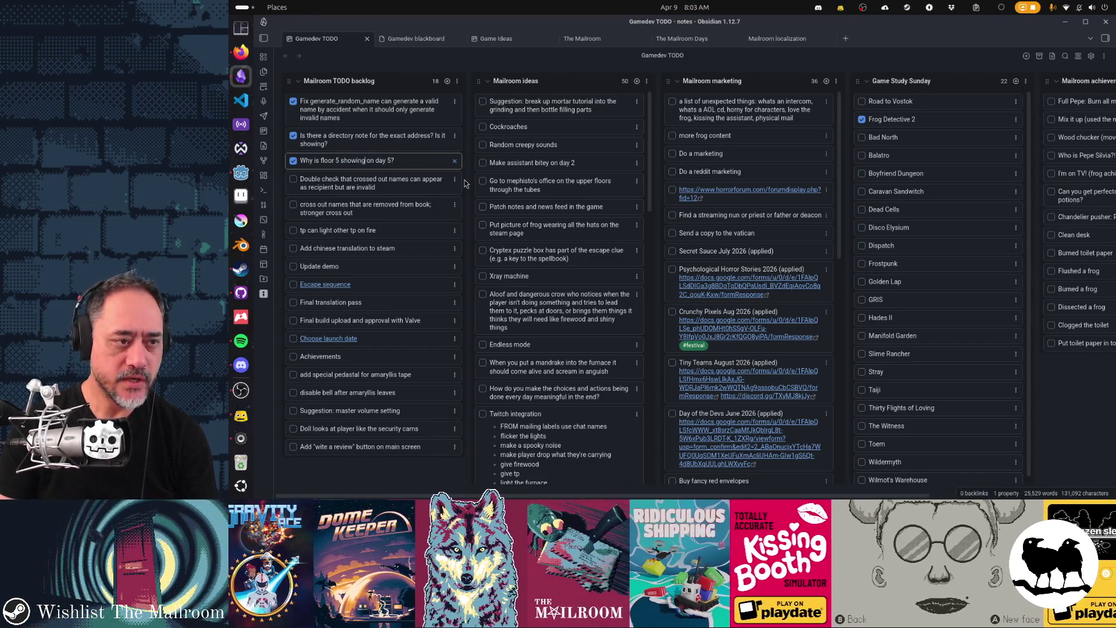
{"action": "key", "text": "Return"}
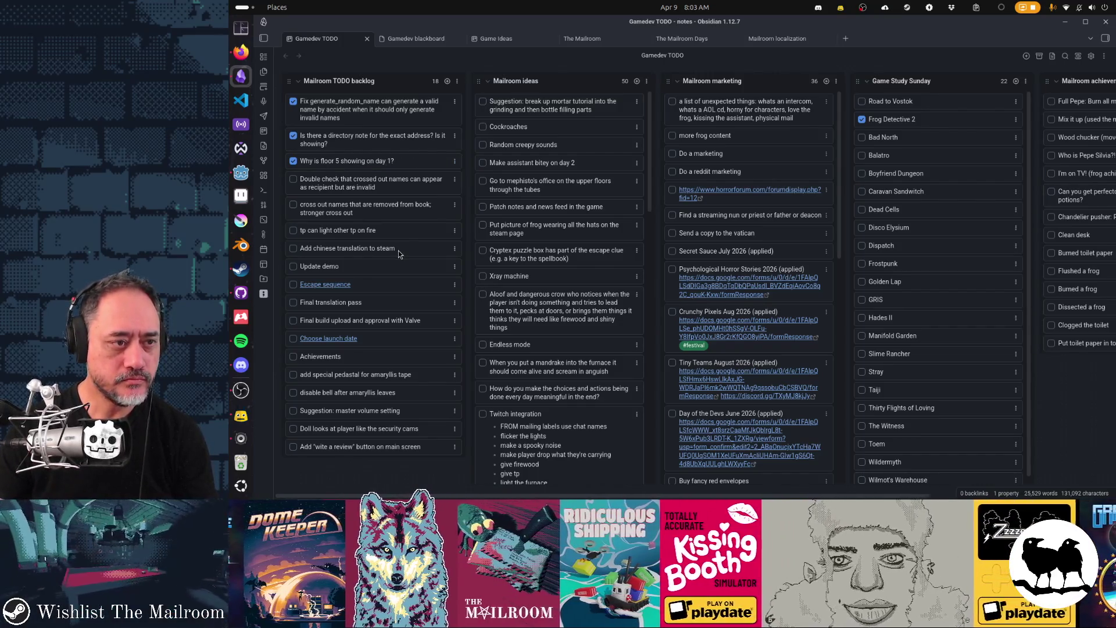
{"action": "key", "text": "alt+Tab"}
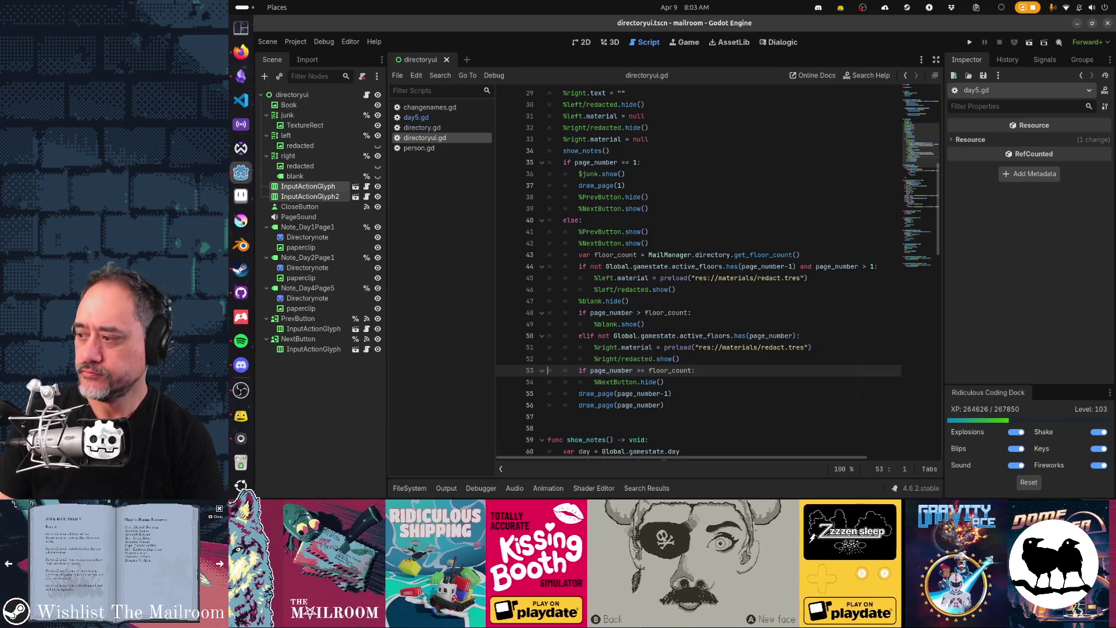
Move from the Godot script editor to the Firefox window showing the RichTextEffect docs
{"action": "key", "text": "alt+Tab"}
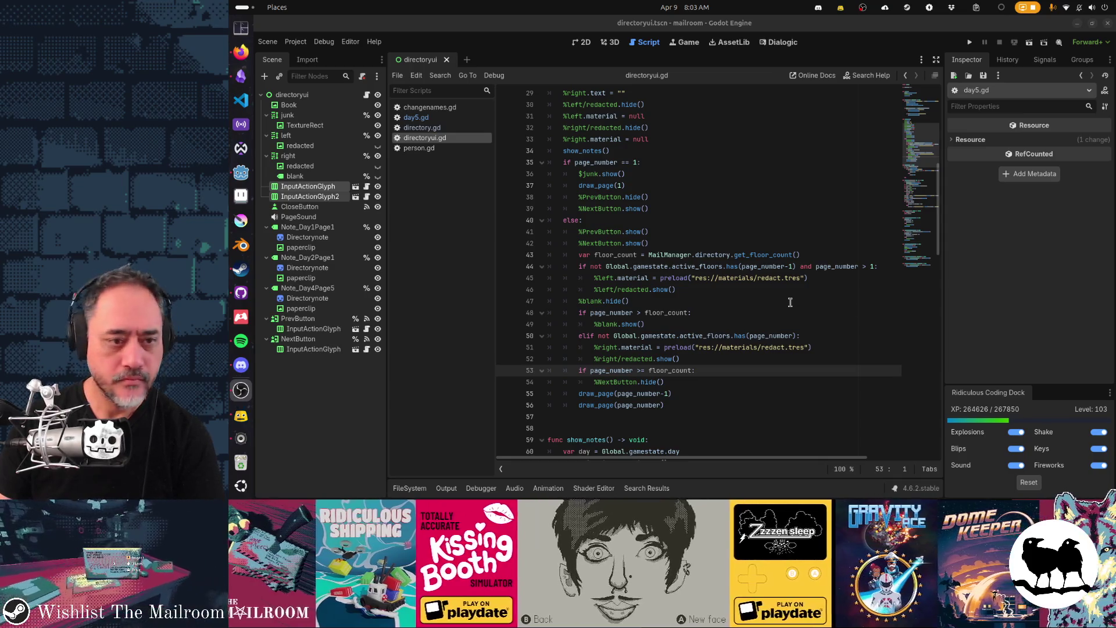
{"action": "left_click", "coordinate": [240, 52]}
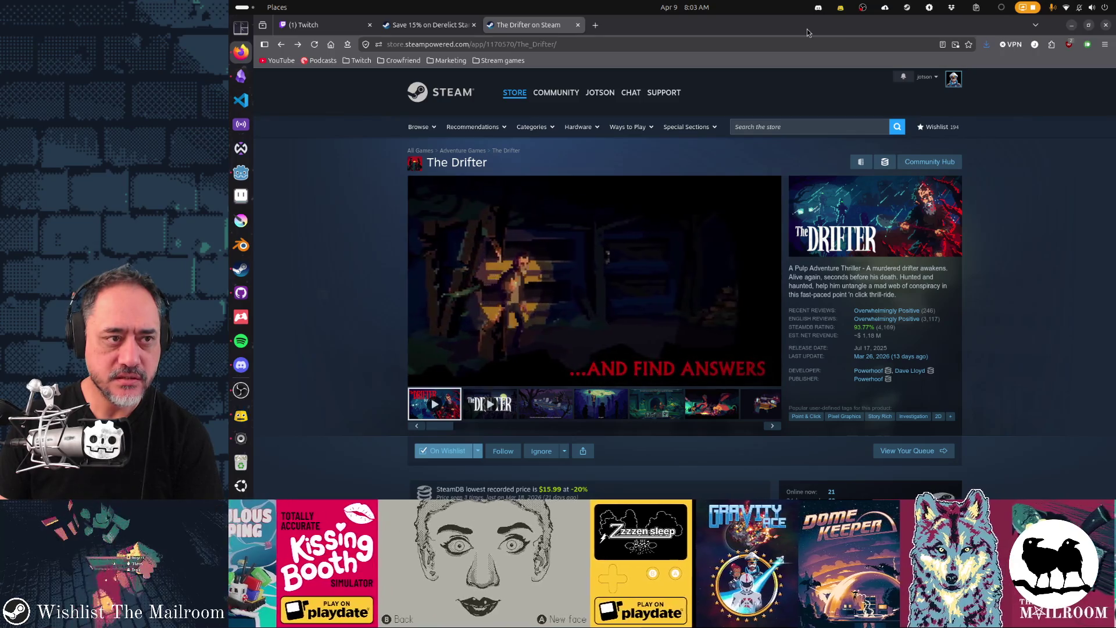
{"action": "key", "text": "alt+Tab"}
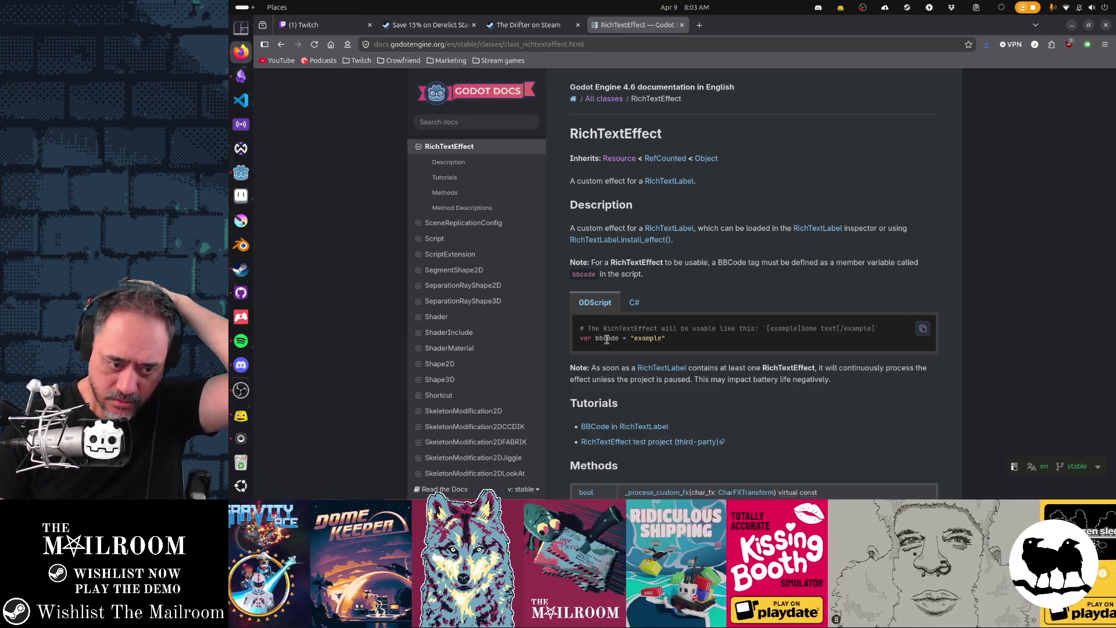
Scan the RichTextEffect class page, then follow its link to the 'BBCode in RichTextLabel' tutorial
{"action": "scroll", "coordinate": [607, 339], "scroll_direction": "down", "scroll_amount": 4}
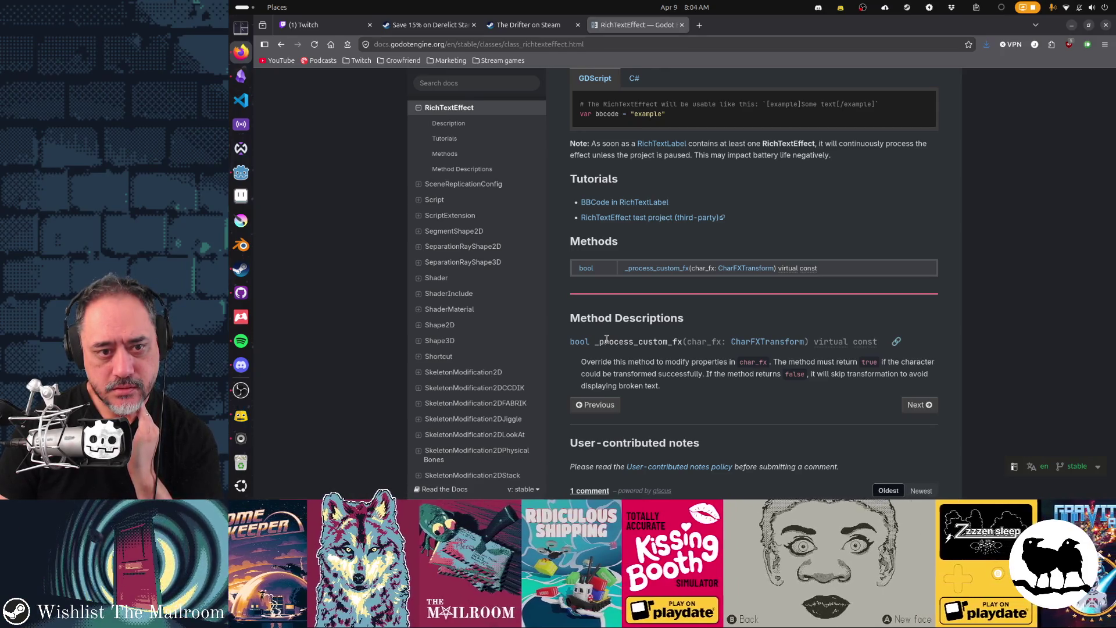
{"action": "scroll", "coordinate": [607, 339], "scroll_direction": "up", "scroll_amount": 1}
{"action": "scroll", "coordinate": [607, 339], "scroll_direction": "up", "scroll_amount": 5}
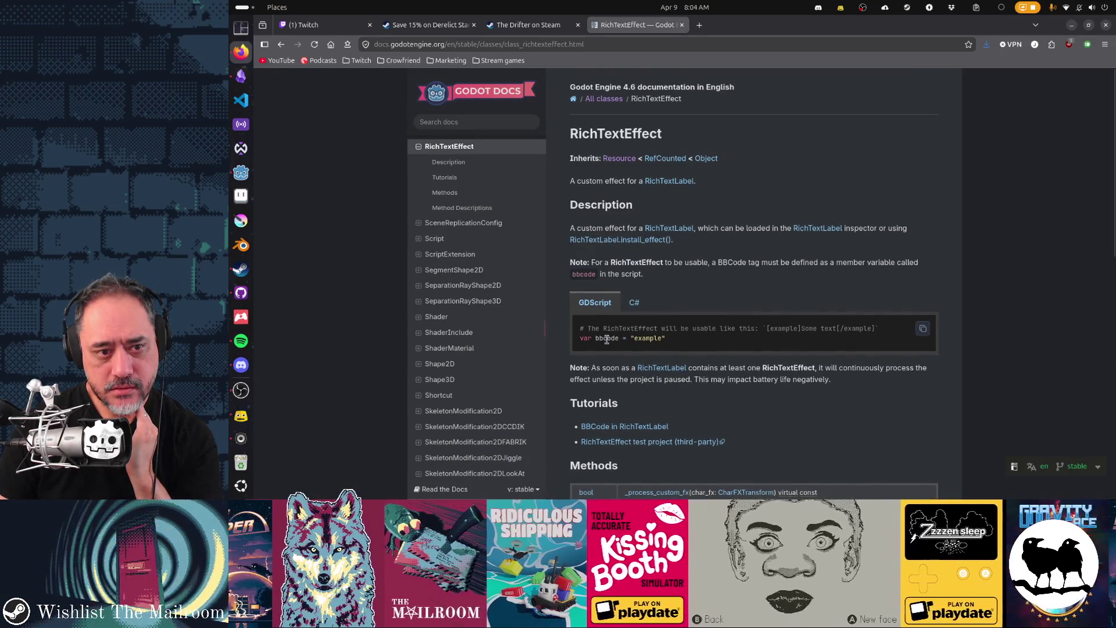
{"action": "scroll", "coordinate": [607, 338], "scroll_direction": "down", "scroll_amount": 10}
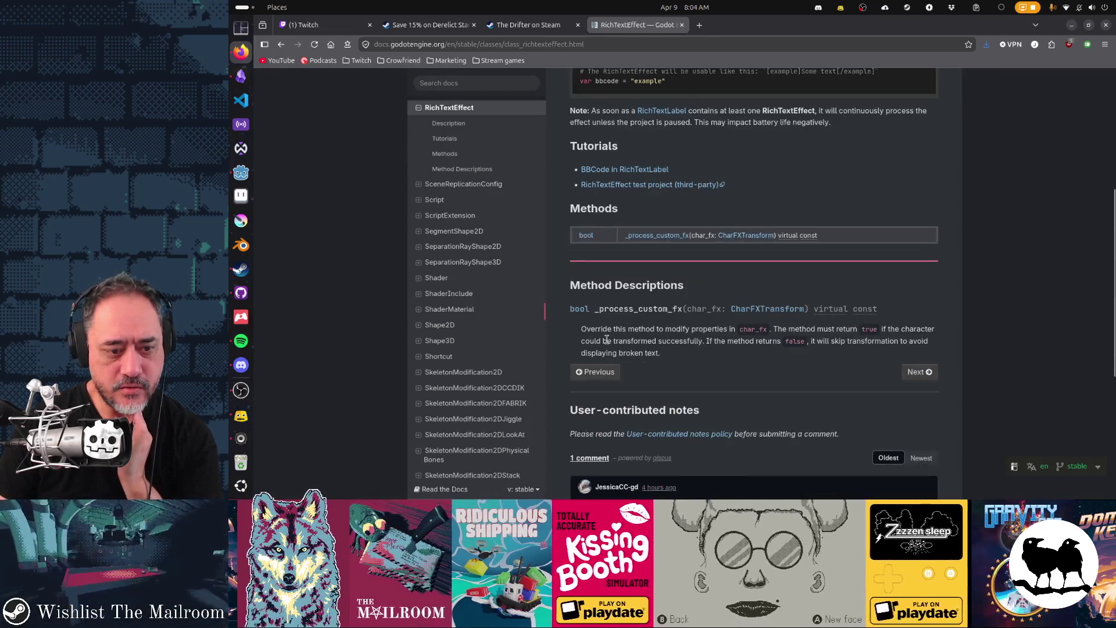
{"action": "scroll", "coordinate": [606, 339], "scroll_direction": "down", "scroll_amount": 3}
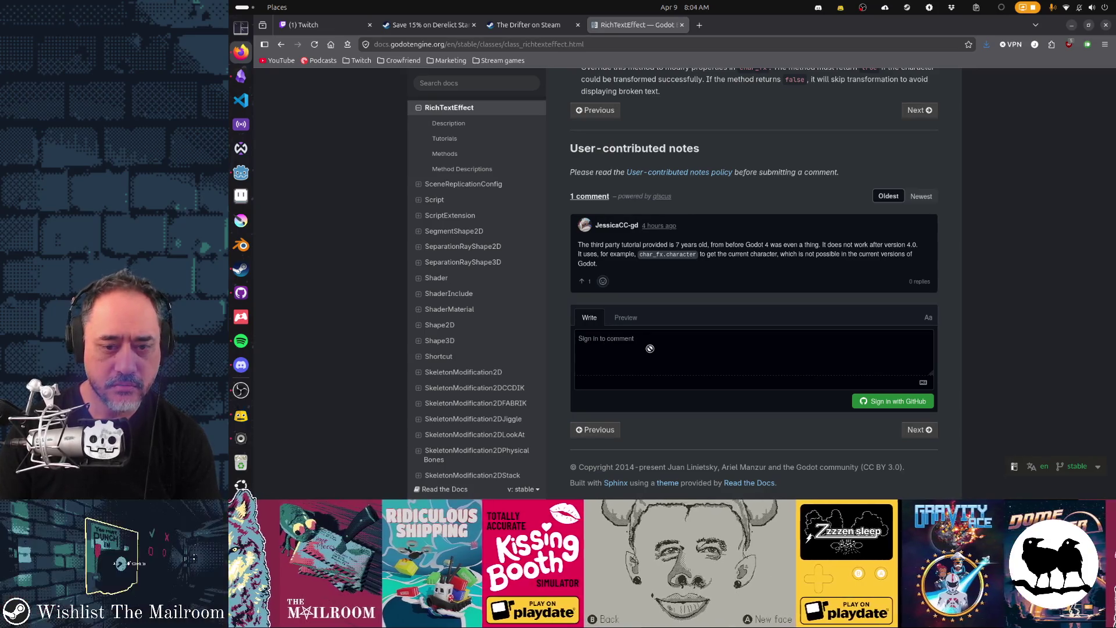
{"action": "scroll", "coordinate": [649, 348], "scroll_direction": "up", "scroll_amount": 6}
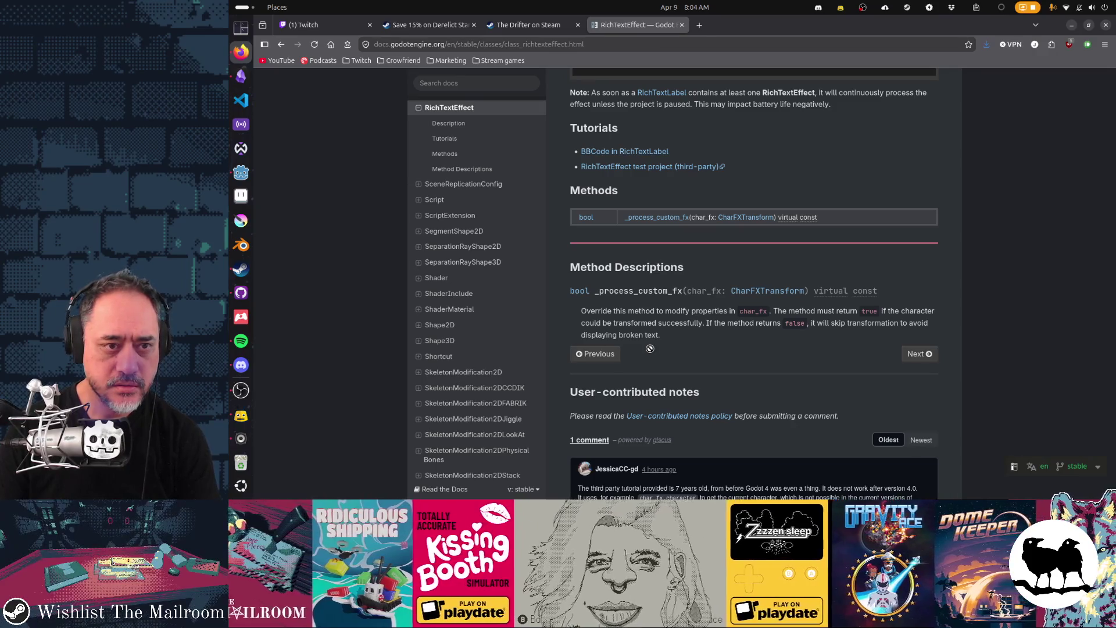
{"action": "scroll", "coordinate": [650, 348], "scroll_direction": "up", "scroll_amount": 4}
{"action": "left_click", "coordinate": [648, 325]}
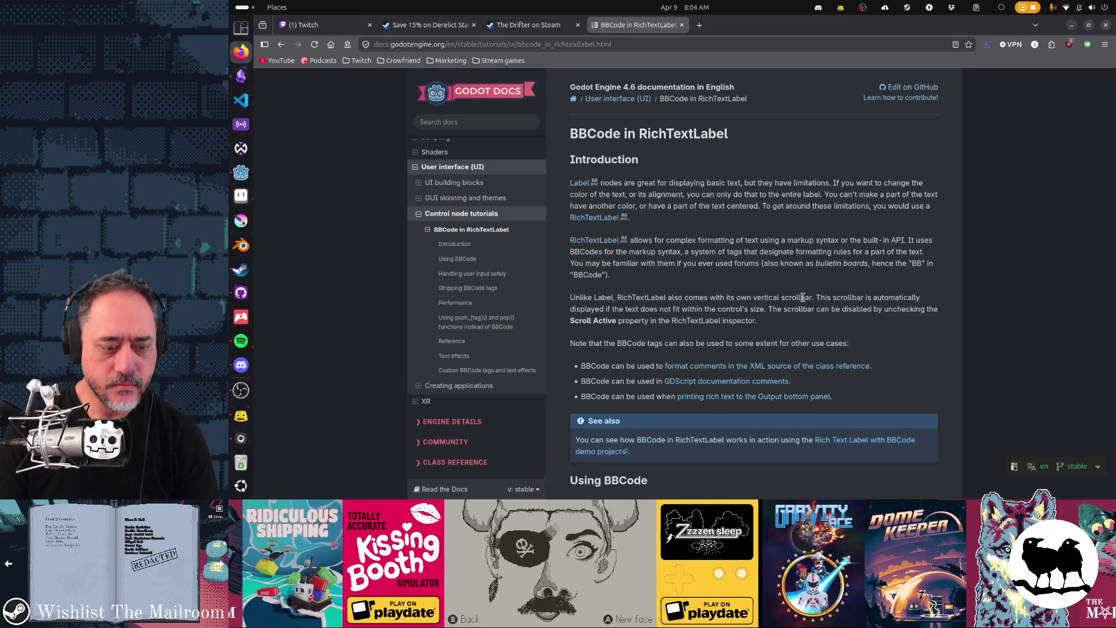
{"action": "key", "text": "ctrl+f"}
{"action": "type", "text": "cust5om"}
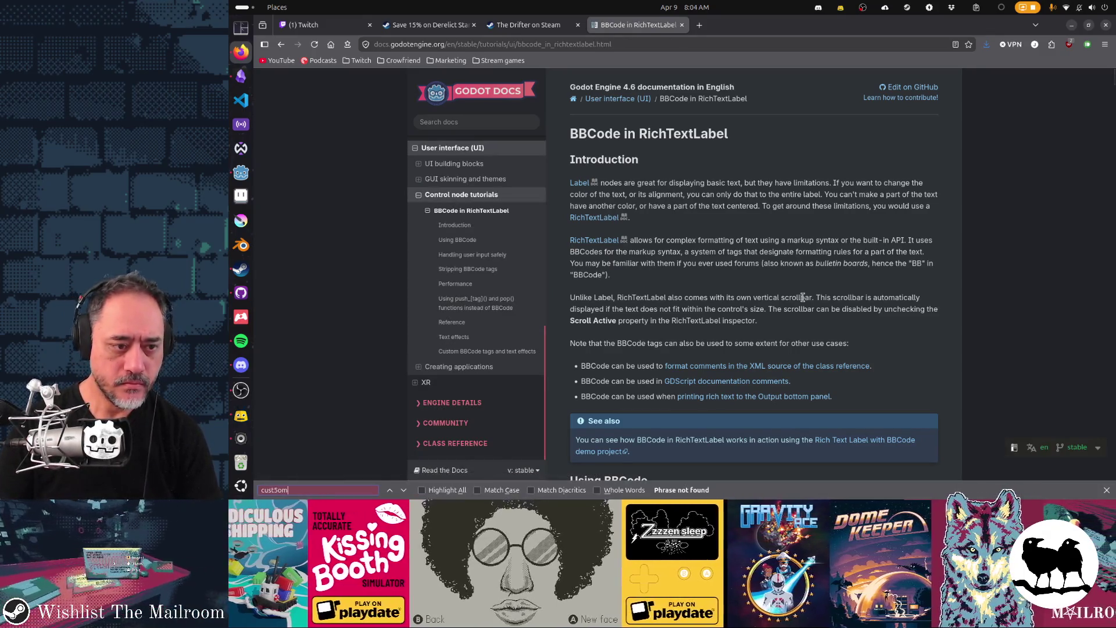
{"action": "key", "text": "Escape"}
{"action": "left_click", "coordinate": [478, 365]}
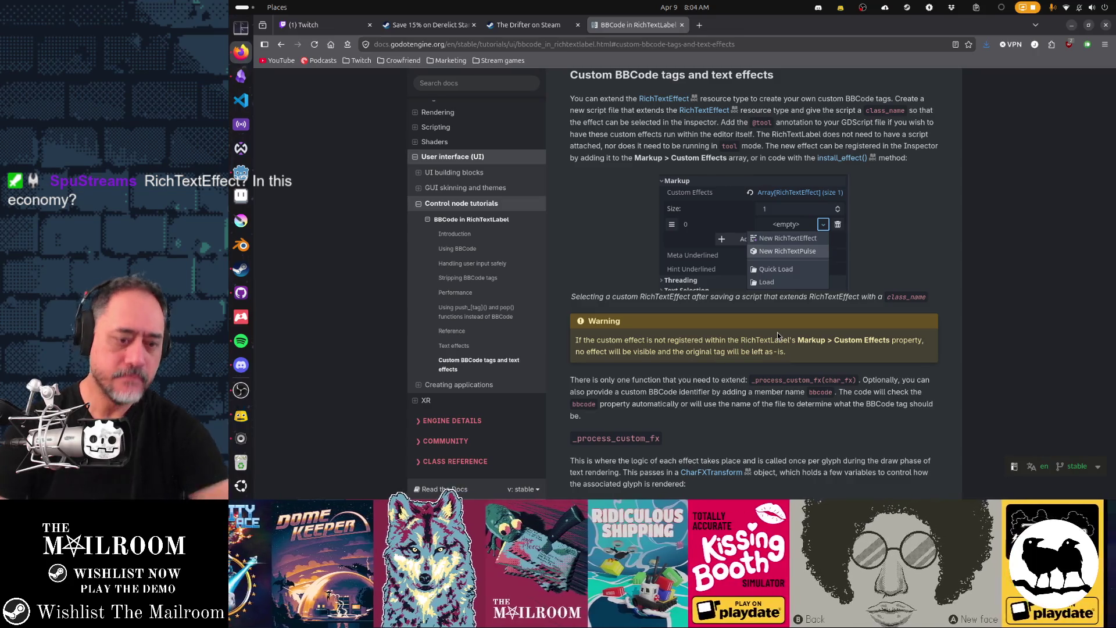
{"action": "left_click", "coordinate": [664, 99]}
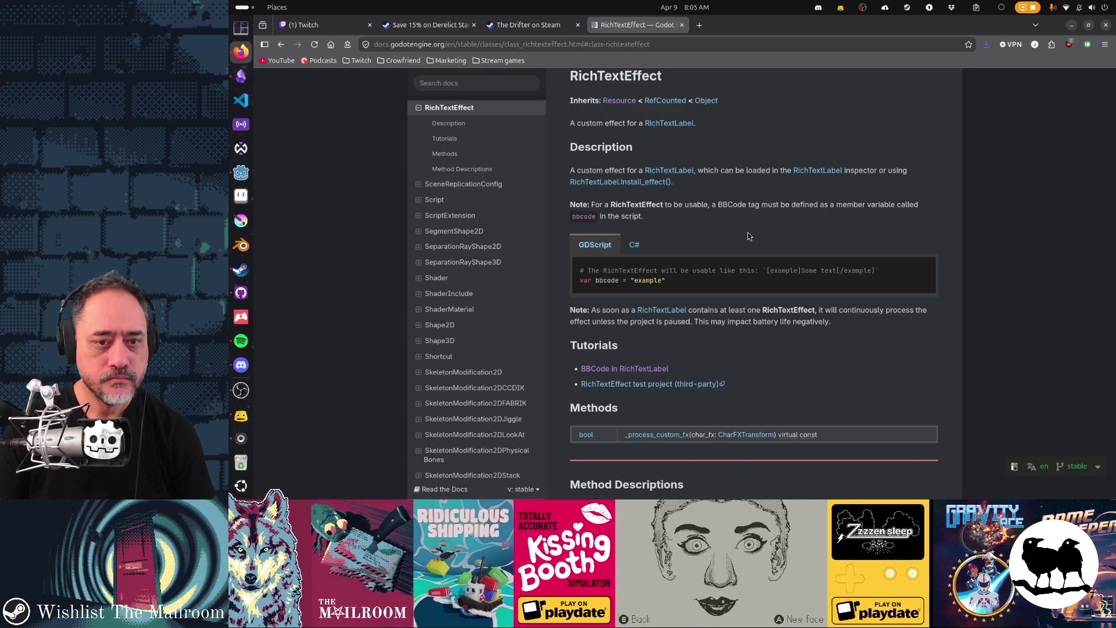
Open the CharFXTransform class reference and jump to its offset property description
{"action": "scroll", "coordinate": [747, 233], "scroll_direction": "down", "scroll_amount": 5}
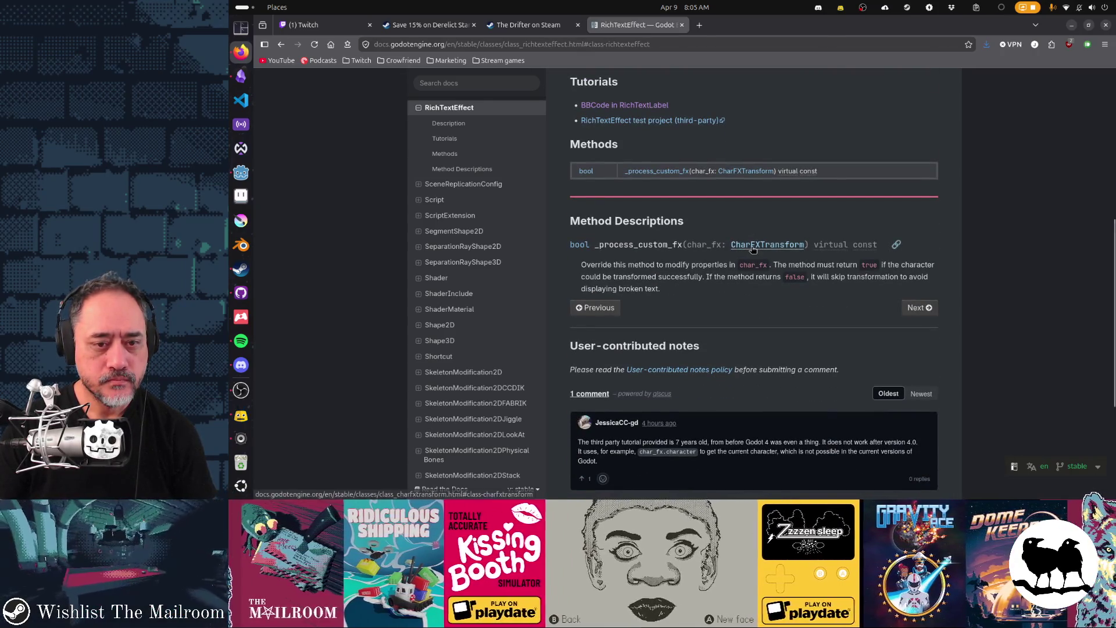
{"action": "left_click", "coordinate": [753, 248]}
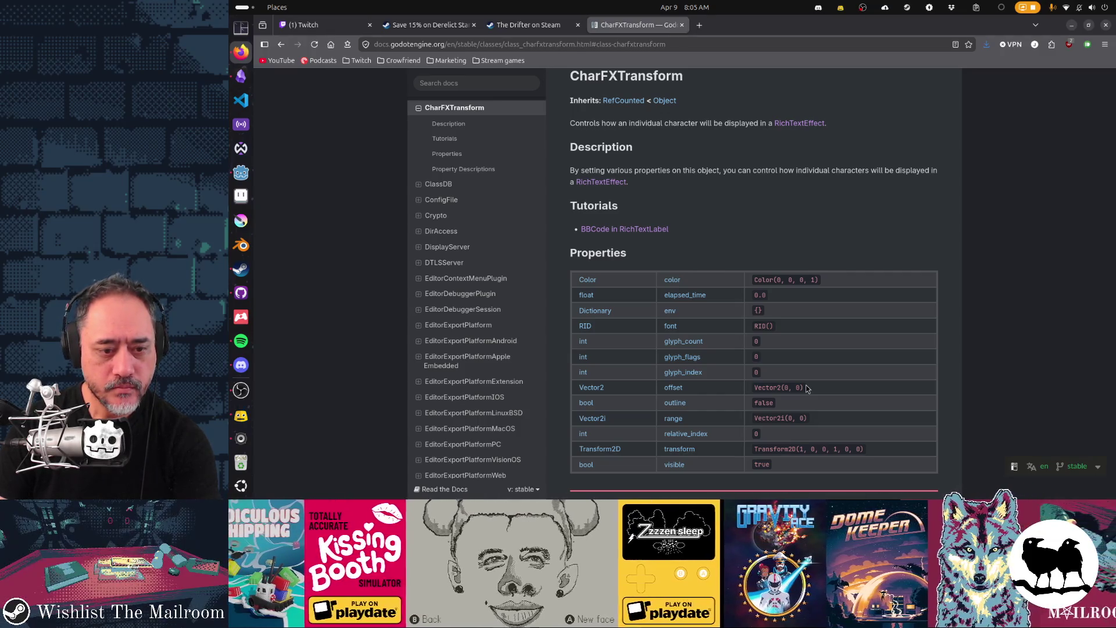
{"action": "left_click", "coordinate": [673, 387]}
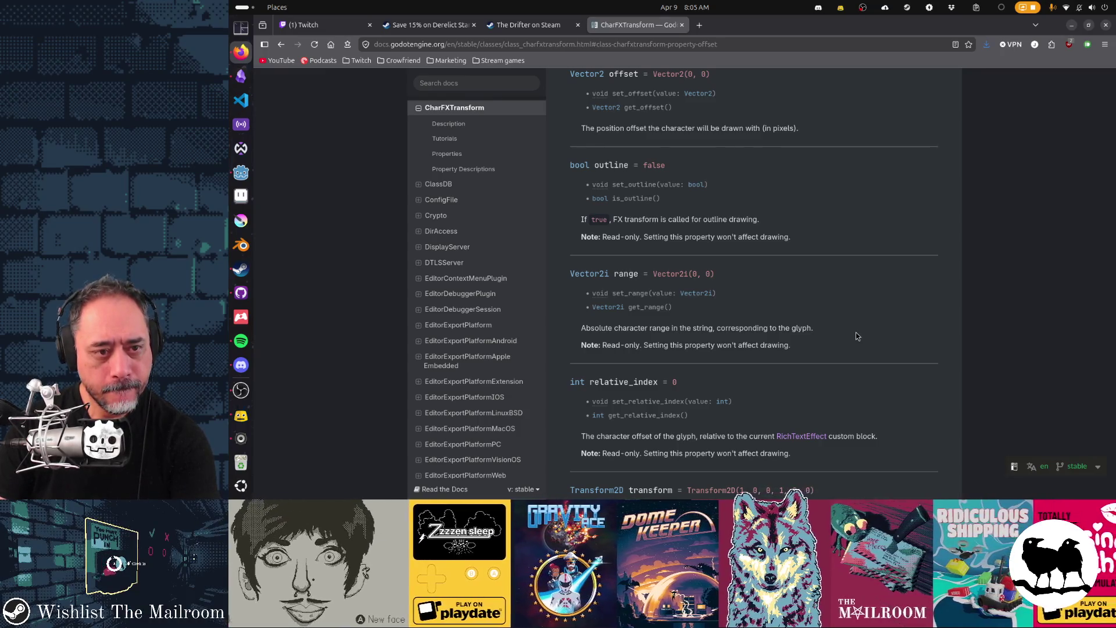
{"action": "scroll", "coordinate": [856, 336], "scroll_direction": "up", "scroll_amount": 5}
{"action": "scroll", "coordinate": [855, 336], "scroll_direction": "up", "scroll_amount": 3}
{"action": "scroll", "coordinate": [856, 336], "scroll_direction": "up", "scroll_amount": 3}
{"action": "scroll", "coordinate": [856, 336], "scroll_direction": "up", "scroll_amount": 4}
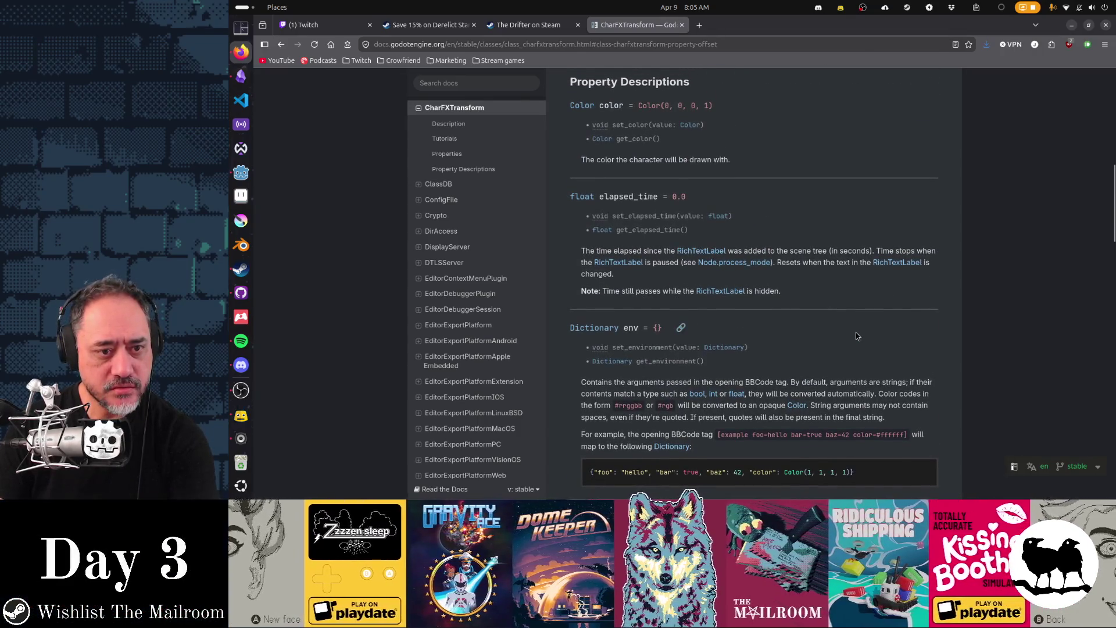
Read through the CharFXTransform transform property description, then return to the Godot editor
{"action": "scroll", "coordinate": [855, 336], "scroll_direction": "down", "scroll_amount": 13}
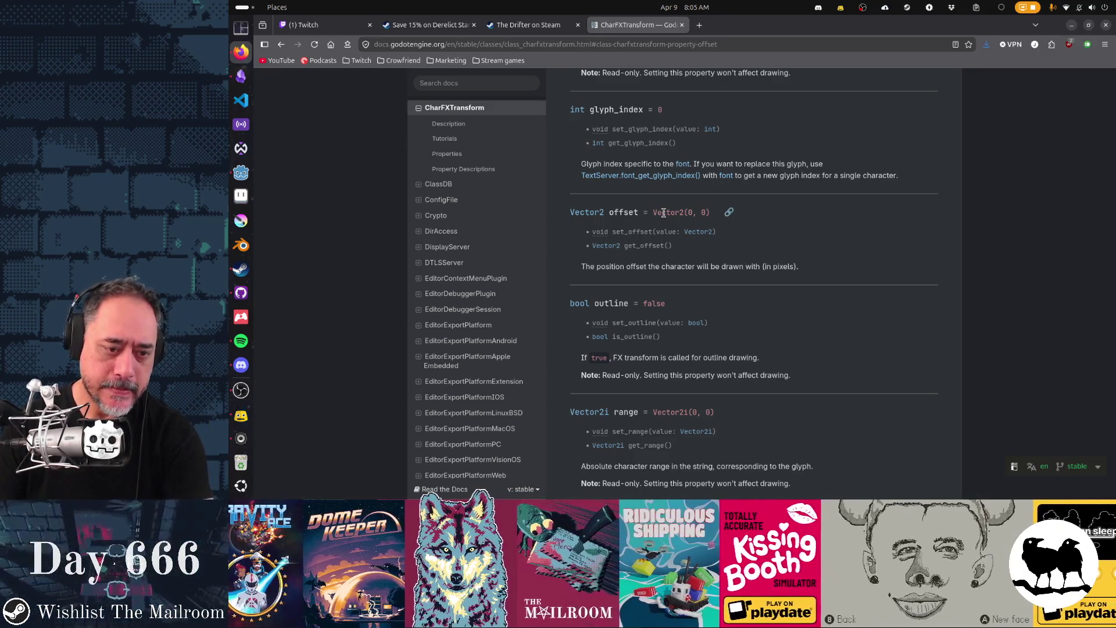
{"action": "scroll", "coordinate": [674, 262], "scroll_direction": "down", "scroll_amount": 3}
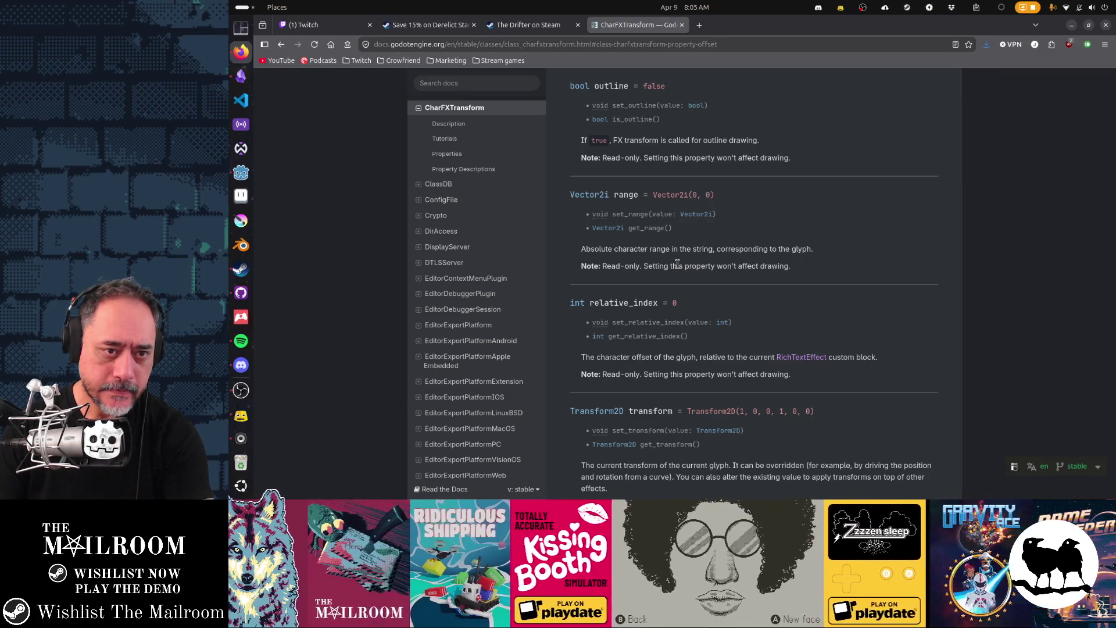
{"action": "scroll", "coordinate": [677, 264], "scroll_direction": "down", "scroll_amount": 3}
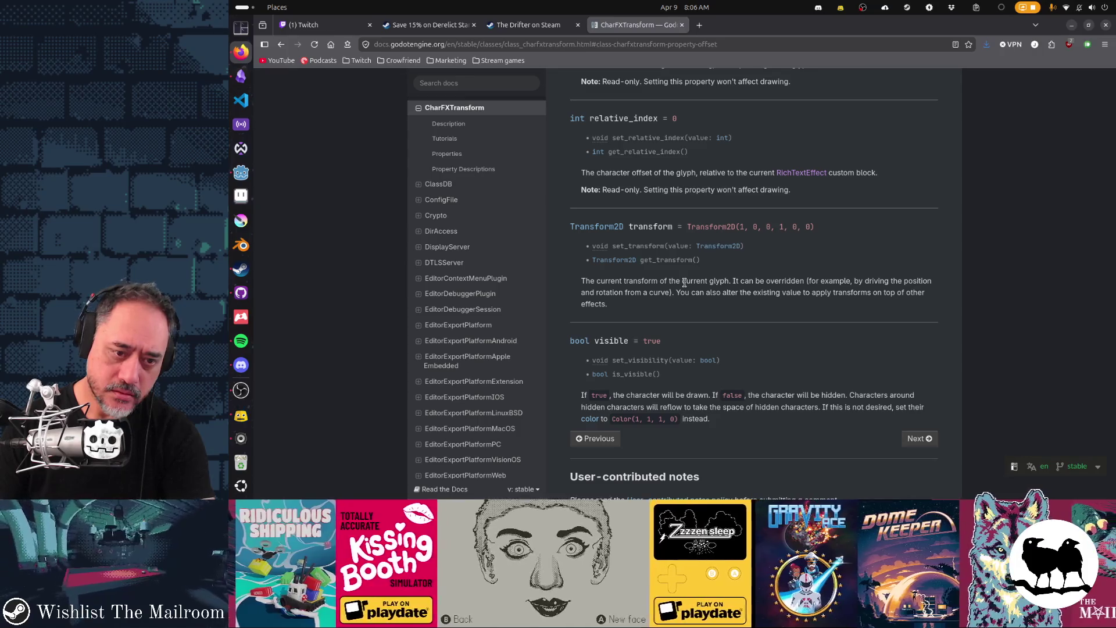
{"action": "double_click", "coordinate": [648, 226]}
{"action": "scroll", "coordinate": [744, 312], "scroll_direction": "down", "scroll_amount": 3}
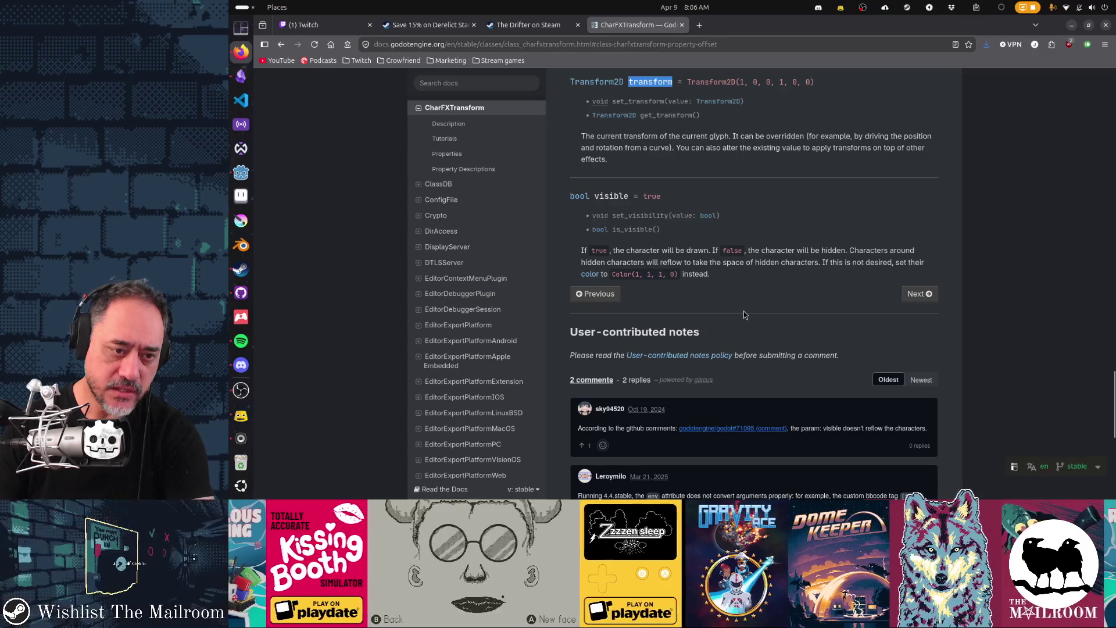
{"action": "scroll", "coordinate": [744, 313], "scroll_direction": "up", "scroll_amount": 2}
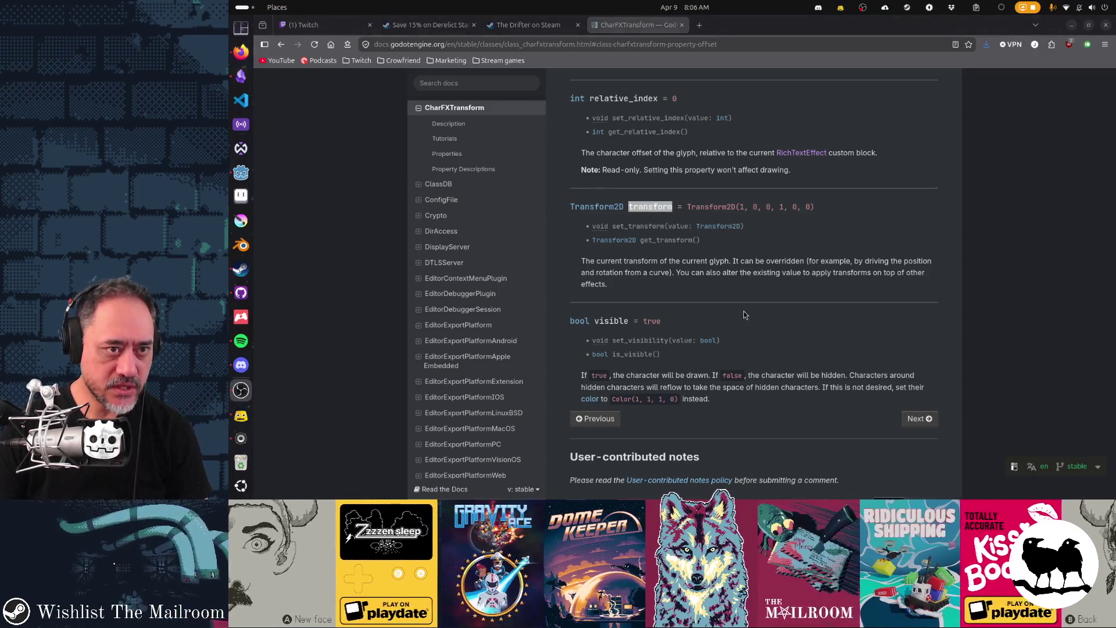
{"action": "left_click", "coordinate": [753, 254]}
{"action": "key", "text": "alt+Tab"}
{"action": "key", "text": "alt+Tab"}
{"action": "key", "text": "alt+Tab"}
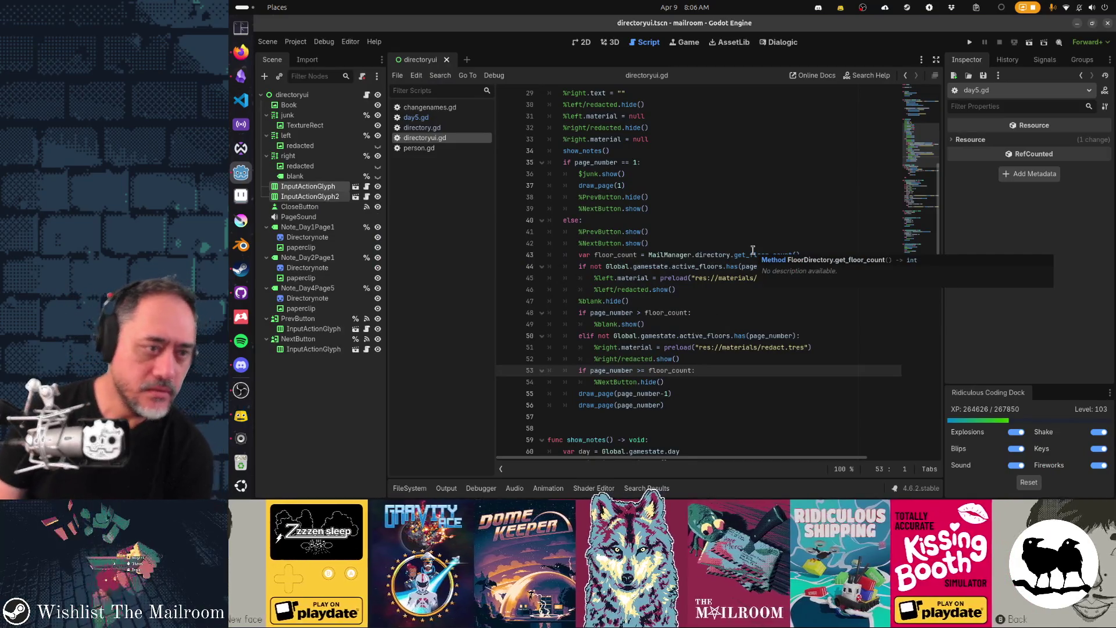
Open the FileSystem panel, select the res://ui folder and bring up its context menu
{"action": "left_click", "coordinate": [409, 488]}
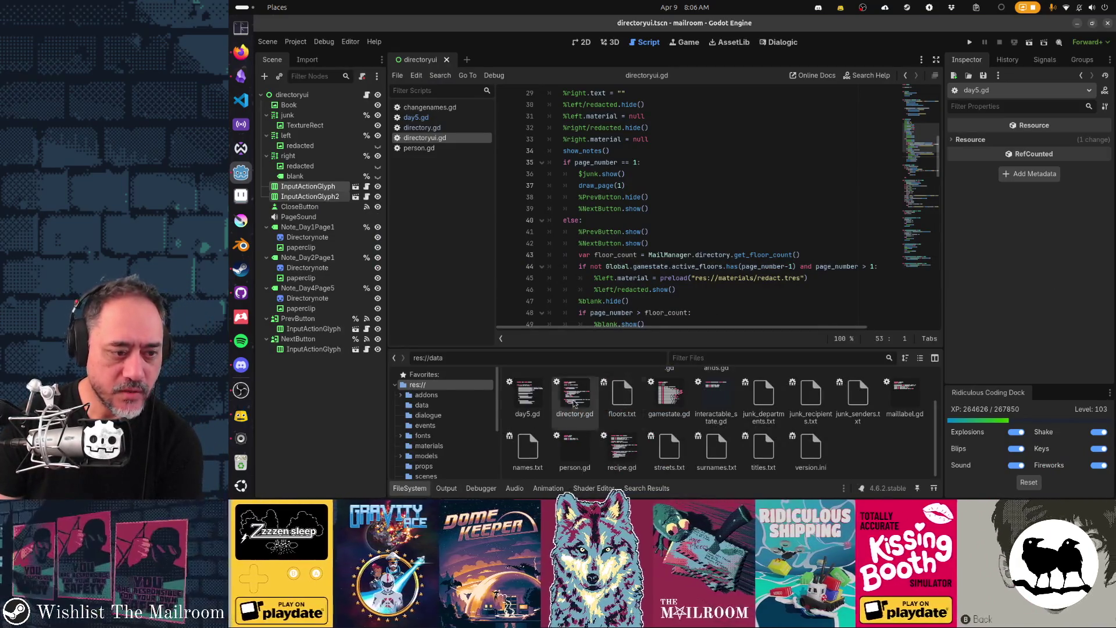
{"action": "scroll", "coordinate": [476, 407], "scroll_direction": "down", "scroll_amount": 3}
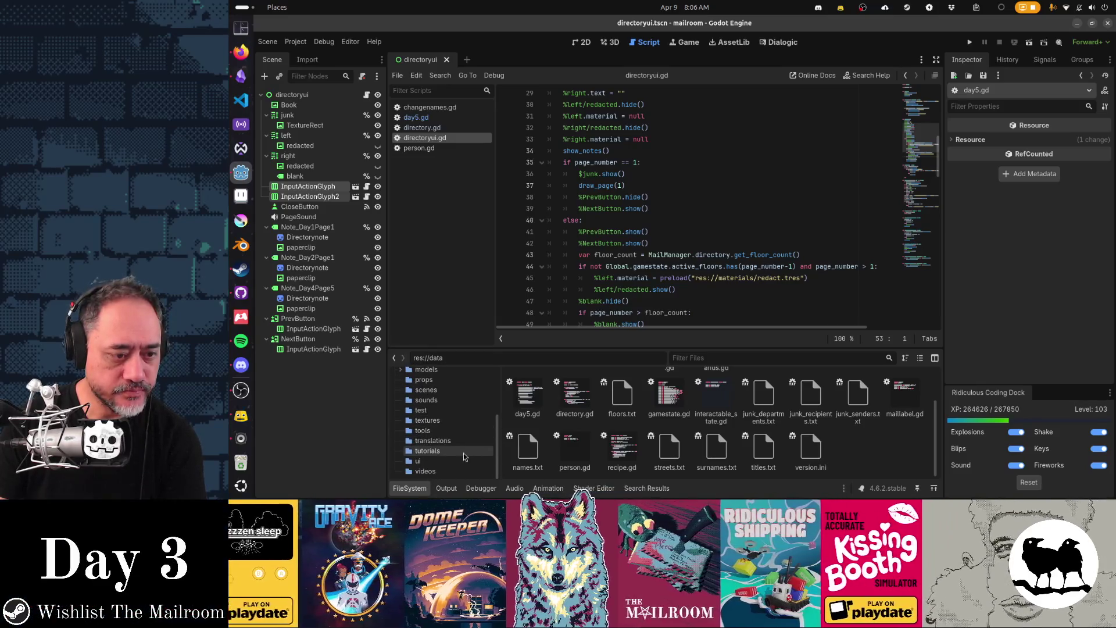
{"action": "left_click", "coordinate": [465, 461]}
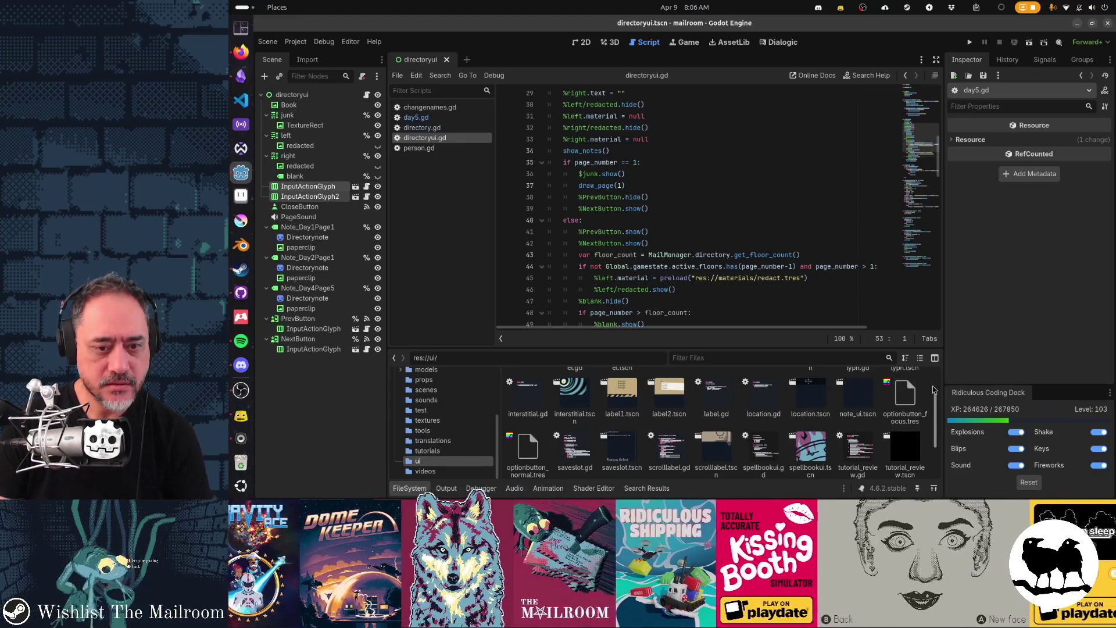
{"action": "right_click", "coordinate": [471, 462]}
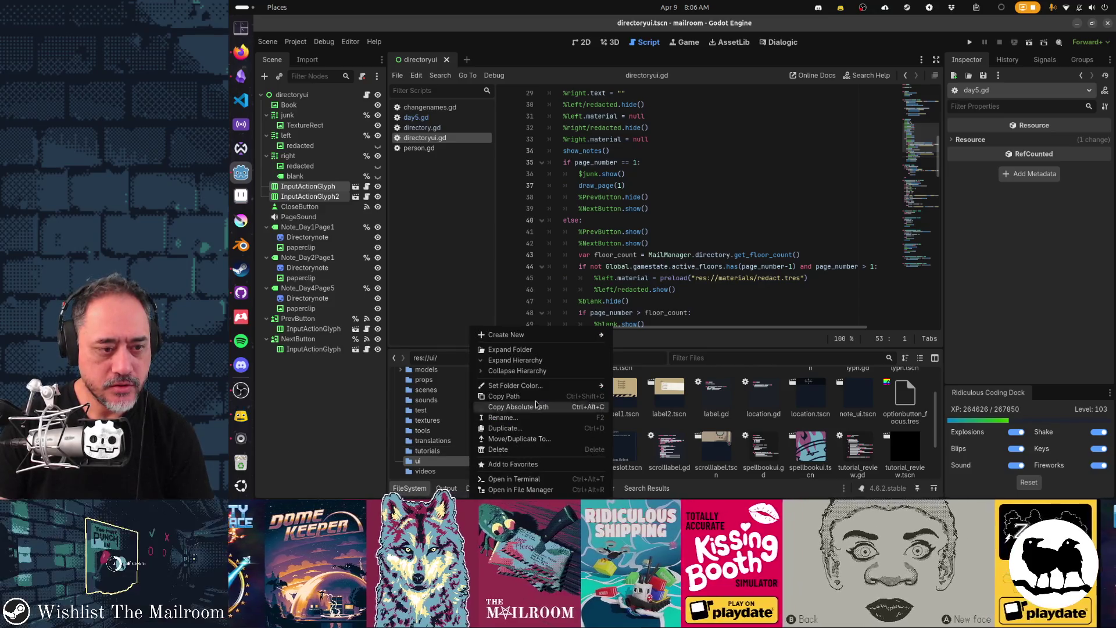
Start a new script in the ui folder that inherits RichTextEffect
{"action": "mouse_move", "coordinate": [536, 336]}
{"action": "left_click", "coordinate": [642, 356]}
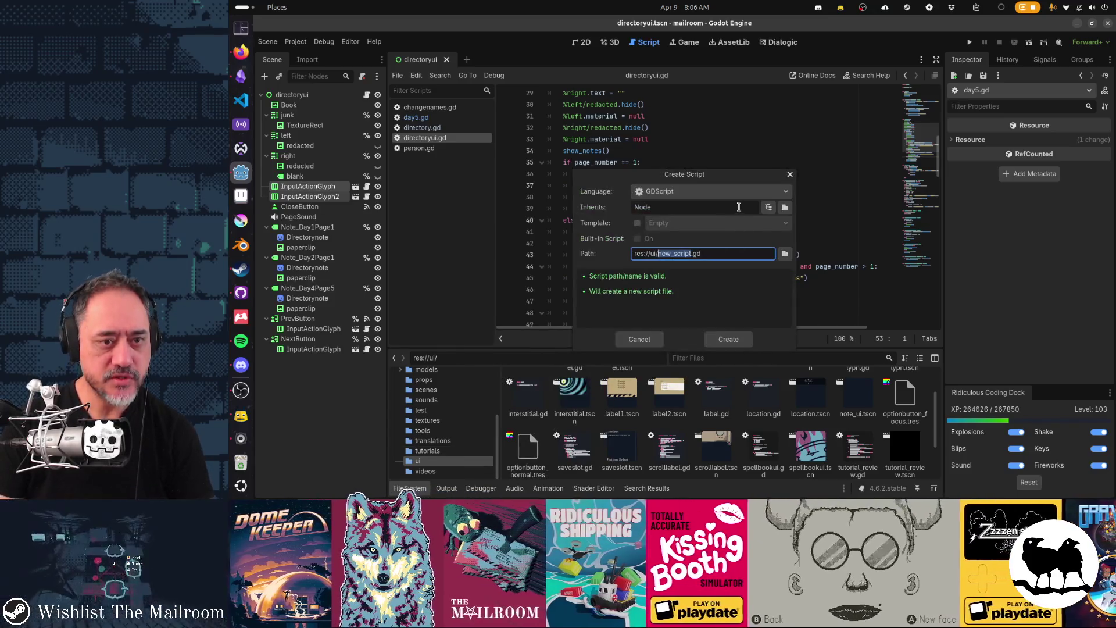
{"action": "double_click", "coordinate": [738, 206]}
{"action": "type", "text": "Ric"}
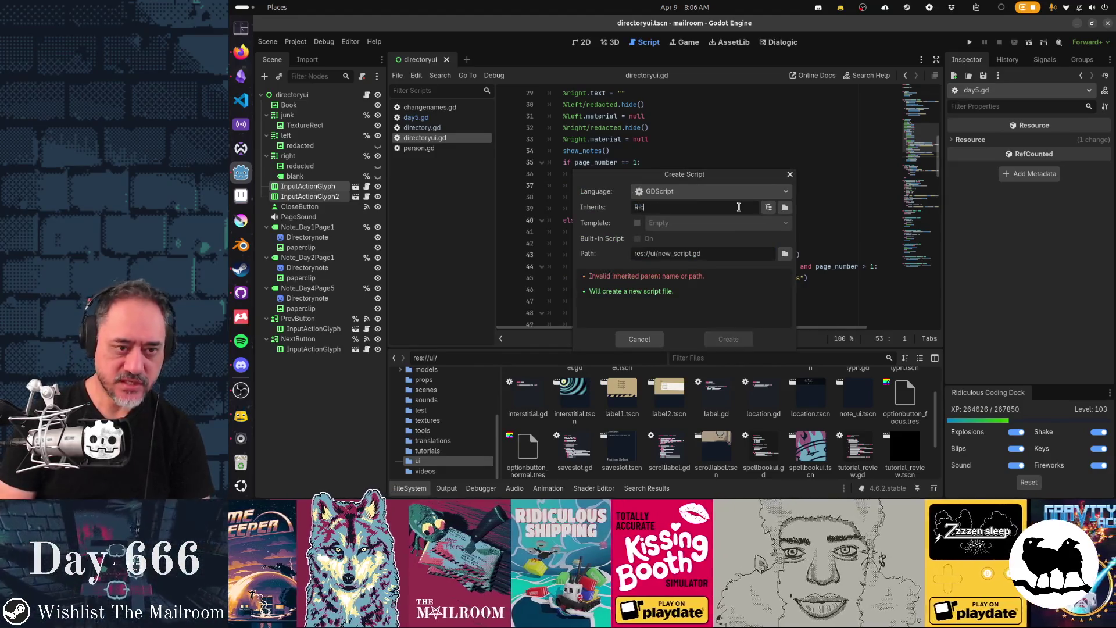
{"action": "type", "text": "hTextEffect"}
{"action": "key", "text": "Tab"}
{"action": "key", "text": "Tab"}
{"action": "key", "text": "Tab"}
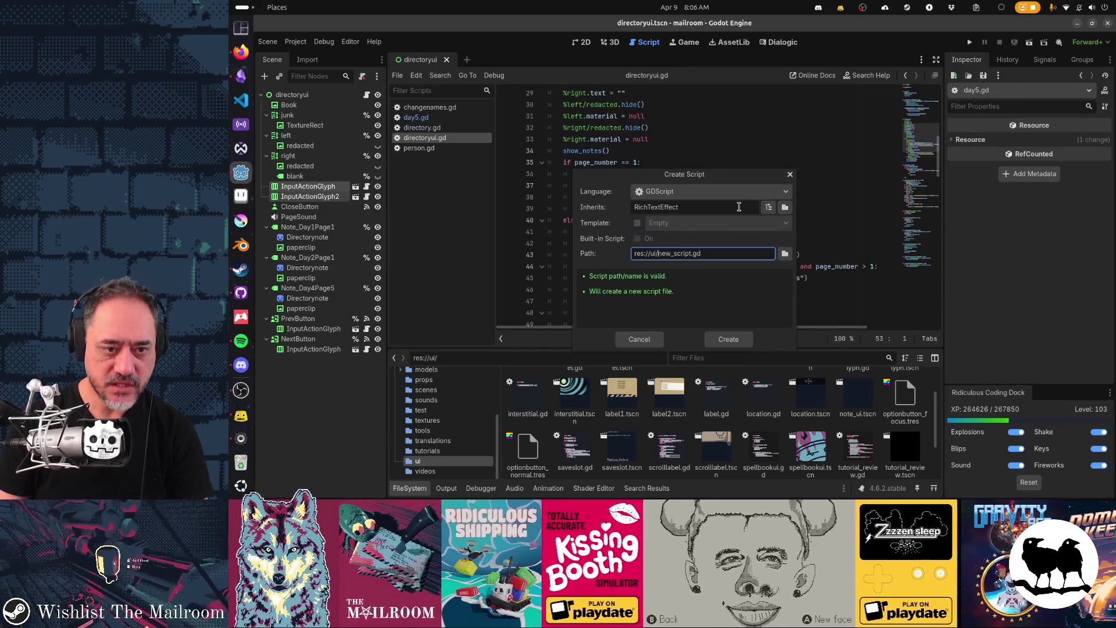
Name the script strikethrough_rte.gd, fixing the misspelling, and create it
{"action": "key", "text": "ctrl+shift+Right"}
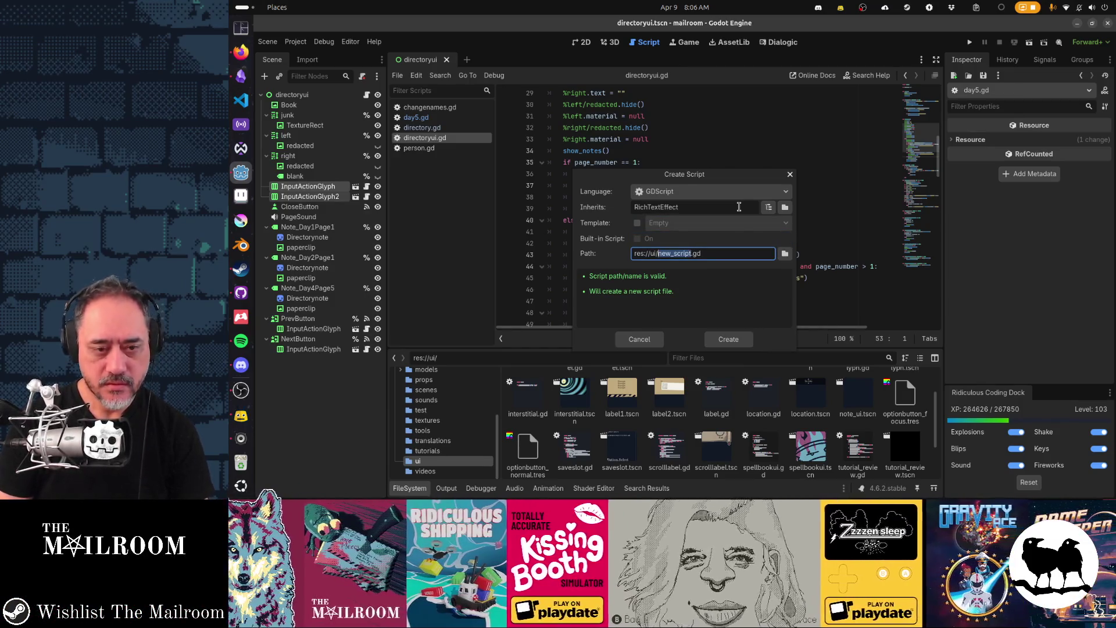
{"action": "type", "text": "striketh"}
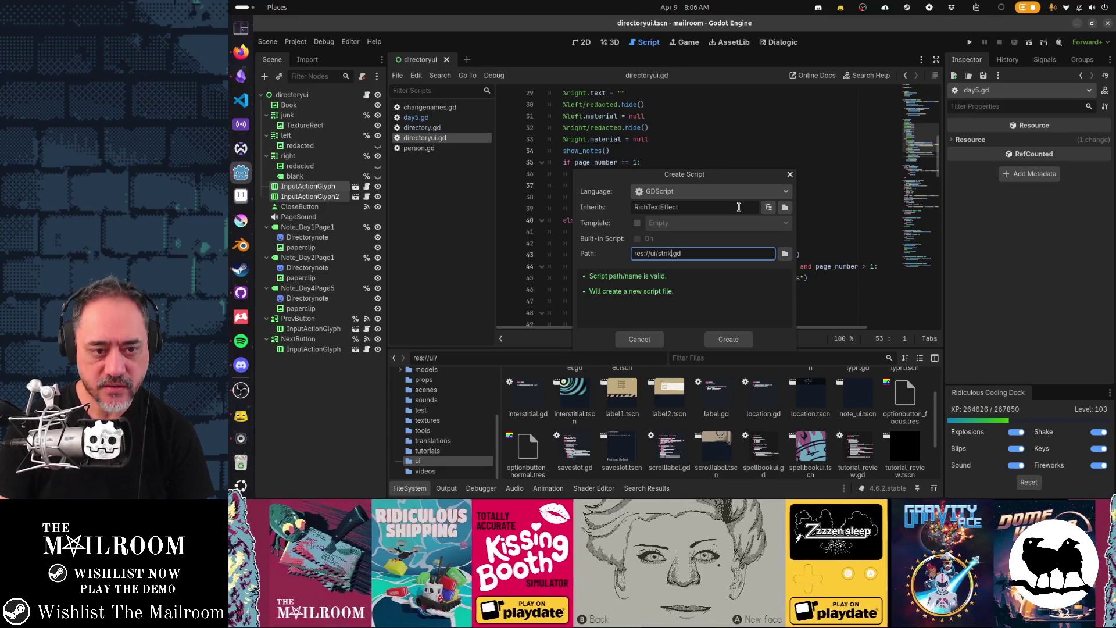
{"action": "type", "text": "rought_rte"}
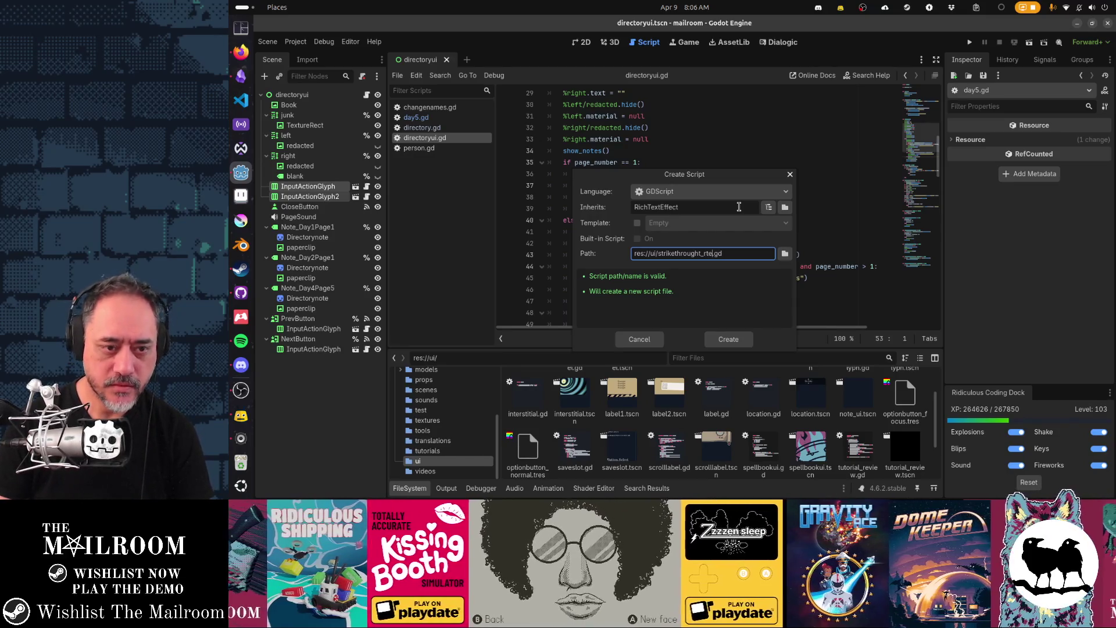
{"action": "key", "text": "Left"}
{"action": "key", "text": "Left"}
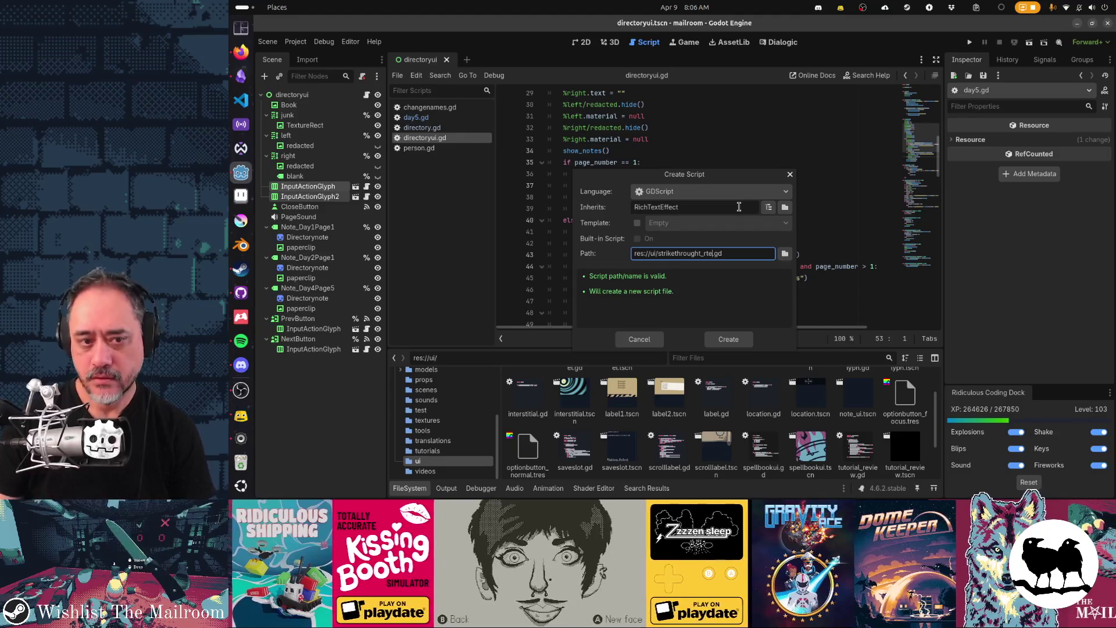
{"action": "key", "text": "Left"}
{"action": "key", "text": "Left"}
{"action": "key", "text": "BackSpace"}
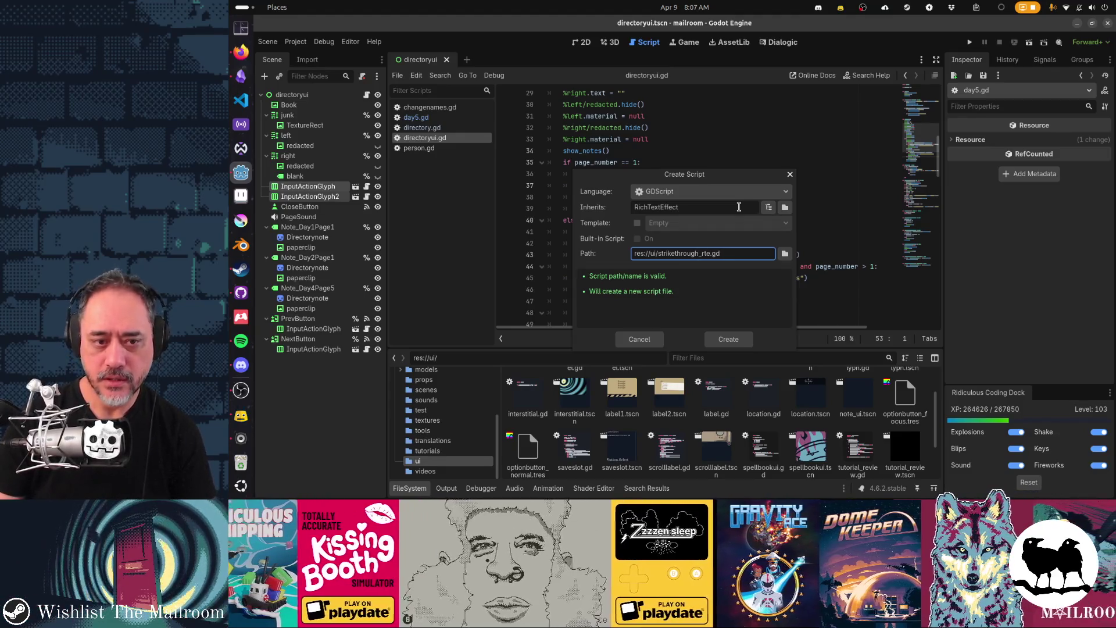
{"action": "left_click", "coordinate": [729, 339]}
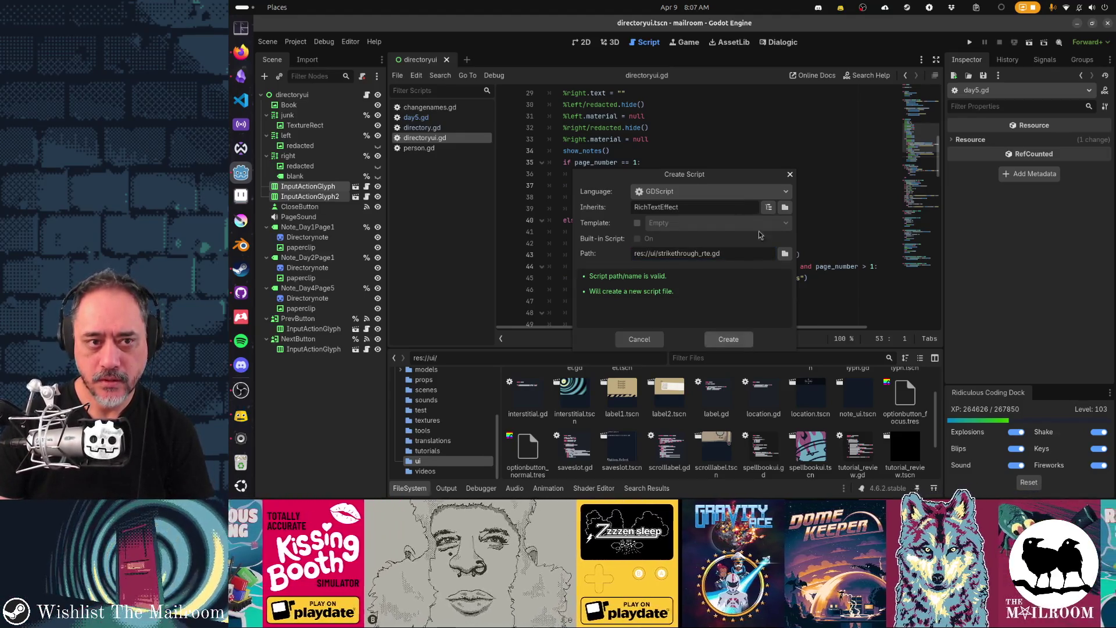
{"action": "key", "text": "Return"}
{"action": "key", "text": "Return"}
Add a _process_custom_fx function containing print(char_fx.transform) to strikethrough_rte.gd
{"action": "type", "text": "func _pro"}
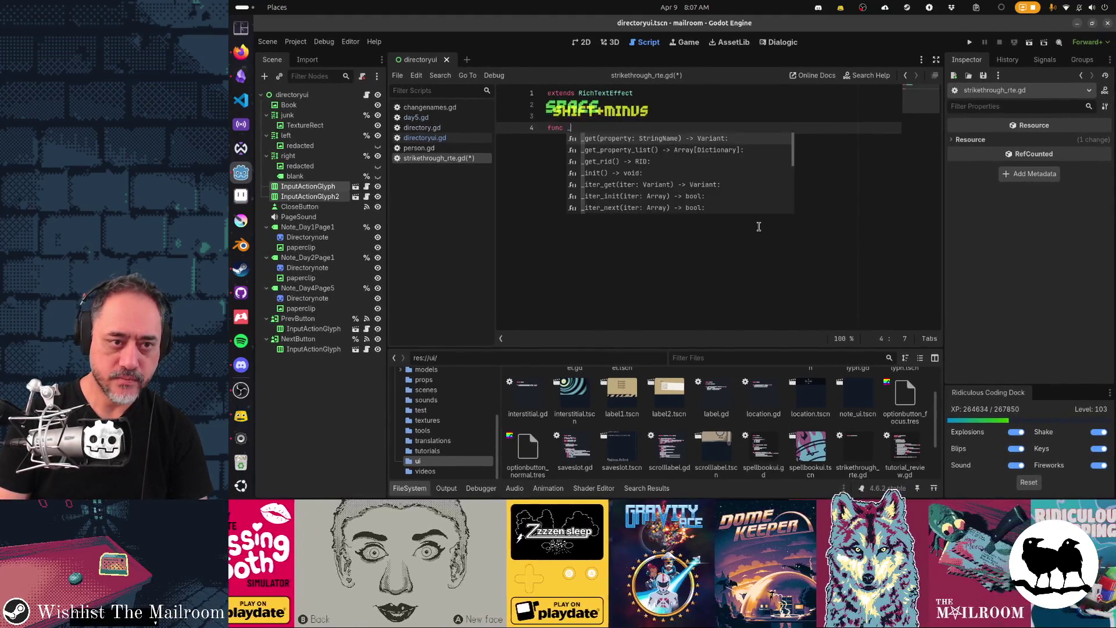
{"action": "key", "text": "Return"}
{"action": "key", "text": "Return"}
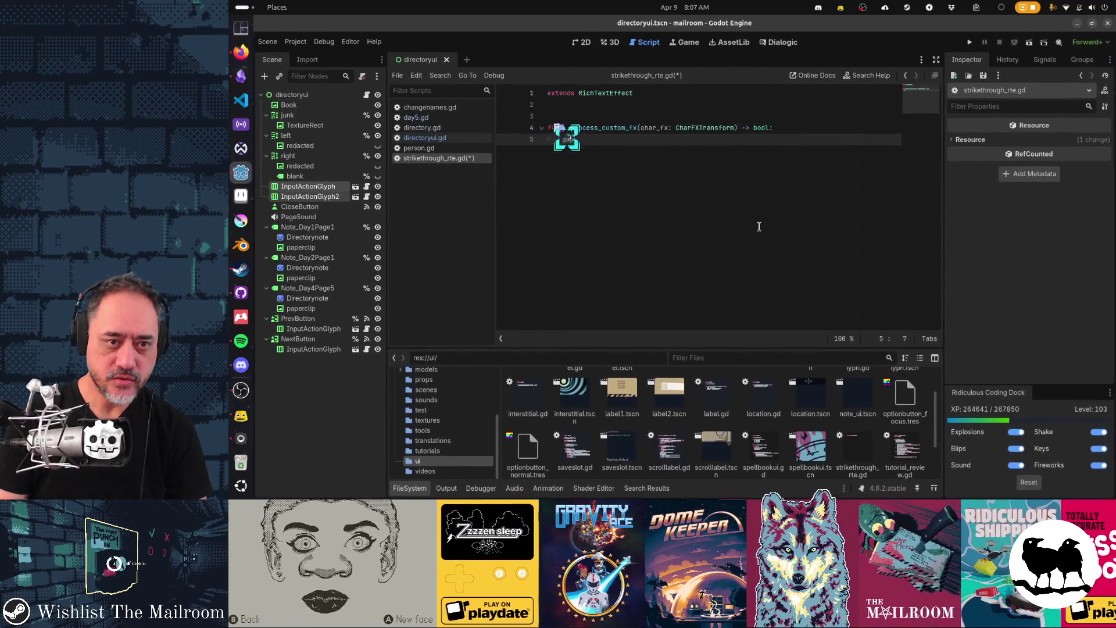
{"action": "type", "text": "print(chart"}
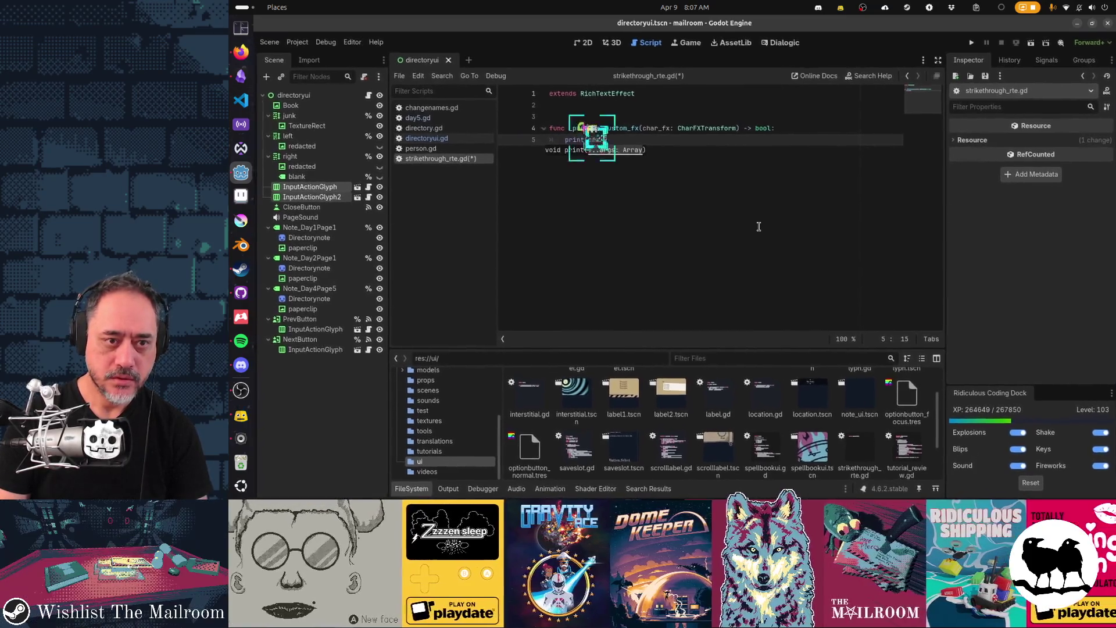
{"action": "key", "text": "BackSpace"}
{"action": "type", "text": "_fx.tra"}
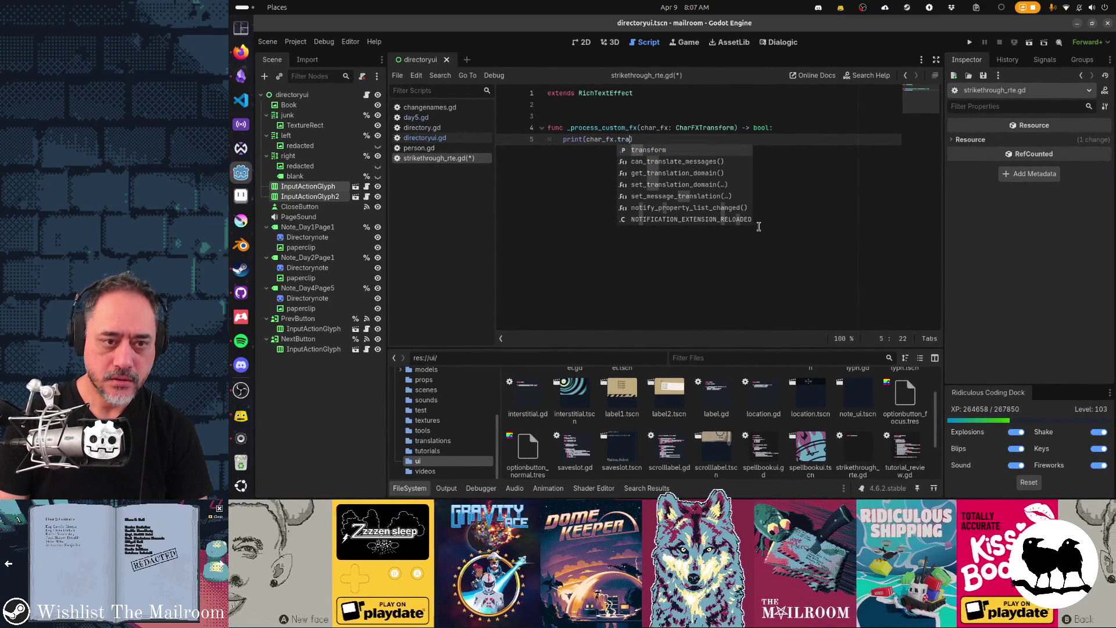
{"action": "key", "text": "Return"}
{"action": "key", "text": "alt+Tab"}
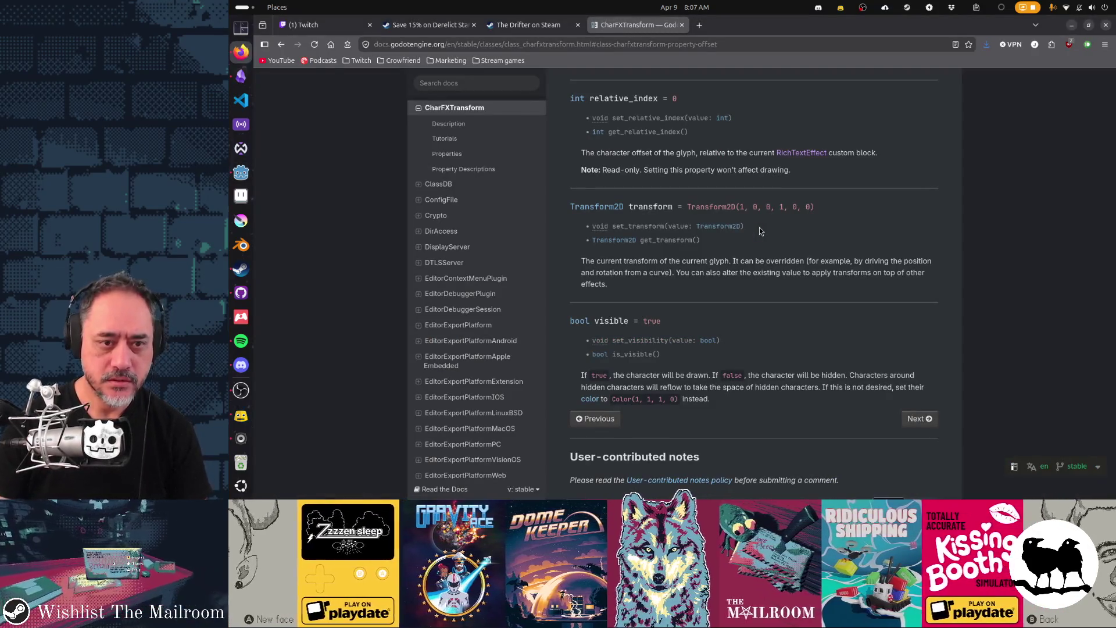
Scroll the CharFXTransform page and open its transform property description
{"action": "key", "text": "Home"}
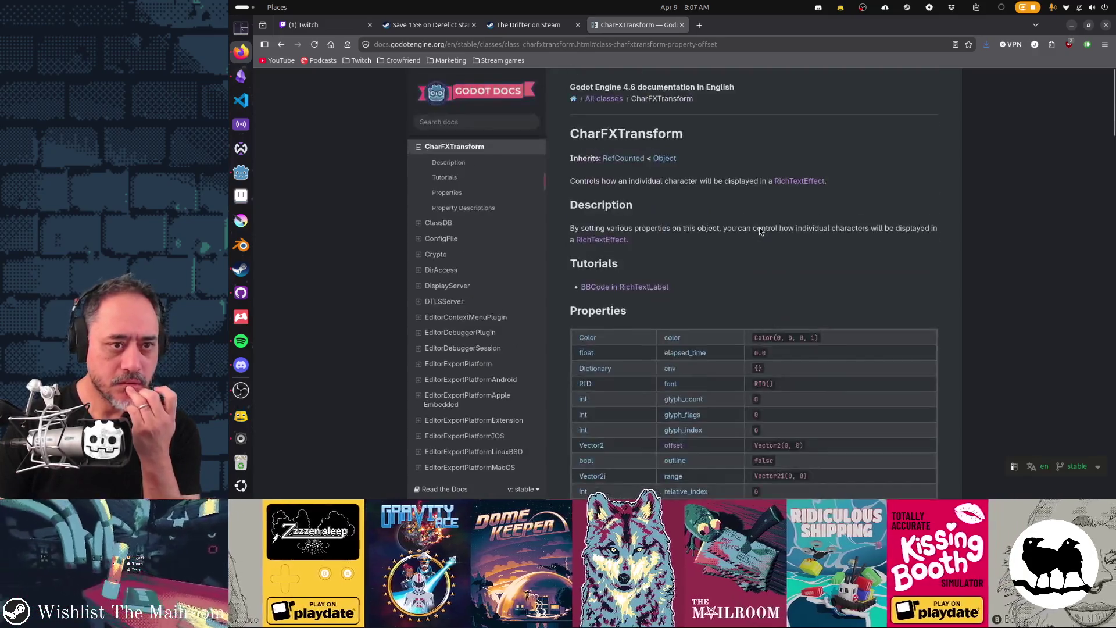
{"action": "scroll", "coordinate": [759, 228], "scroll_direction": "down", "scroll_amount": 5}
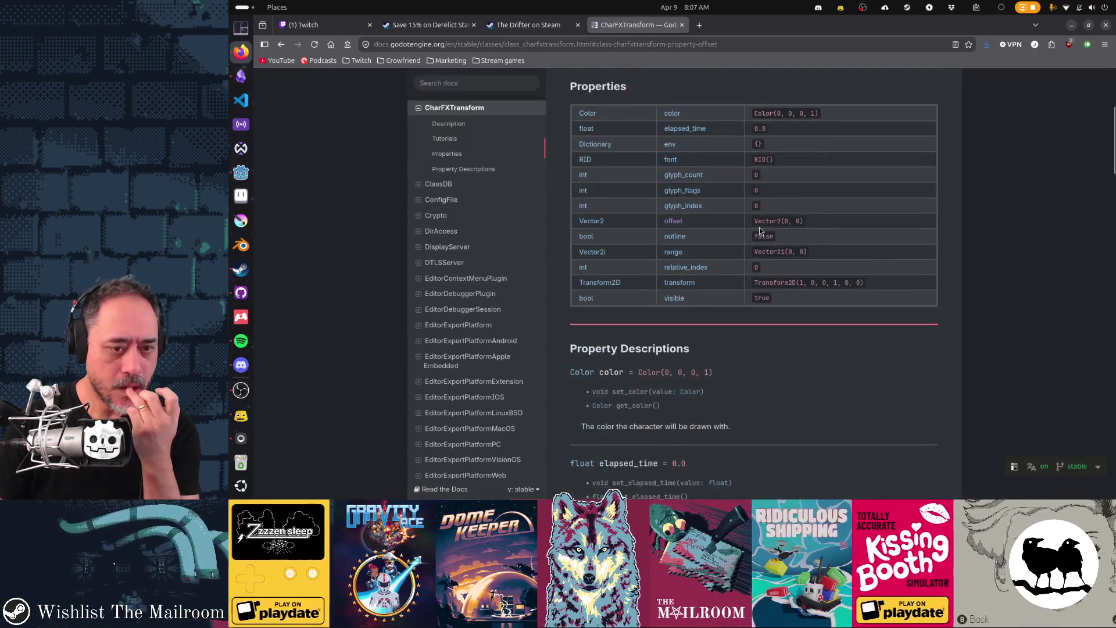
{"action": "scroll", "coordinate": [759, 228], "scroll_direction": "down", "scroll_amount": 3}
{"action": "scroll", "coordinate": [759, 227], "scroll_direction": "up", "scroll_amount": 5}
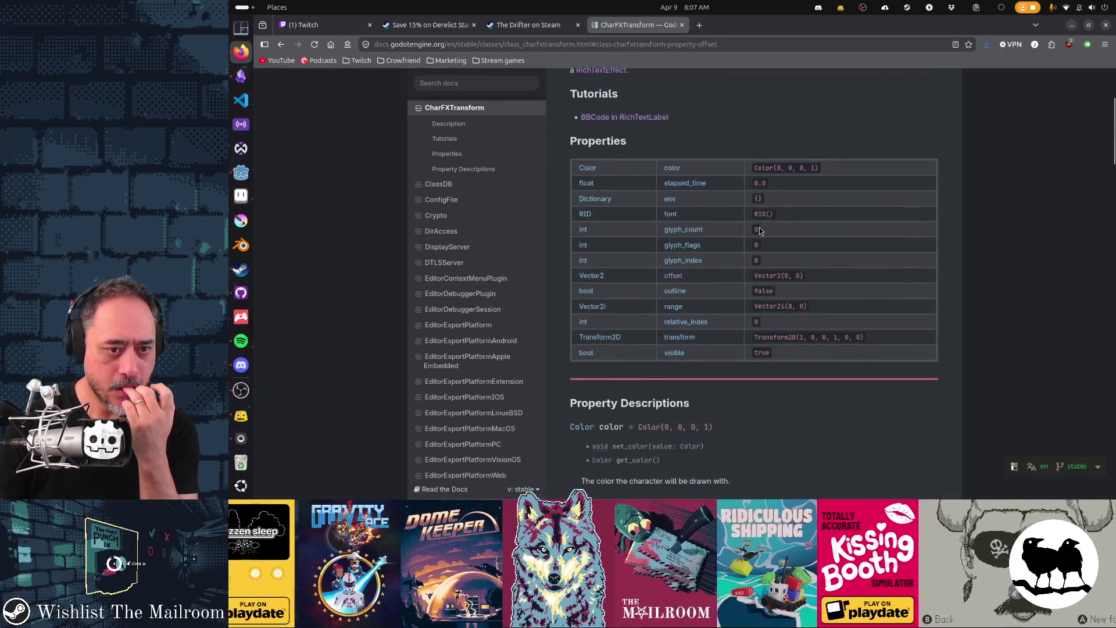
{"action": "scroll", "coordinate": [639, 127], "scroll_direction": "down", "scroll_amount": 1}
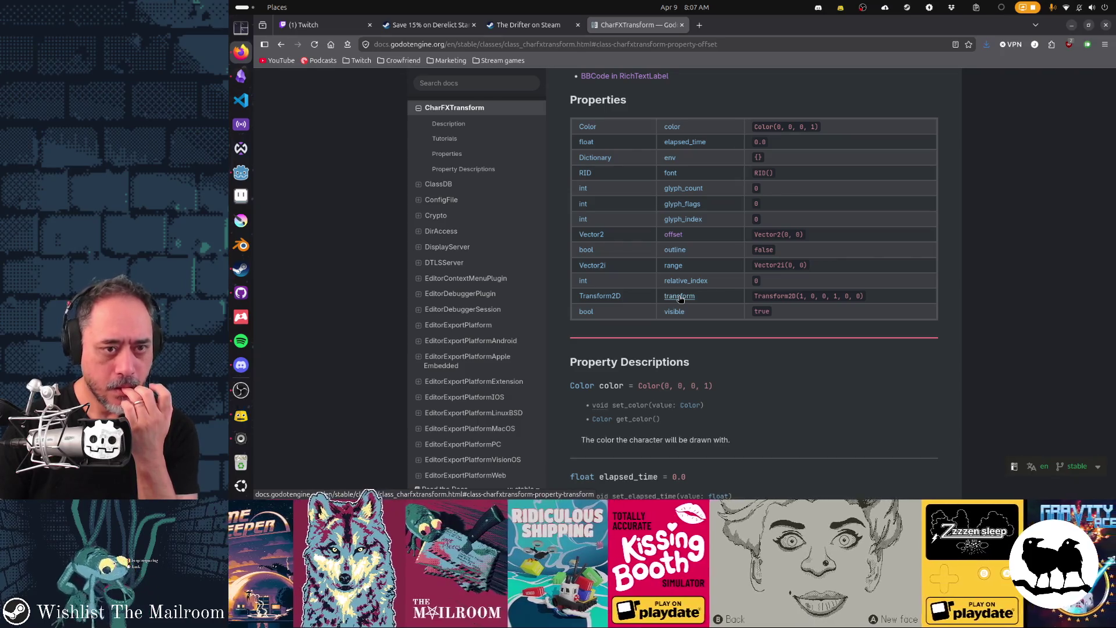
{"action": "left_click", "coordinate": [679, 297]}
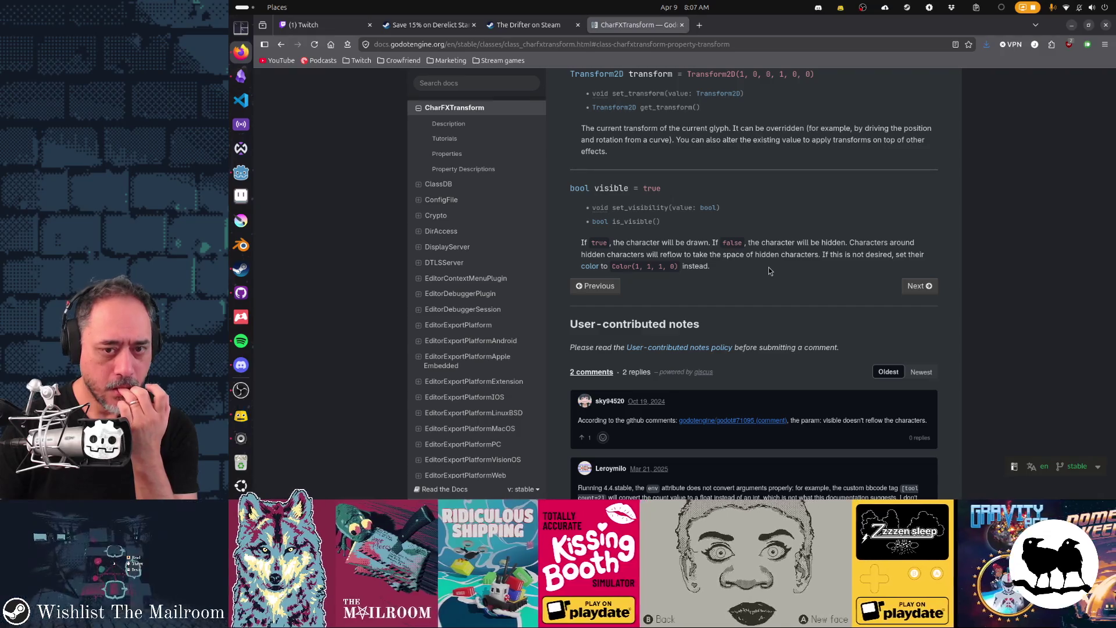
Go back, open the RichTextEffect class page, then return to the Godot script editor
{"action": "key", "text": "Home"}
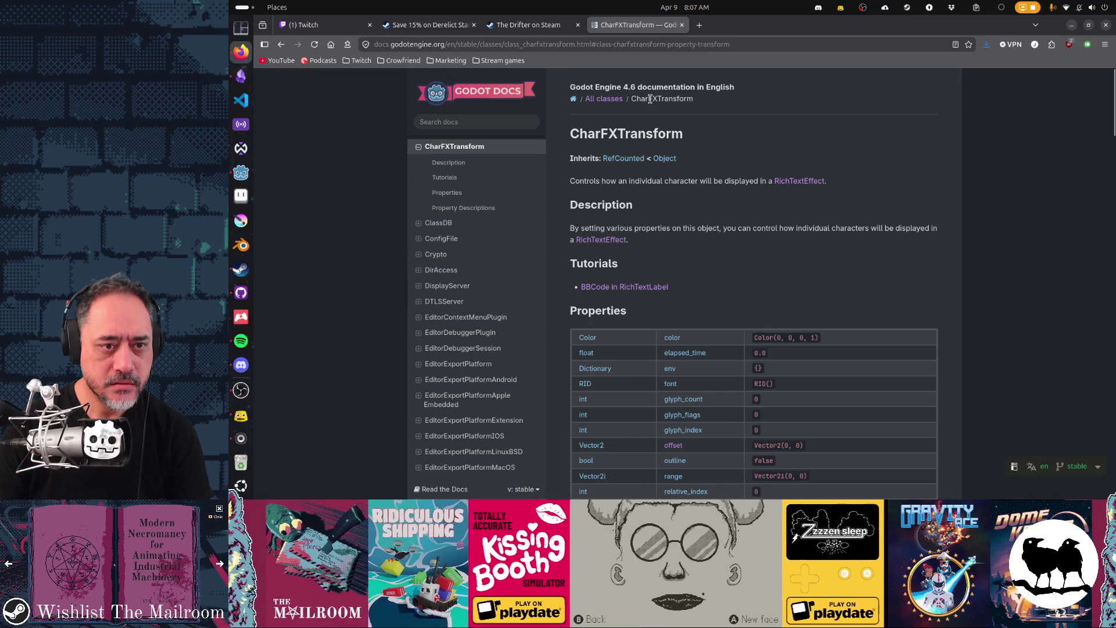
{"action": "key", "text": "alt+Left"}
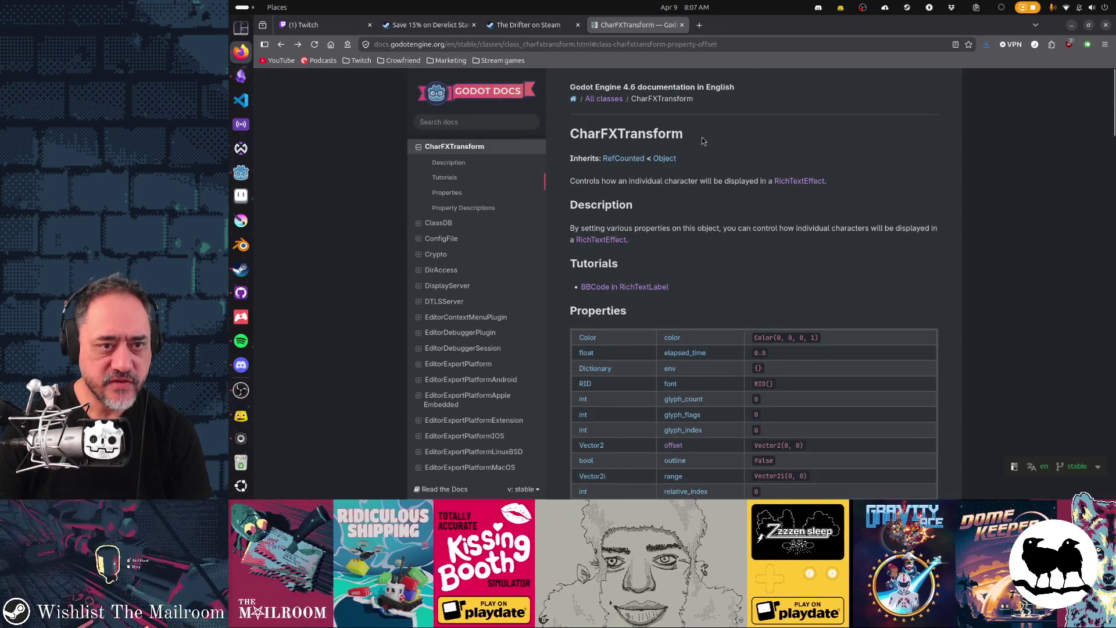
{"action": "left_click", "coordinate": [613, 243]}
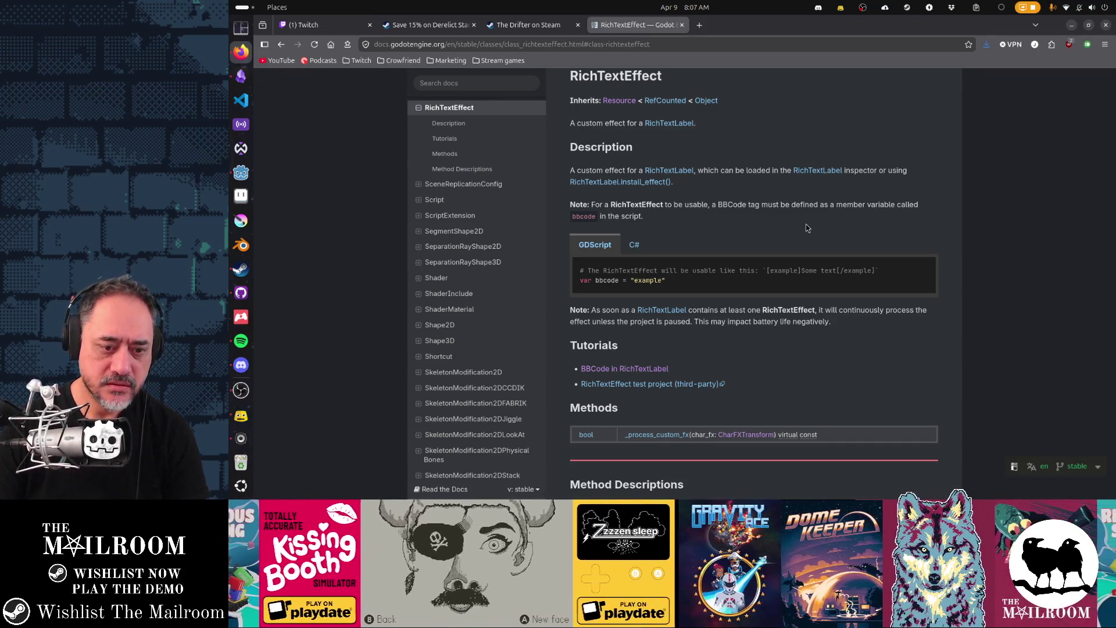
{"action": "key", "text": "alt+Tab"}
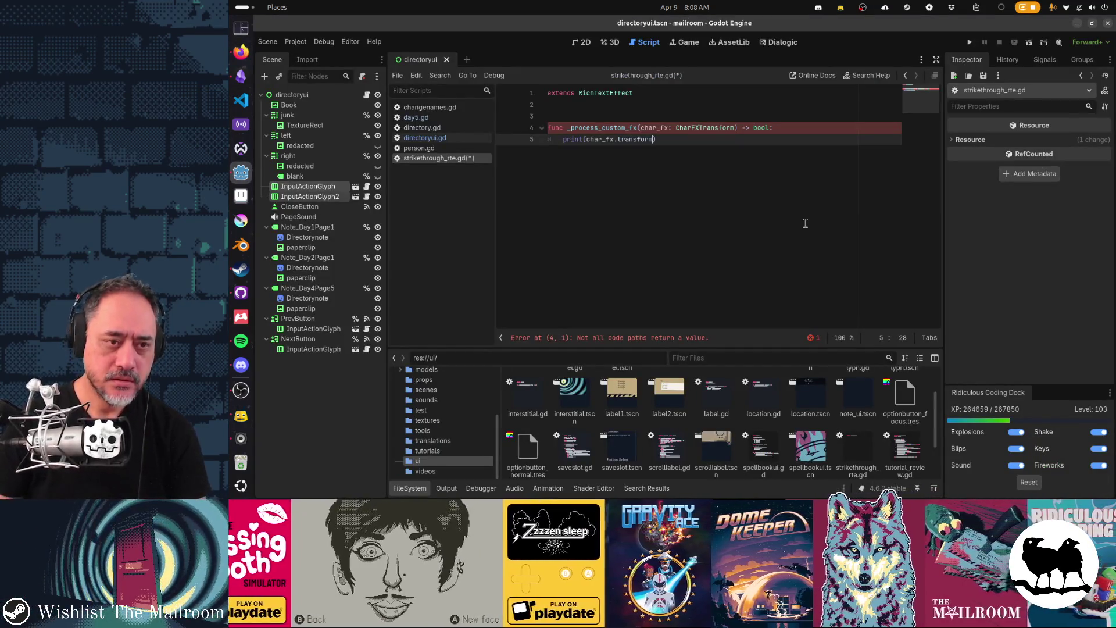
Close the print call's parenthesis and add 'return true' on the line below
{"action": "key", "text": "Return"}
{"action": "type", "text": "retjurn true"}
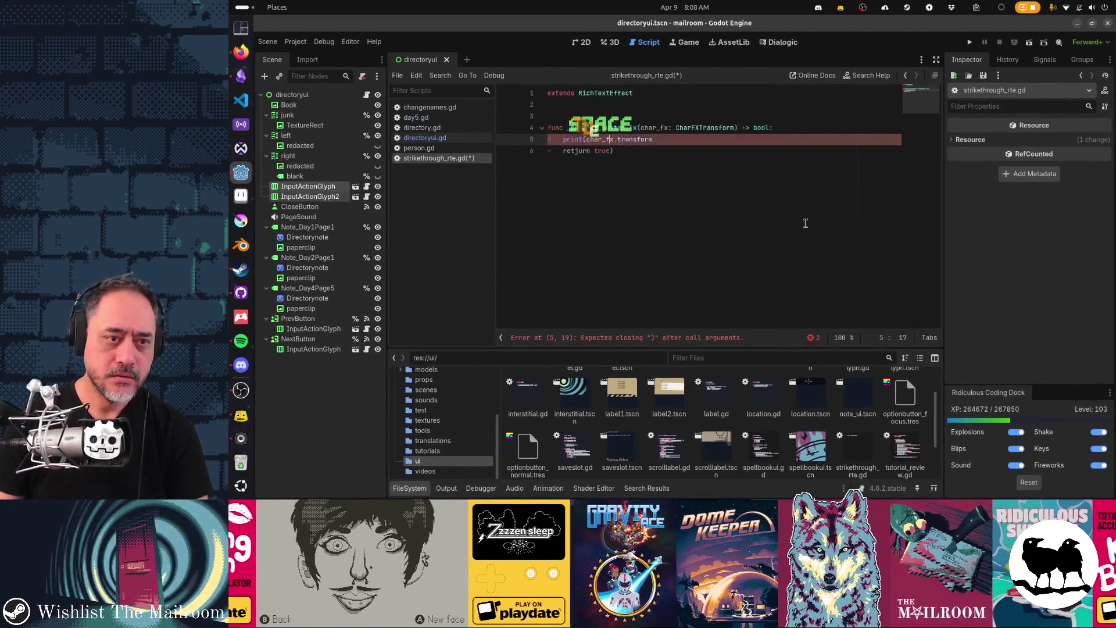
{"action": "key", "text": "Up"}
{"action": "key", "text": "End"}
{"action": "type", "text": ")"}
{"action": "key", "text": "Down"}
{"action": "key", "text": "BackSpace"}
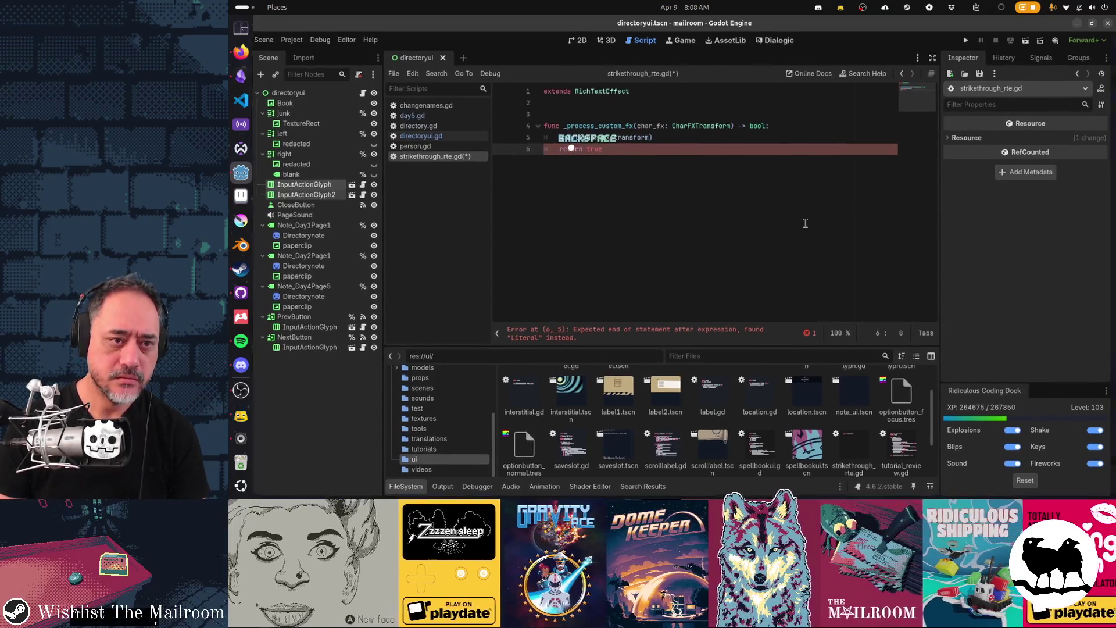
Check the RichTextEffect docs once more, then save strikethrough_rte.gd
{"action": "key", "text": "alt+Tab"}
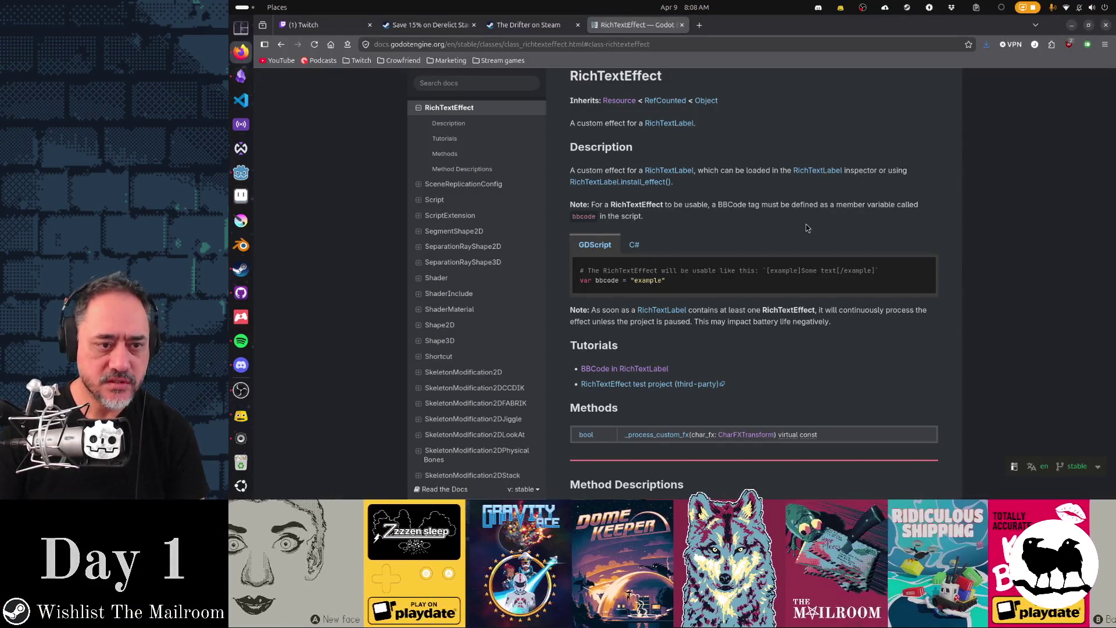
{"action": "scroll", "coordinate": [809, 255], "scroll_direction": "down", "scroll_amount": 5}
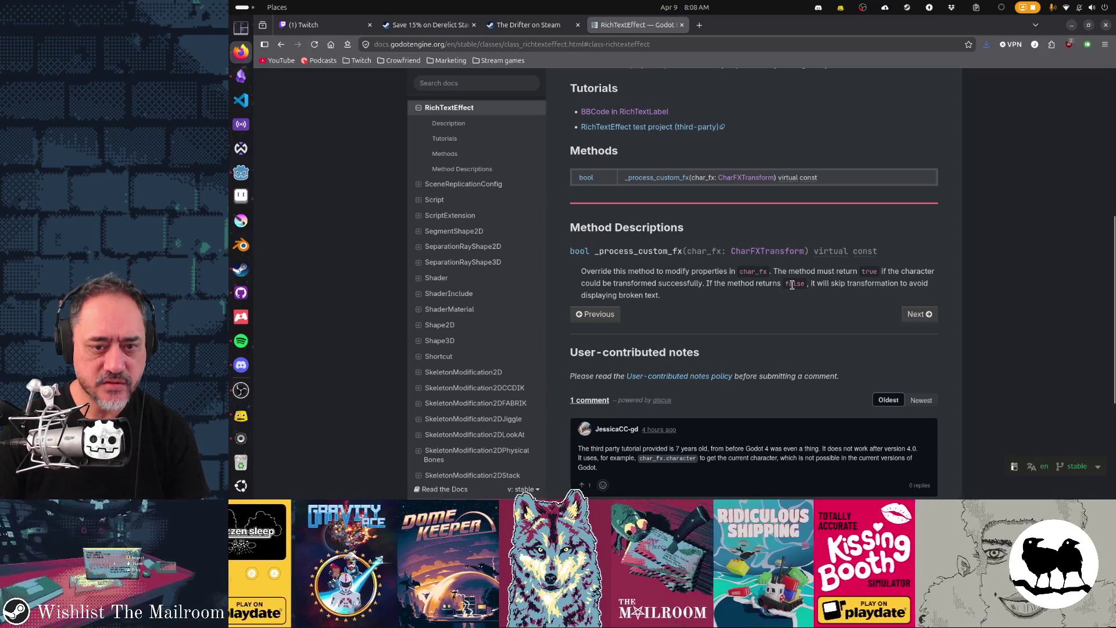
{"action": "key", "text": "alt+Tab"}
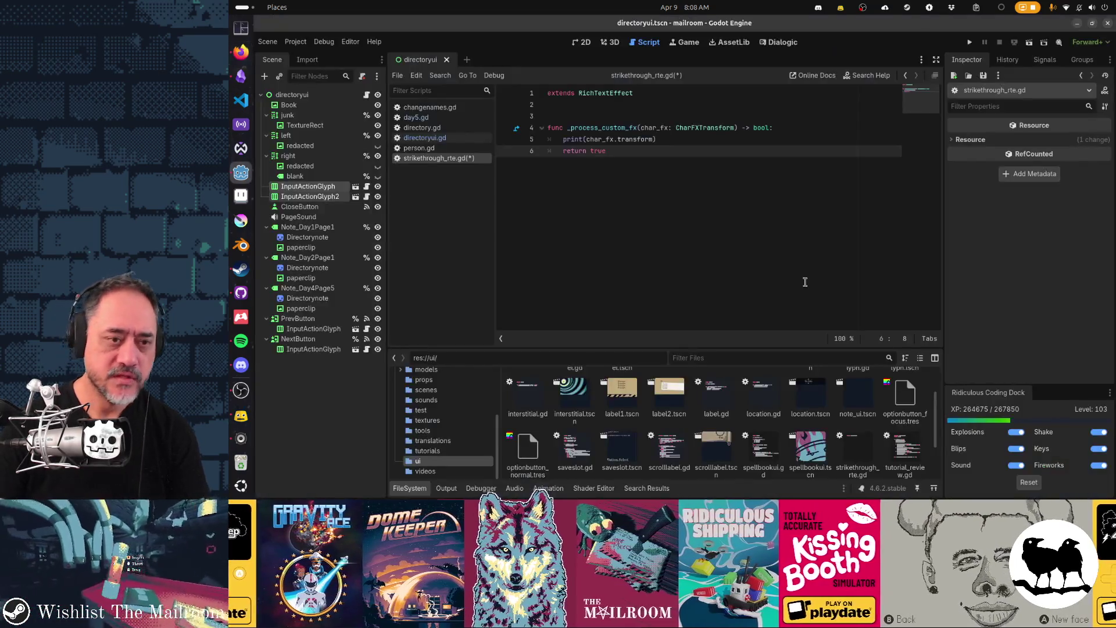
{"action": "key", "text": "ctrl+s"}
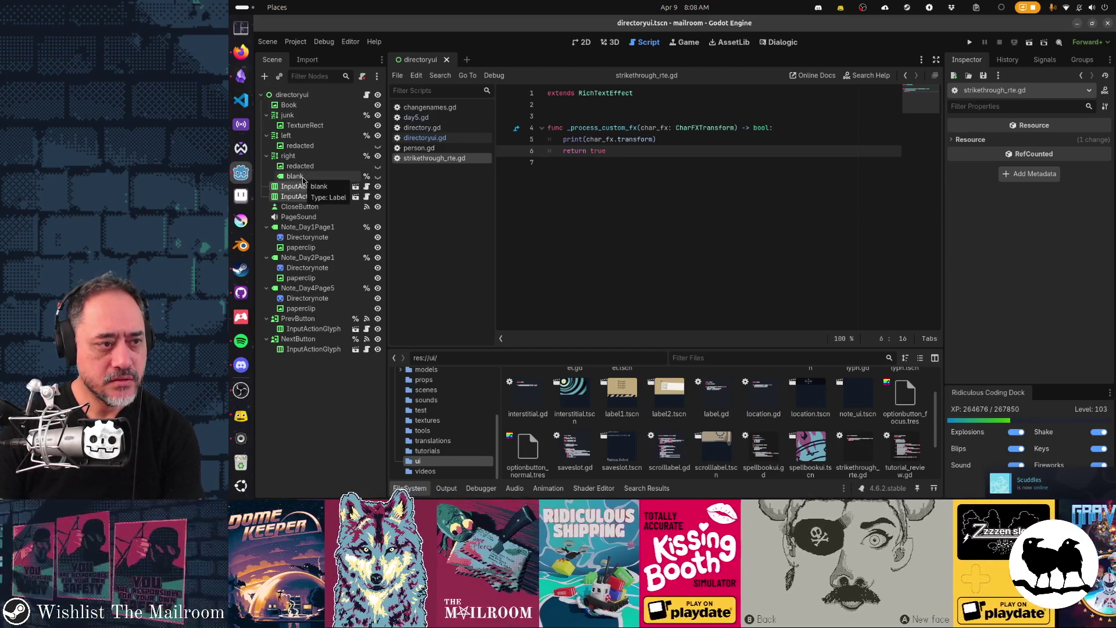
Select the right text label, add an empty element to its Markup Custom Effects array, and save the scene
{"action": "left_click", "coordinate": [295, 156]}
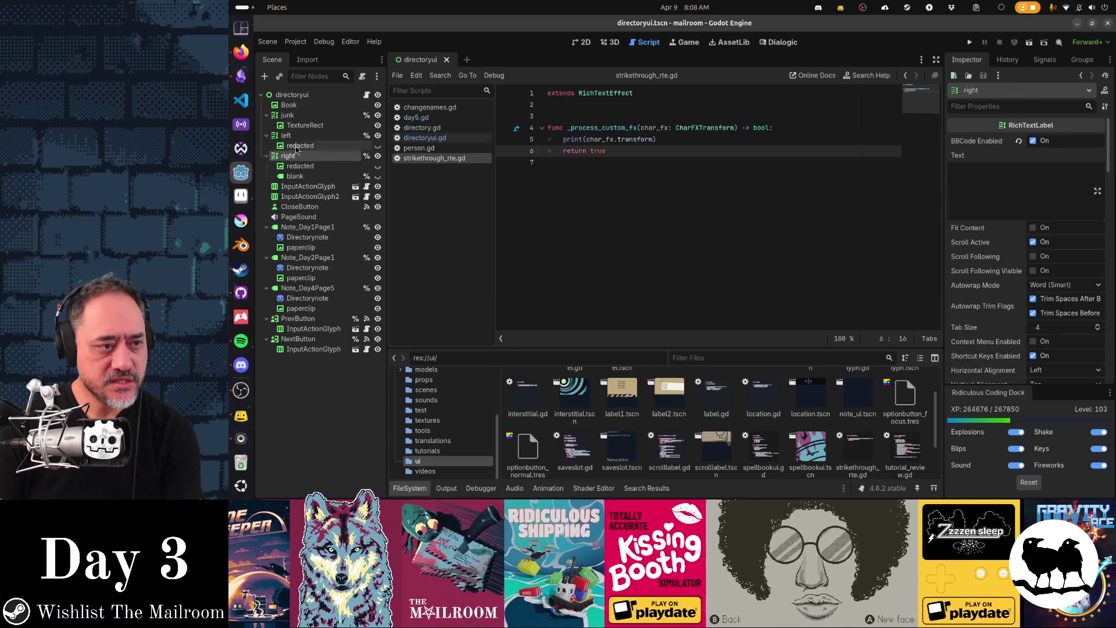
{"action": "scroll", "coordinate": [976, 265], "scroll_direction": "down", "scroll_amount": 5}
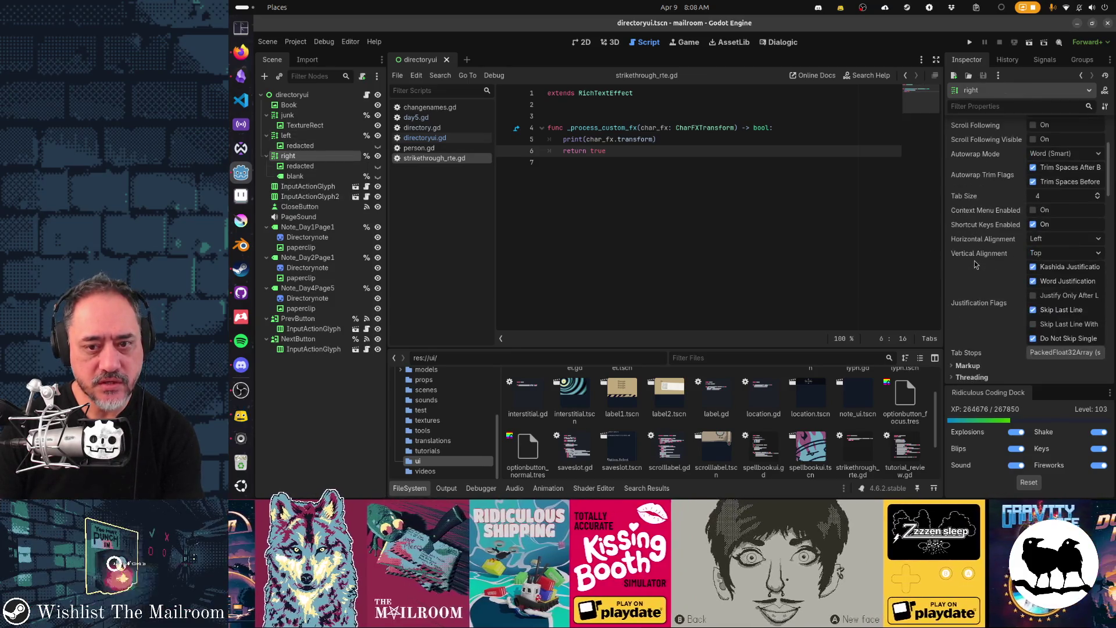
{"action": "scroll", "coordinate": [975, 265], "scroll_direction": "down", "scroll_amount": 3}
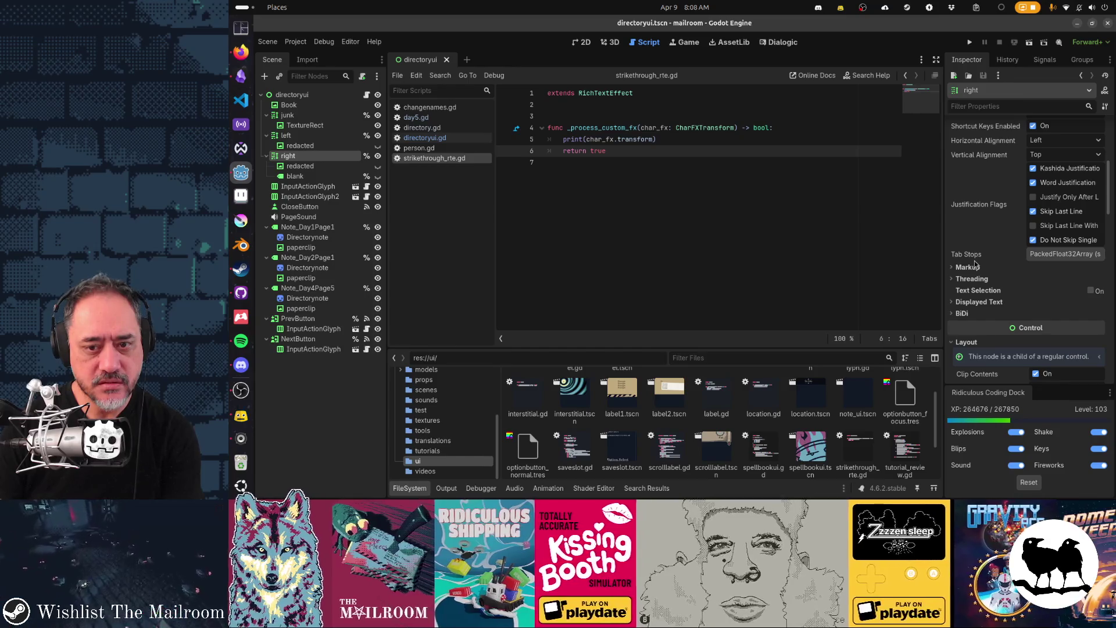
{"action": "left_click", "coordinate": [971, 266]}
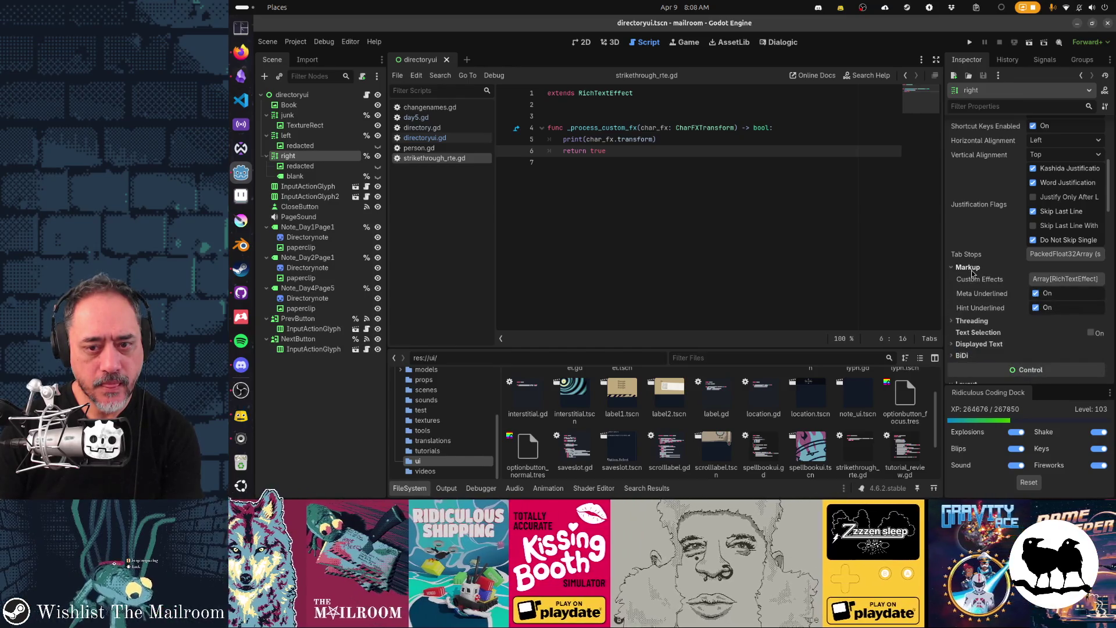
{"action": "left_click", "coordinate": [1074, 279]}
{"action": "left_click", "coordinate": [1052, 310]}
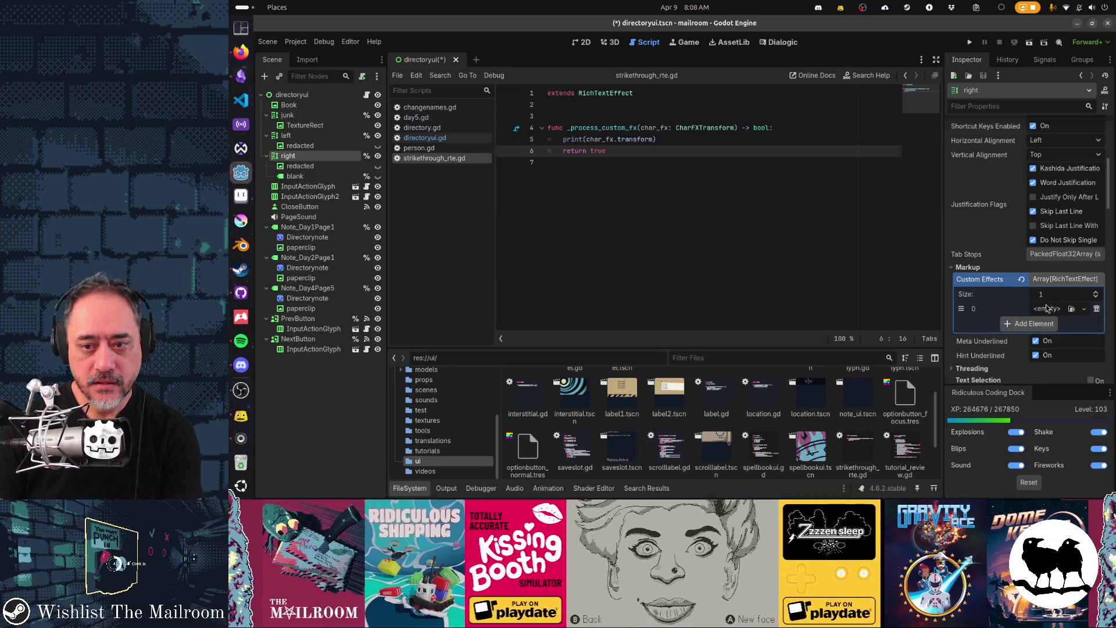
{"action": "left_click", "coordinate": [1072, 309]}
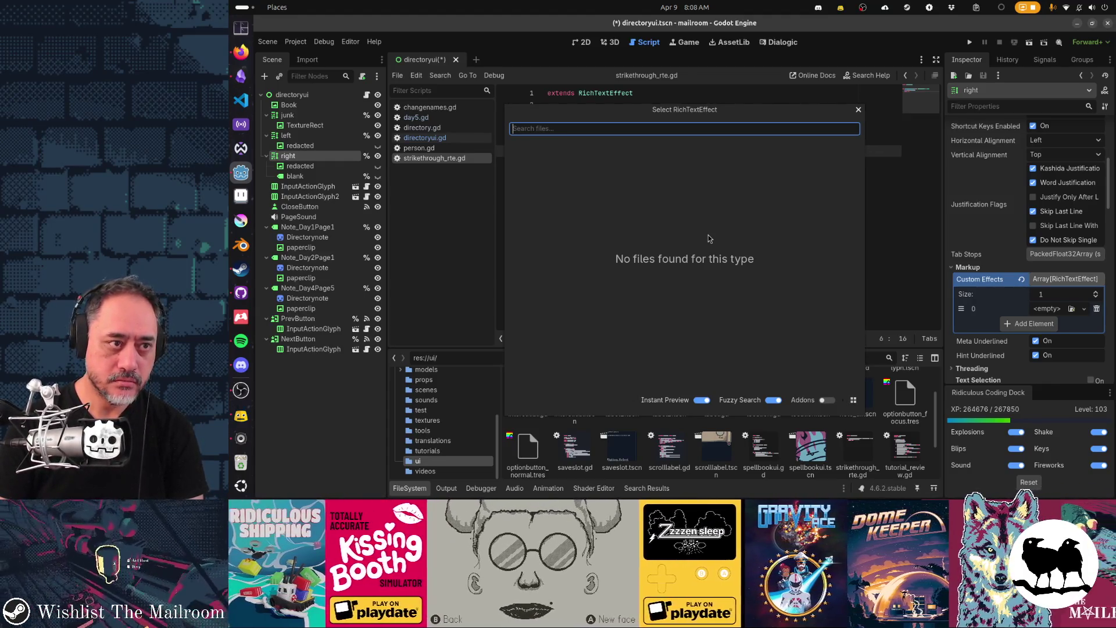
{"action": "key", "text": "Escape"}
{"action": "key", "text": "ctrl+s"}
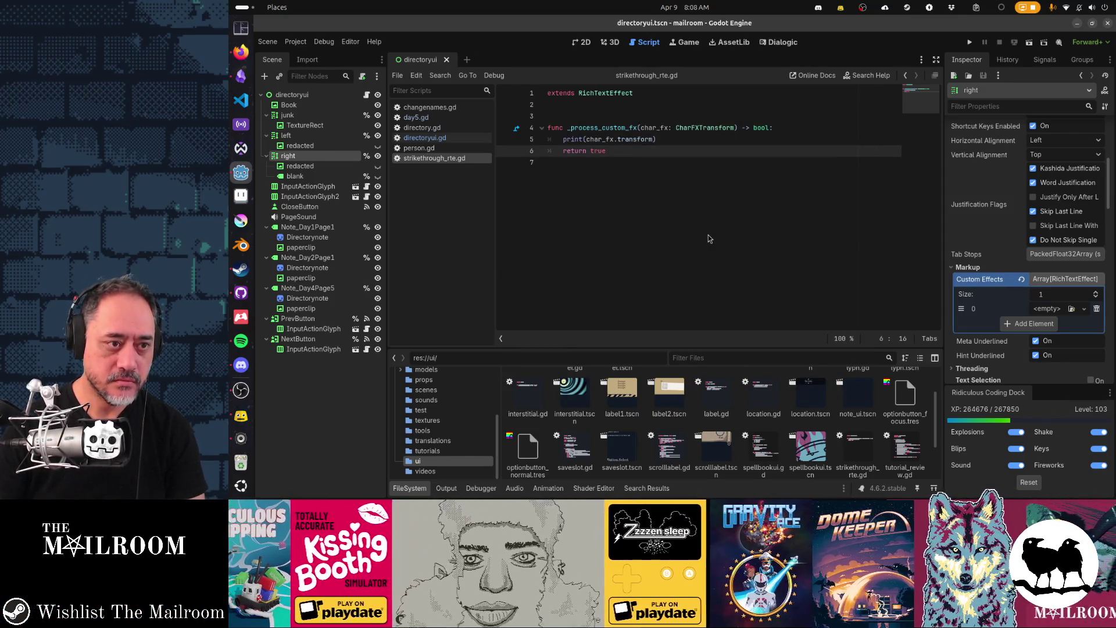
Try loading an existing RichTextEffect into the slot from the ui folder, then cancel
{"action": "left_click", "coordinate": [1071, 309]}
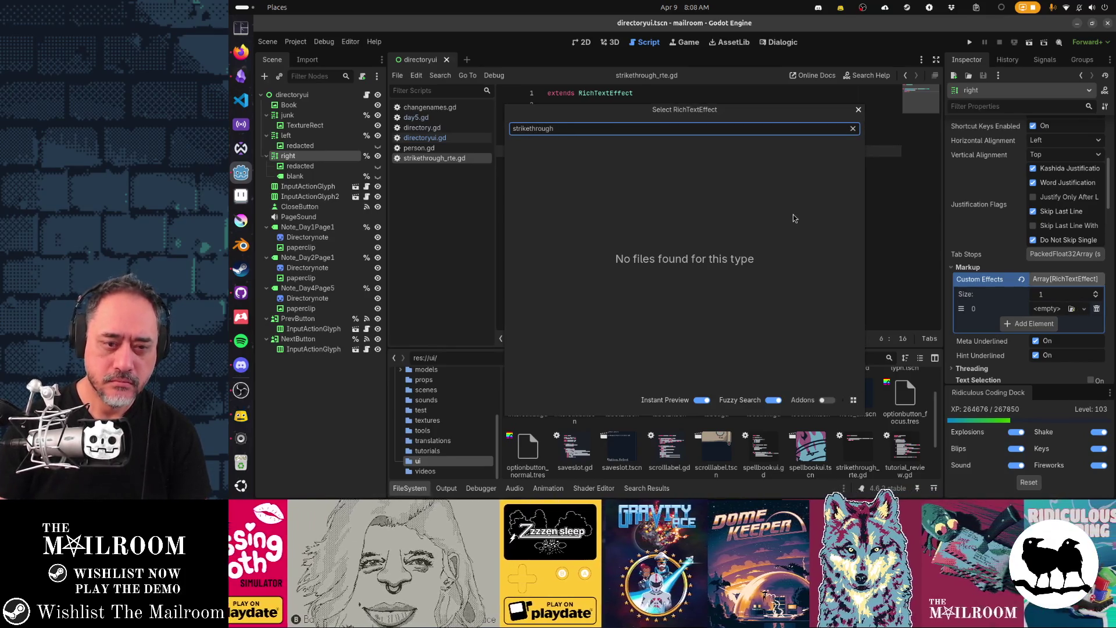
{"action": "key", "text": "Escape"}
{"action": "left_click", "coordinate": [1082, 309]}
{"action": "left_click", "coordinate": [1071, 308]}
{"action": "left_click", "coordinate": [1071, 309]}
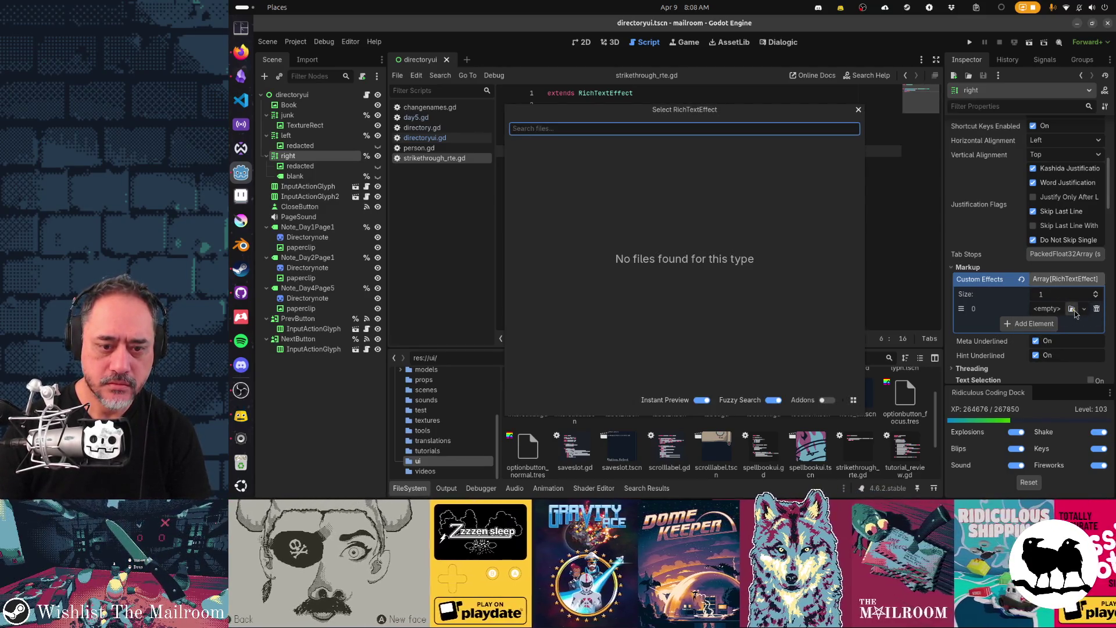
{"action": "key", "text": "Escape"}
{"action": "left_click", "coordinate": [1083, 309]}
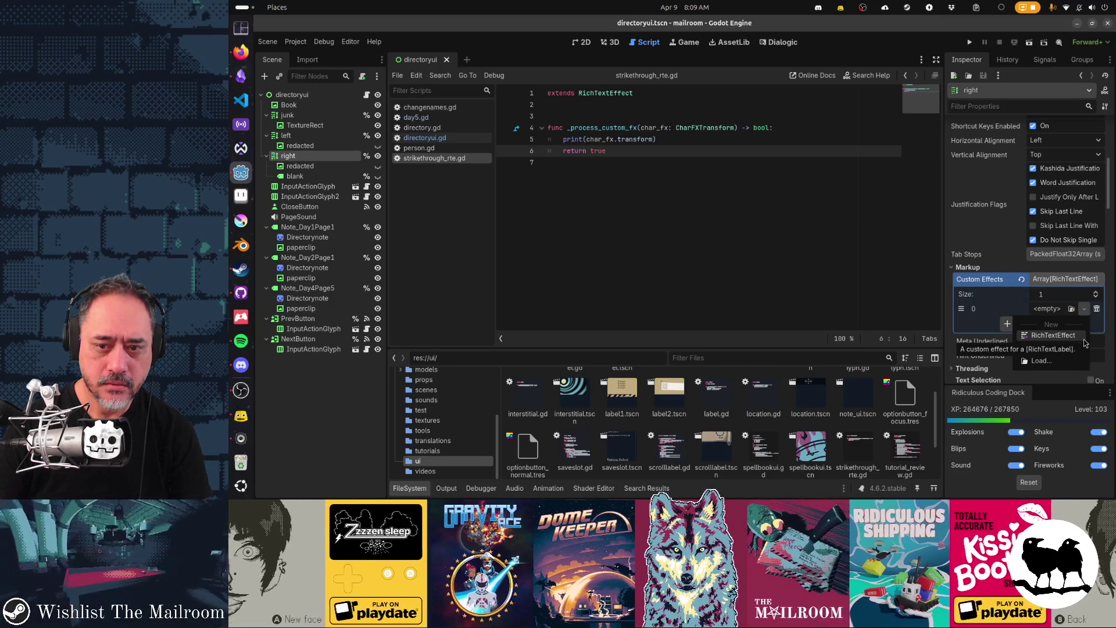
{"action": "left_click", "coordinate": [1065, 361]}
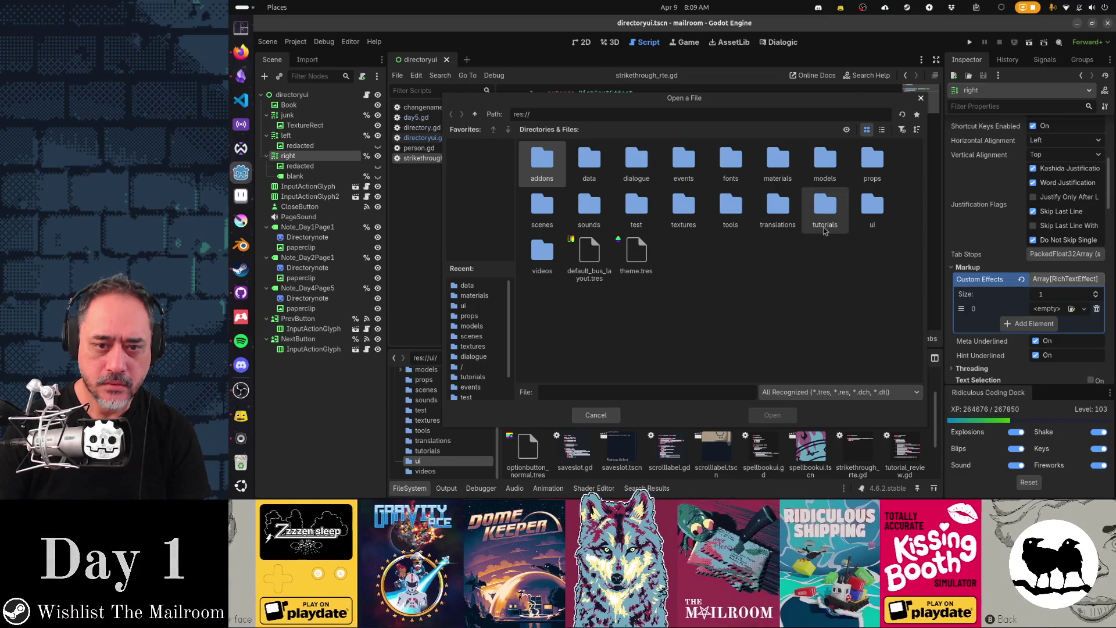
{"action": "double_click", "coordinate": [861, 224]}
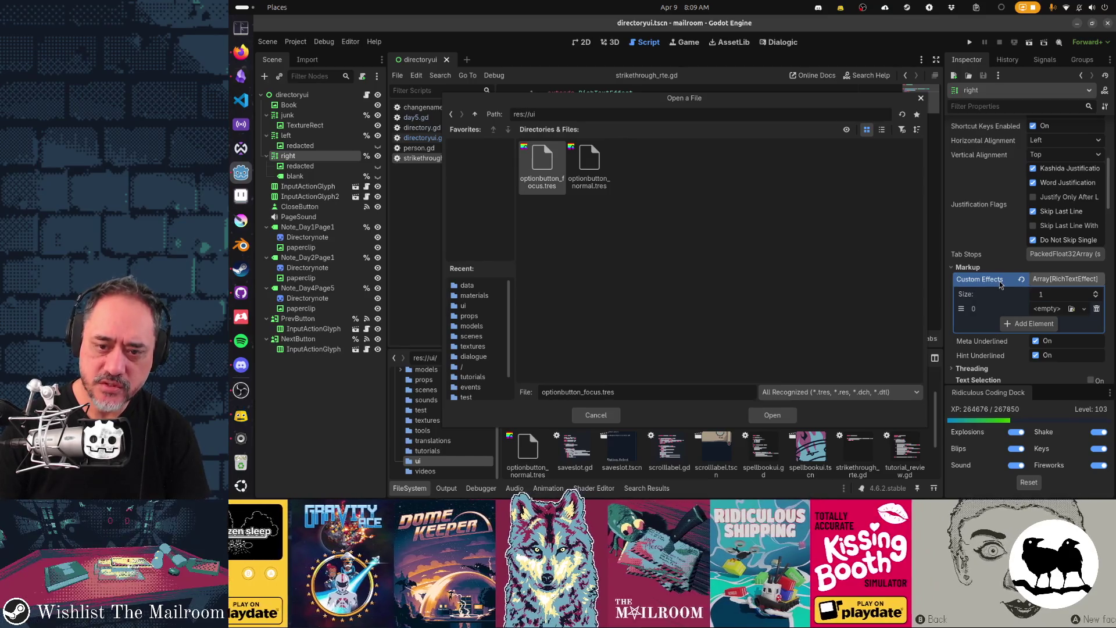
{"action": "key", "text": "Escape"}
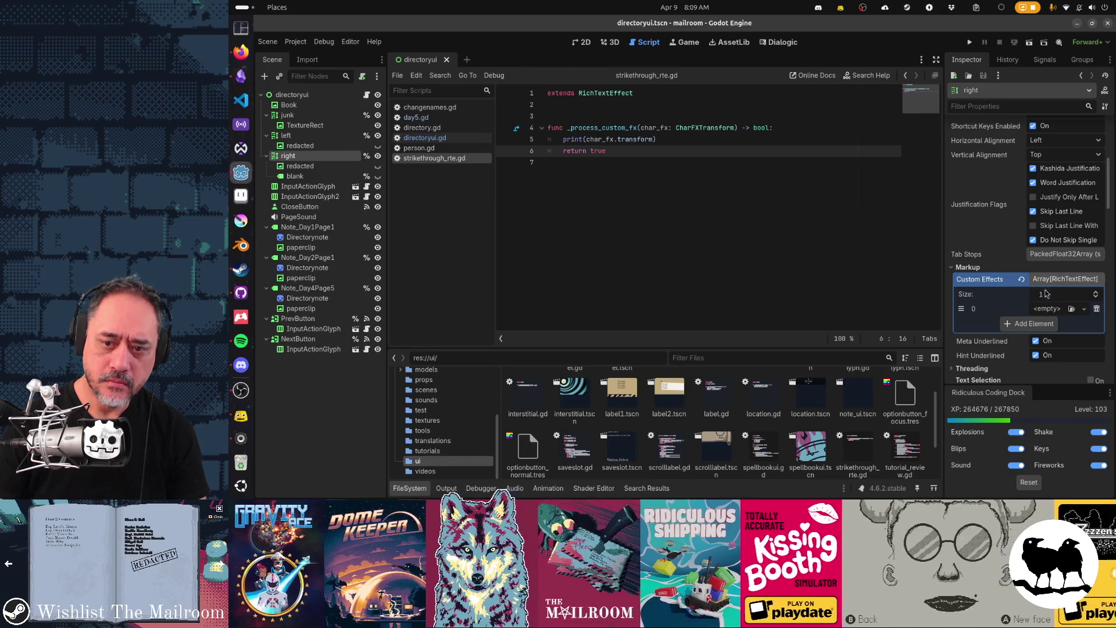
Create a New RichTextEffect in slot 0, inspect its properties, then remove it
{"action": "left_click", "coordinate": [1057, 310]}
{"action": "left_click", "coordinate": [1053, 335]}
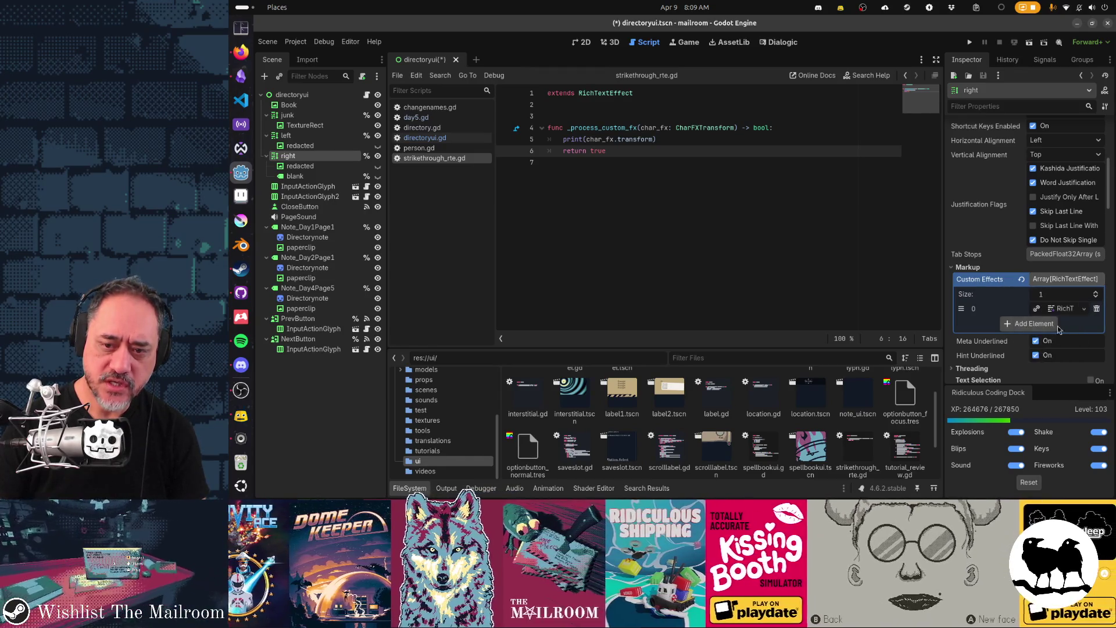
{"action": "left_click", "coordinate": [982, 323]}
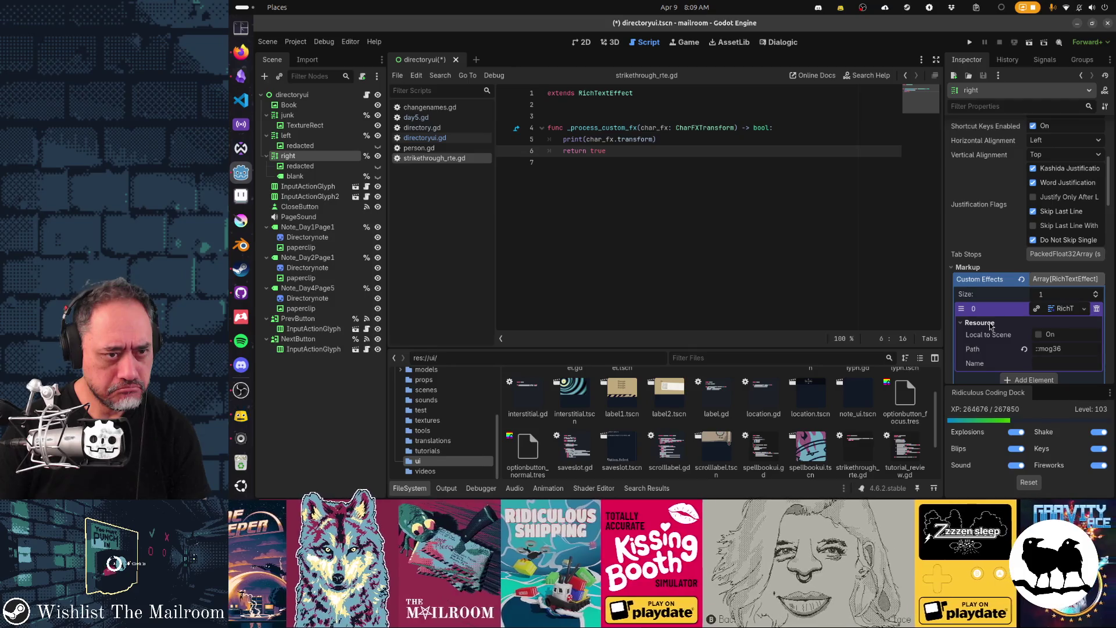
{"action": "left_click", "coordinate": [982, 323]}
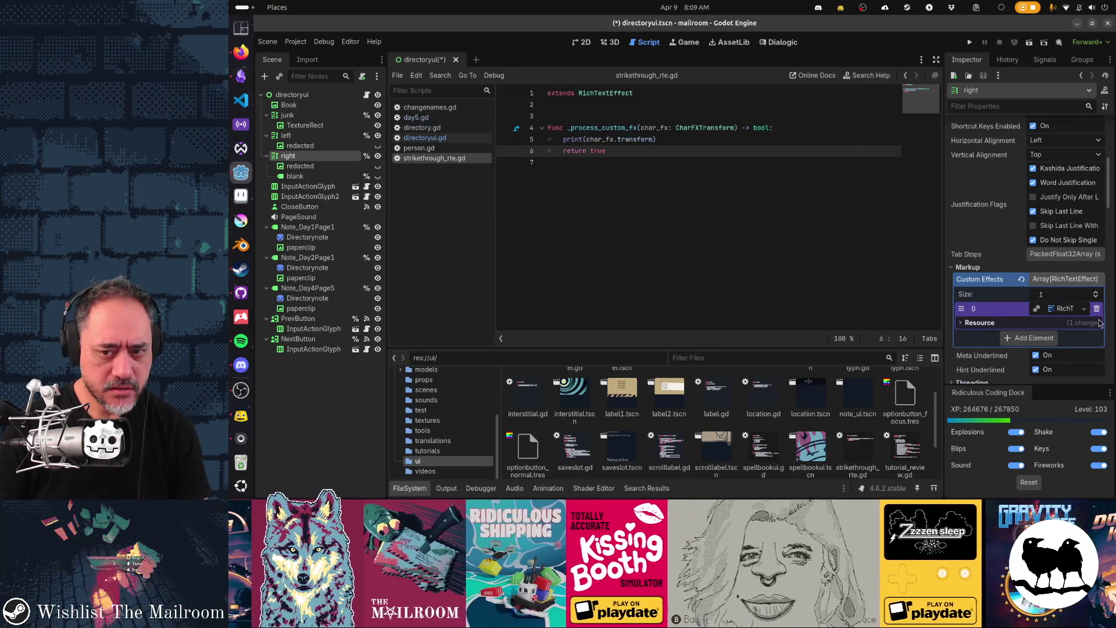
{"action": "left_click", "coordinate": [1096, 309]}
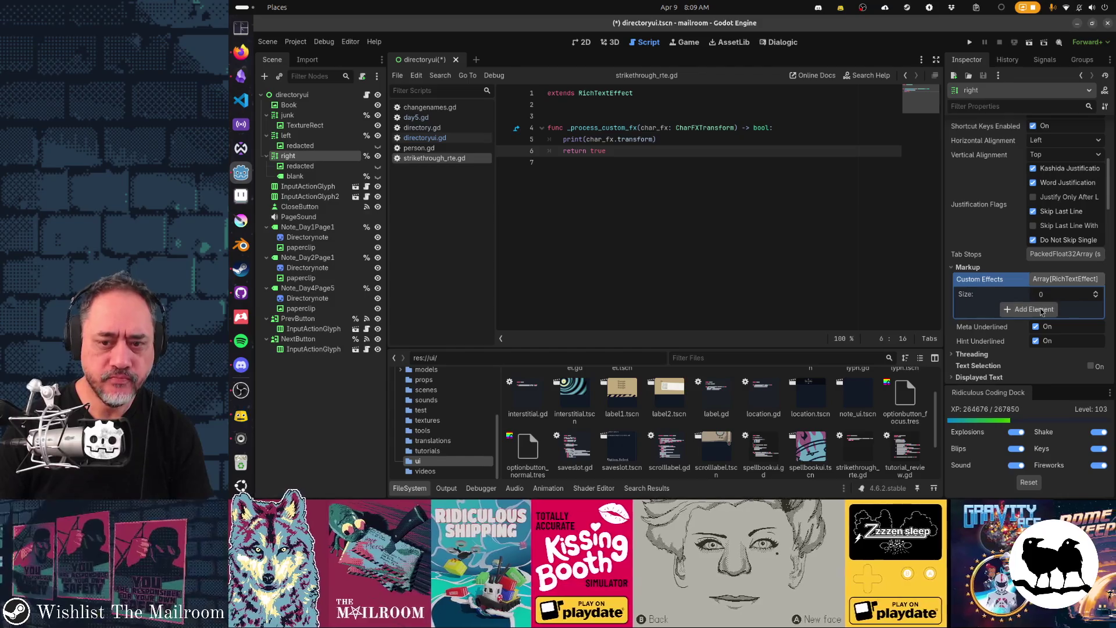
Re-add the slot with a New RichTextEffect and choose to save it to a file
{"action": "left_click", "coordinate": [1042, 311]}
{"action": "left_click", "coordinate": [1071, 312]}
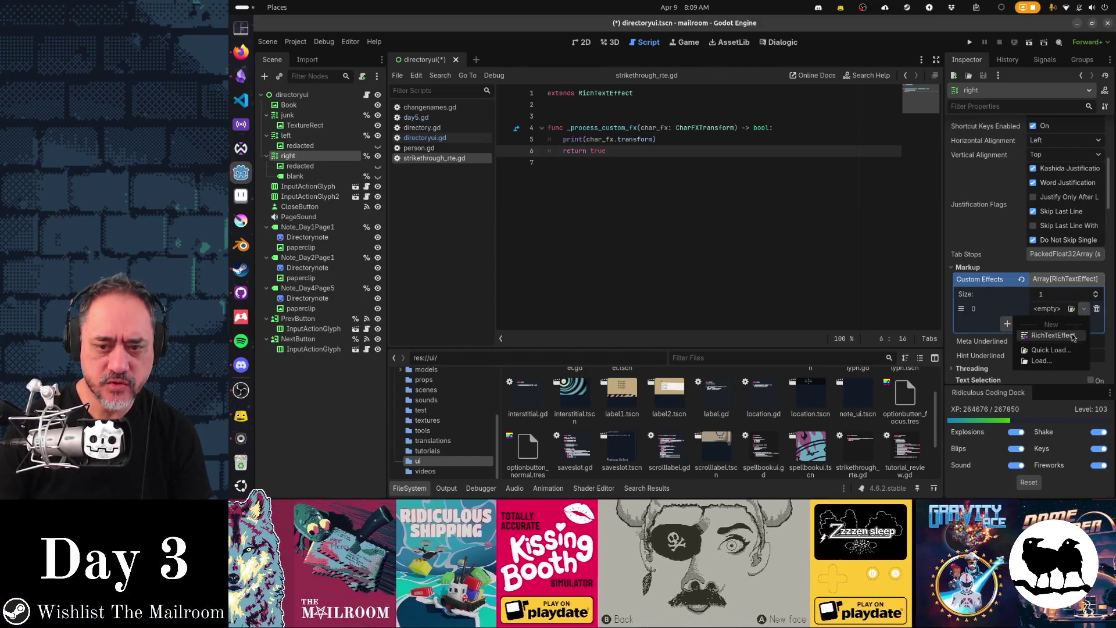
{"action": "left_click", "coordinate": [1075, 331]}
{"action": "left_click", "coordinate": [1083, 309]}
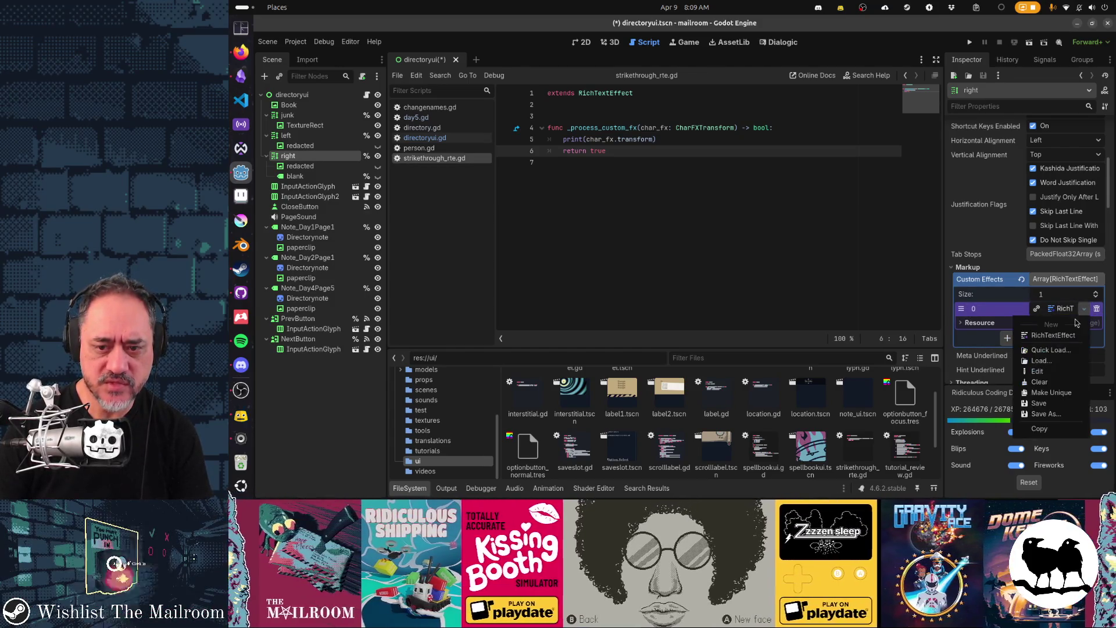
{"action": "left_click", "coordinate": [1052, 410]}
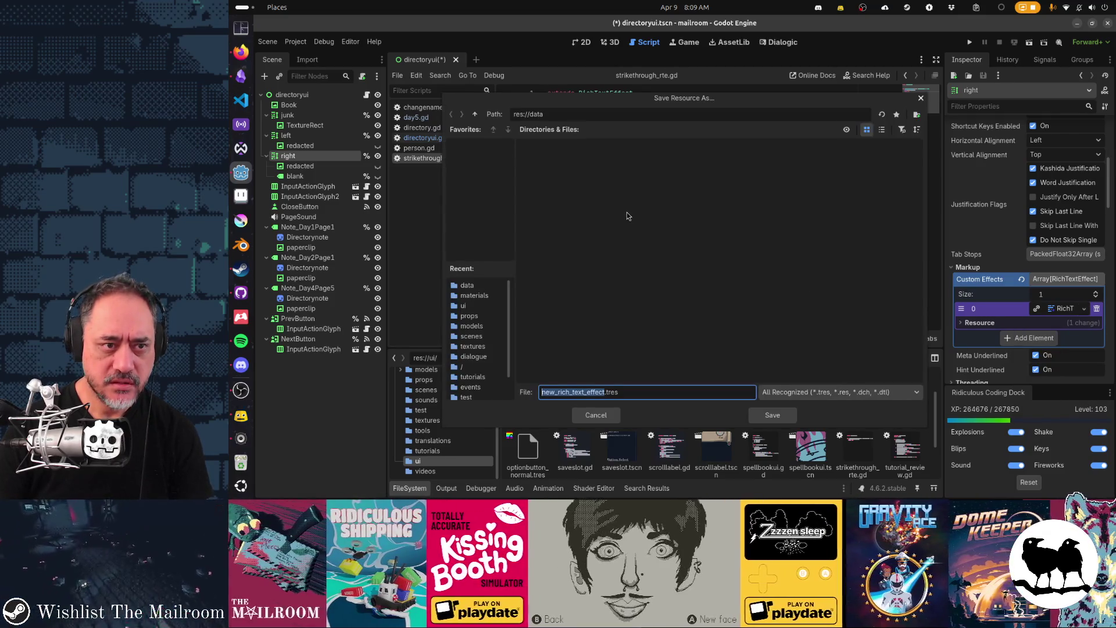
Save the new effect as strikethrough_rte.tres in the res://ui folder
{"action": "left_click", "coordinate": [474, 118]}
{"action": "double_click", "coordinate": [863, 216]}
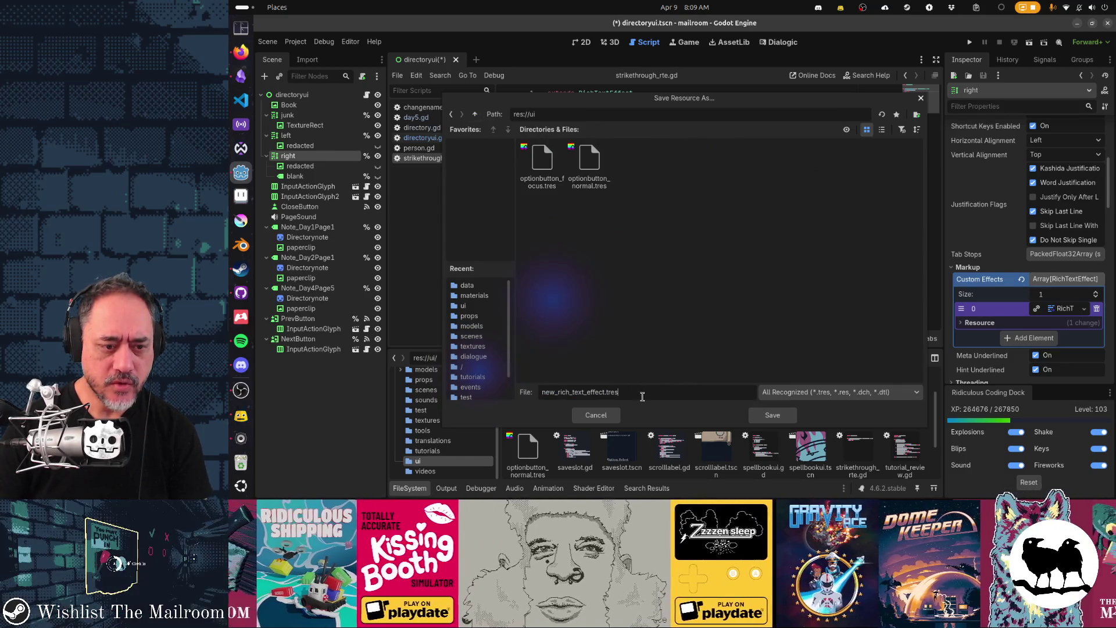
{"action": "left_click", "coordinate": [642, 397]}
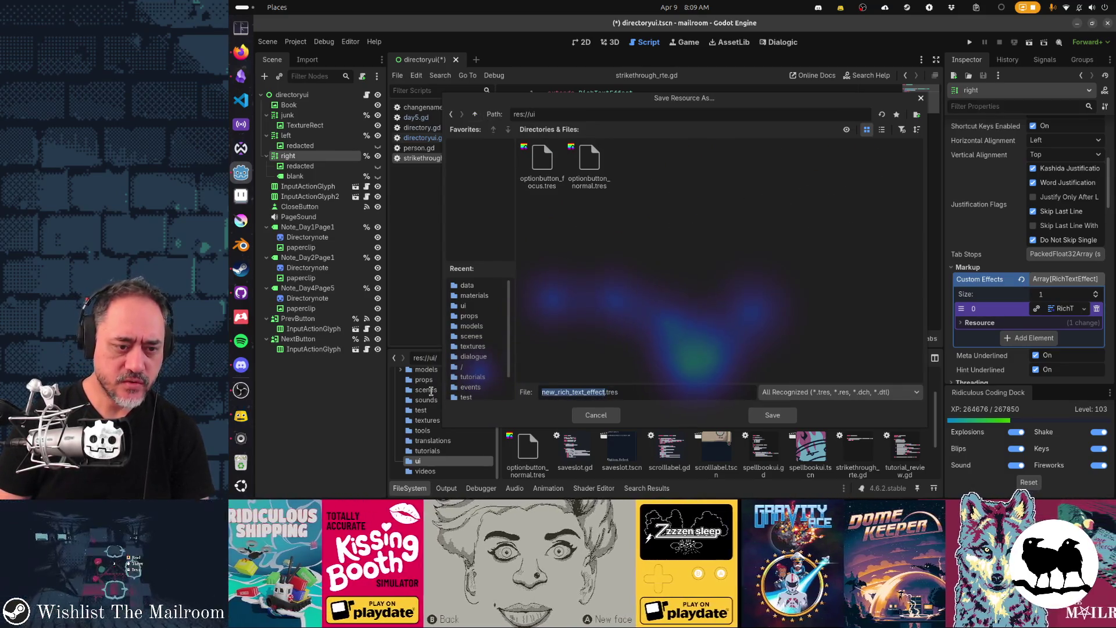
{"action": "type", "text": "striket"}
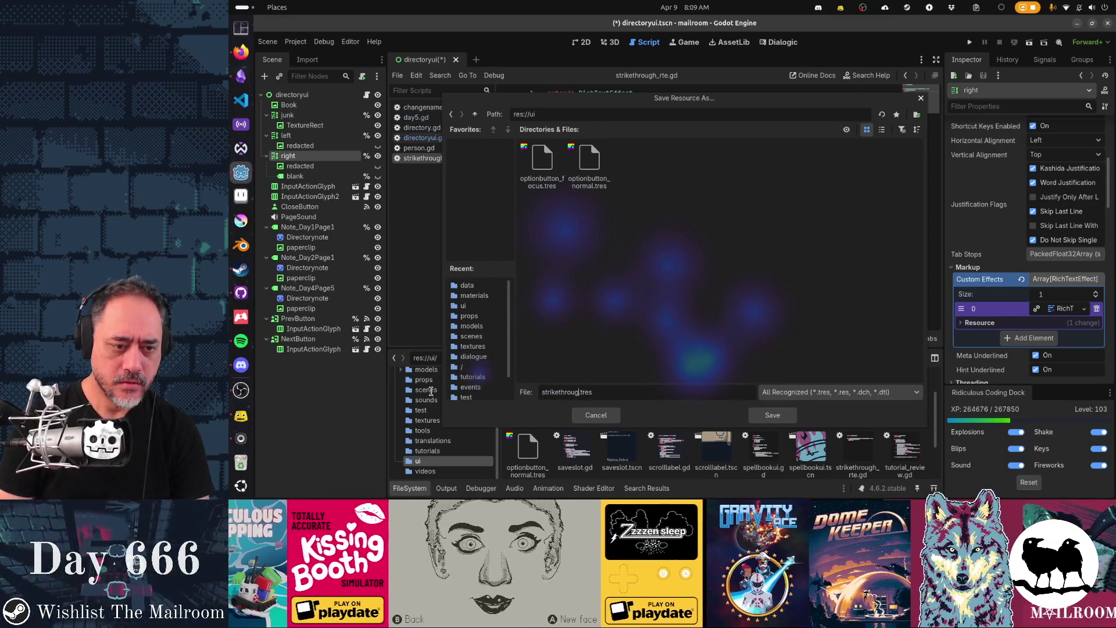
{"action": "type", "text": "hrough_rte"}
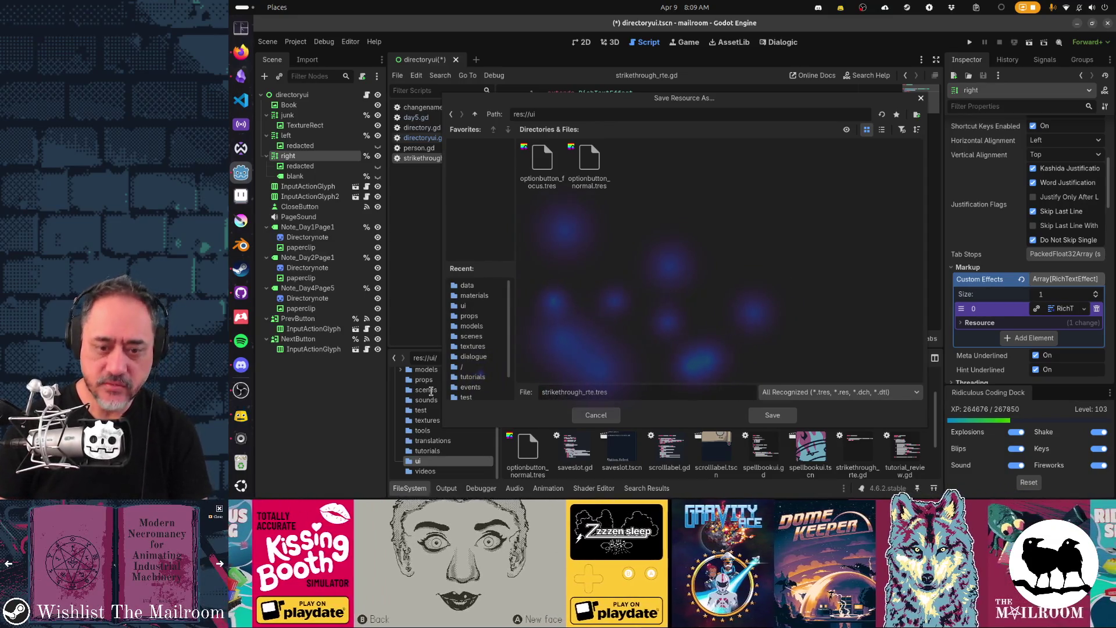
{"action": "left_click", "coordinate": [772, 414]}
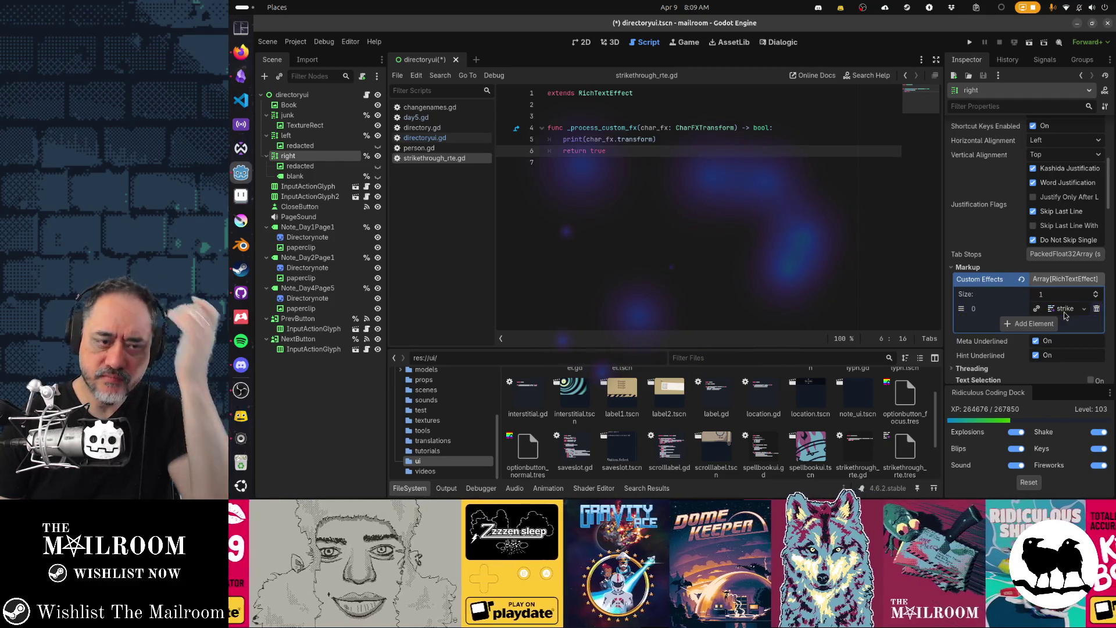
Expand the saved strike effect's properties in the label's Custom Effects slot
{"action": "scroll", "coordinate": [1079, 210], "scroll_direction": "up", "scroll_amount": 3}
{"action": "scroll", "coordinate": [1080, 209], "scroll_direction": "down", "scroll_amount": 12}
{"action": "scroll", "coordinate": [1079, 209], "scroll_direction": "up", "scroll_amount": 3}
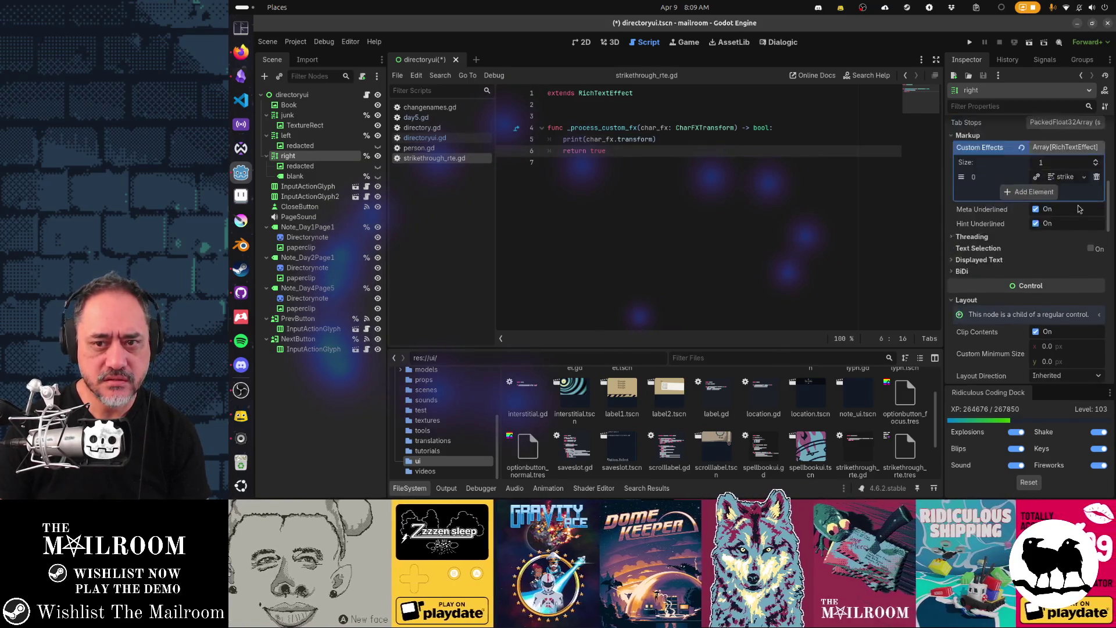
{"action": "scroll", "coordinate": [1080, 209], "scroll_direction": "up", "scroll_amount": 2}
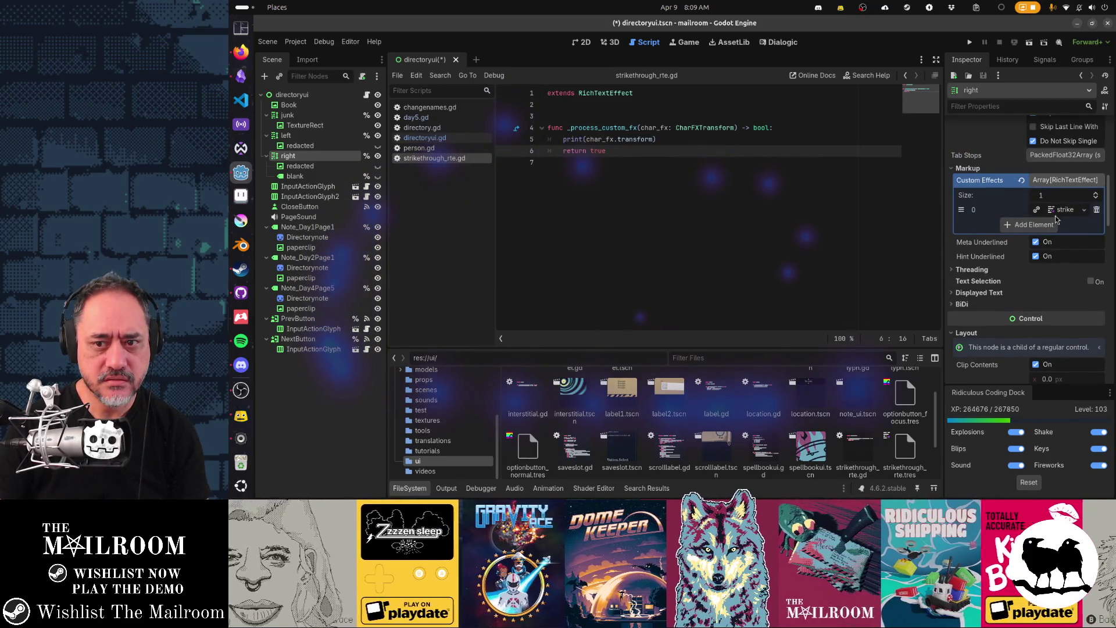
{"action": "left_click", "coordinate": [1064, 210]}
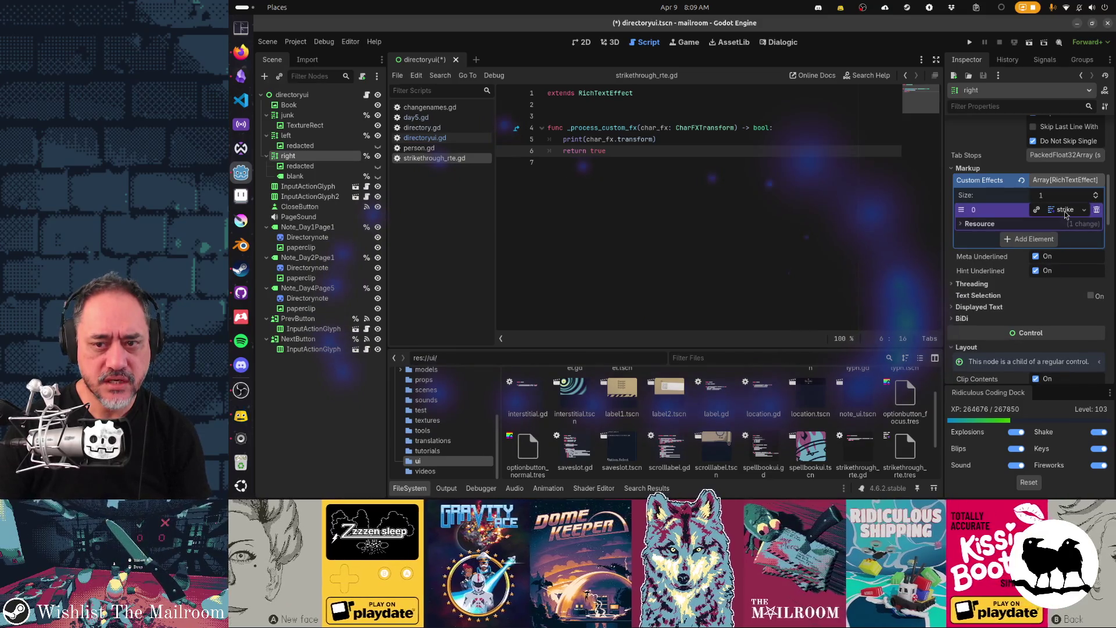
{"action": "scroll", "coordinate": [1065, 214], "scroll_direction": "up", "scroll_amount": 10}
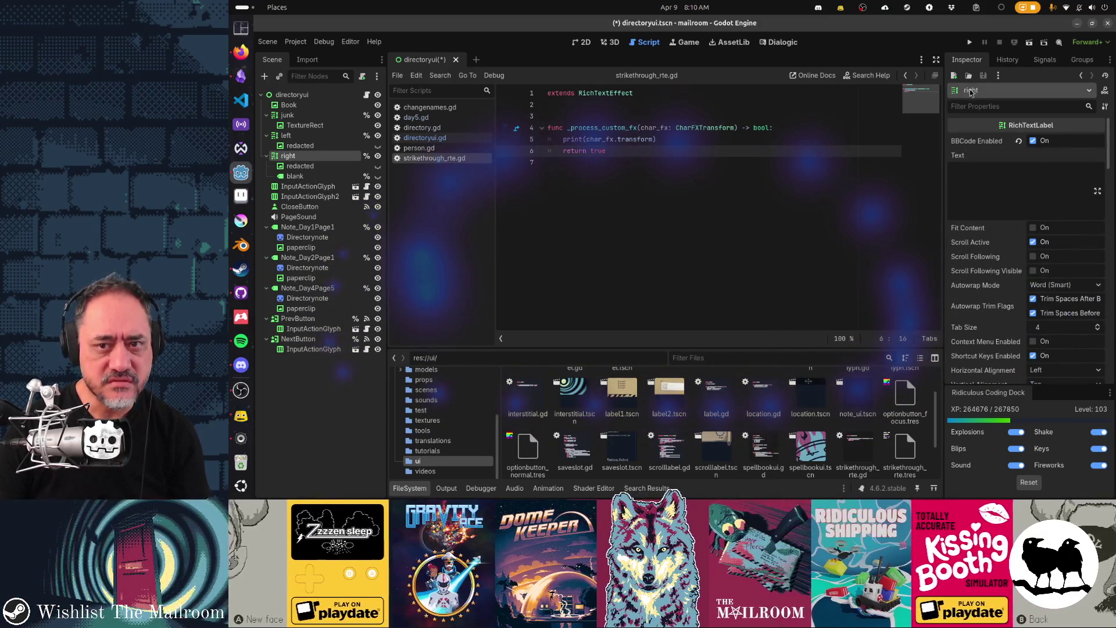
{"action": "scroll", "coordinate": [797, 399], "scroll_direction": "down", "scroll_amount": 2}
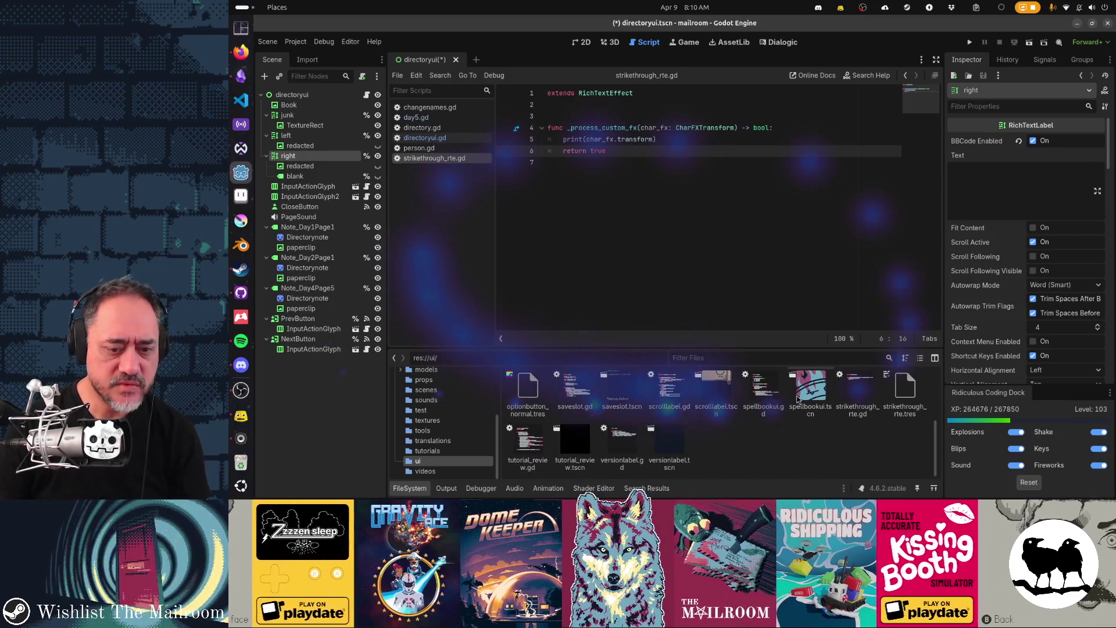
Assign strikethrough_rte.gd as the script of strikethrough_rte.tres and save it
{"action": "double_click", "coordinate": [902, 395]}
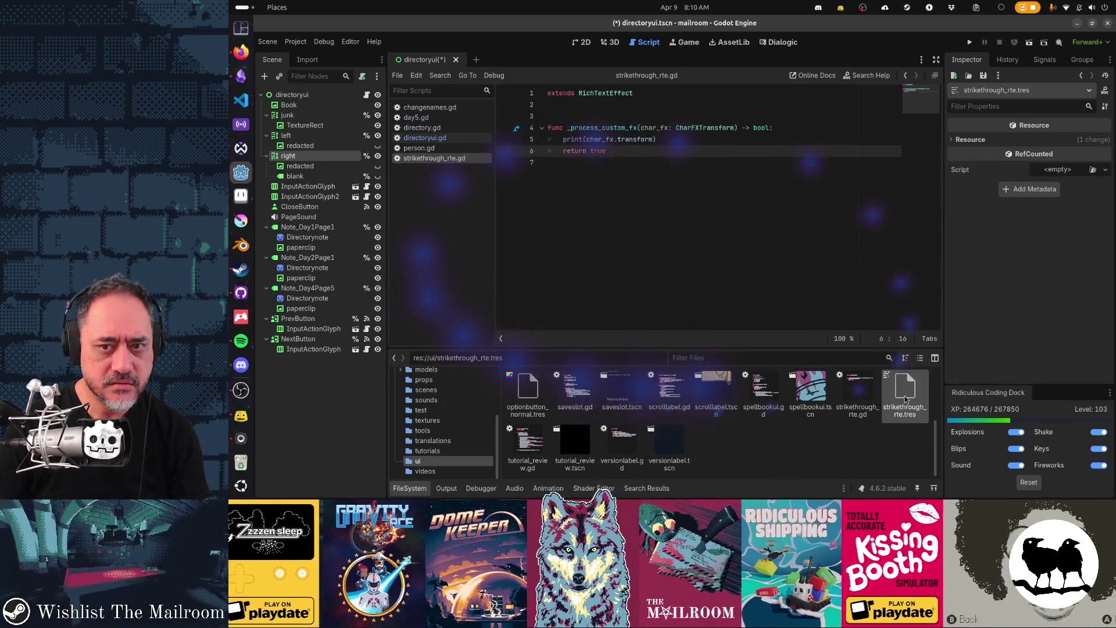
{"action": "left_click", "coordinate": [1093, 170]}
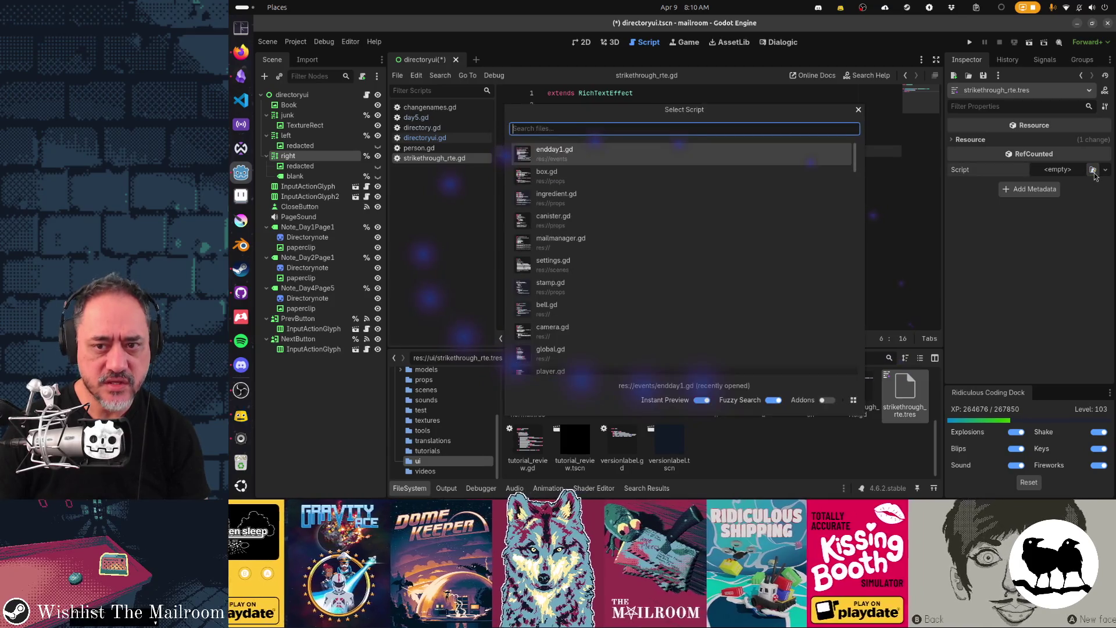
{"action": "type", "text": "s"}
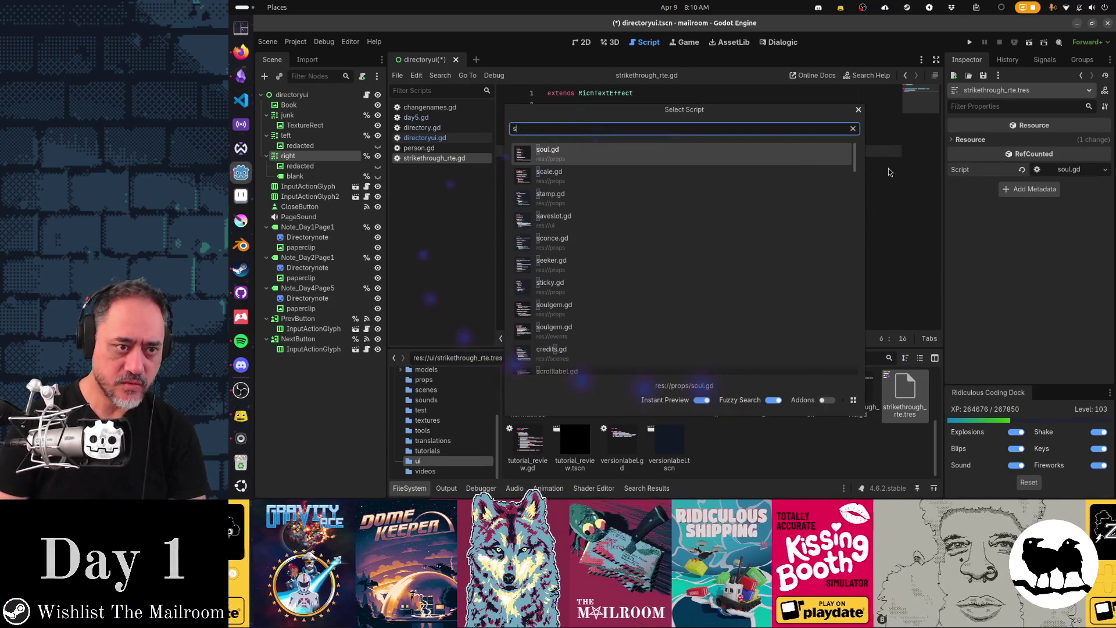
{"action": "type", "text": "trike"}
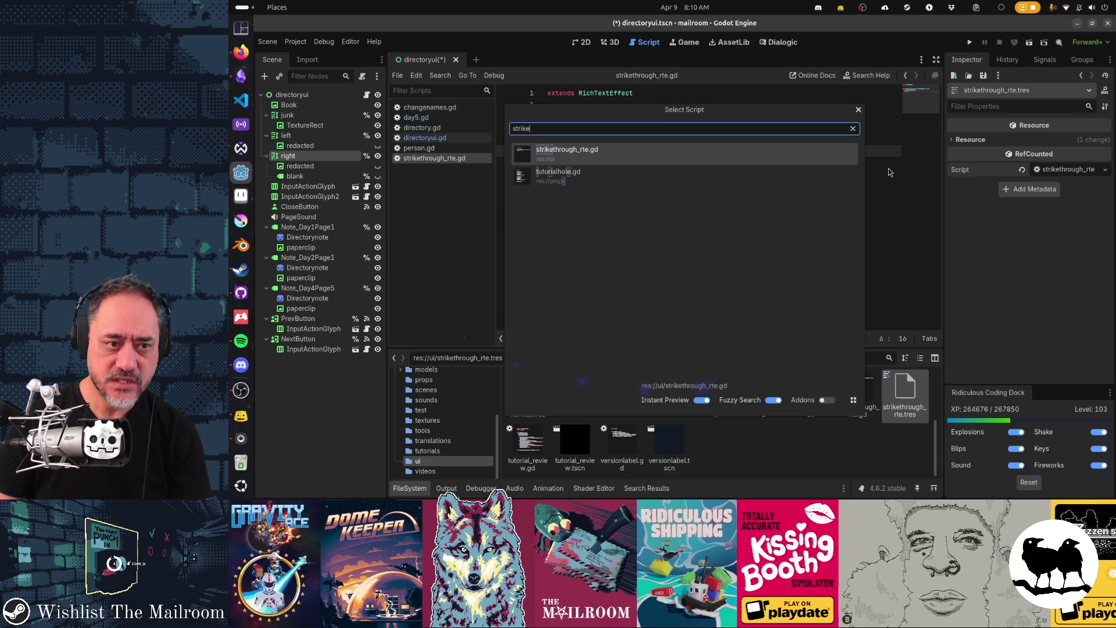
{"action": "key", "text": "Return"}
{"action": "key", "text": "ctrl+s"}
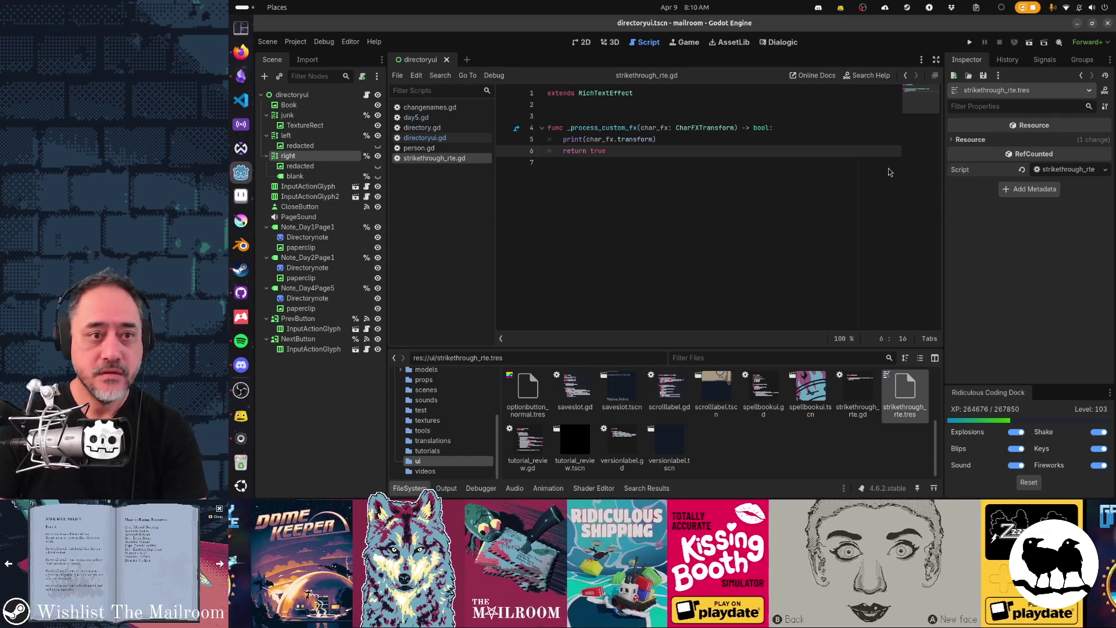
{"action": "left_click", "coordinate": [662, 114]}
{"action": "key", "text": "alt+Tab"}
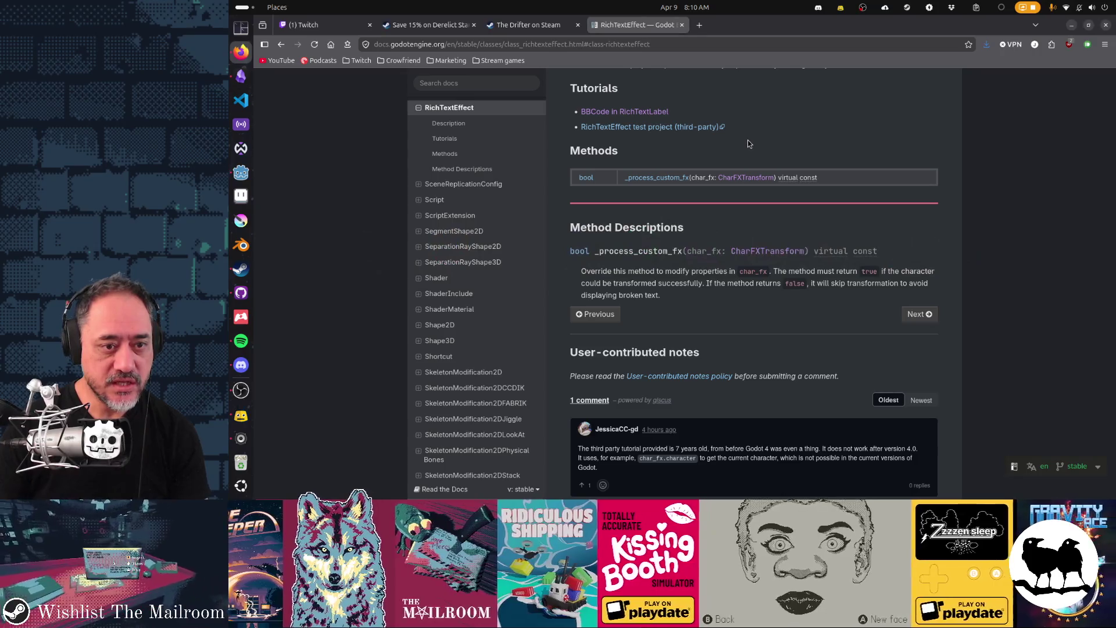
Paste the docs' var bbcode example as line 3, set it to "strike", and save the script
{"action": "scroll", "coordinate": [762, 281], "scroll_direction": "up", "scroll_amount": 5}
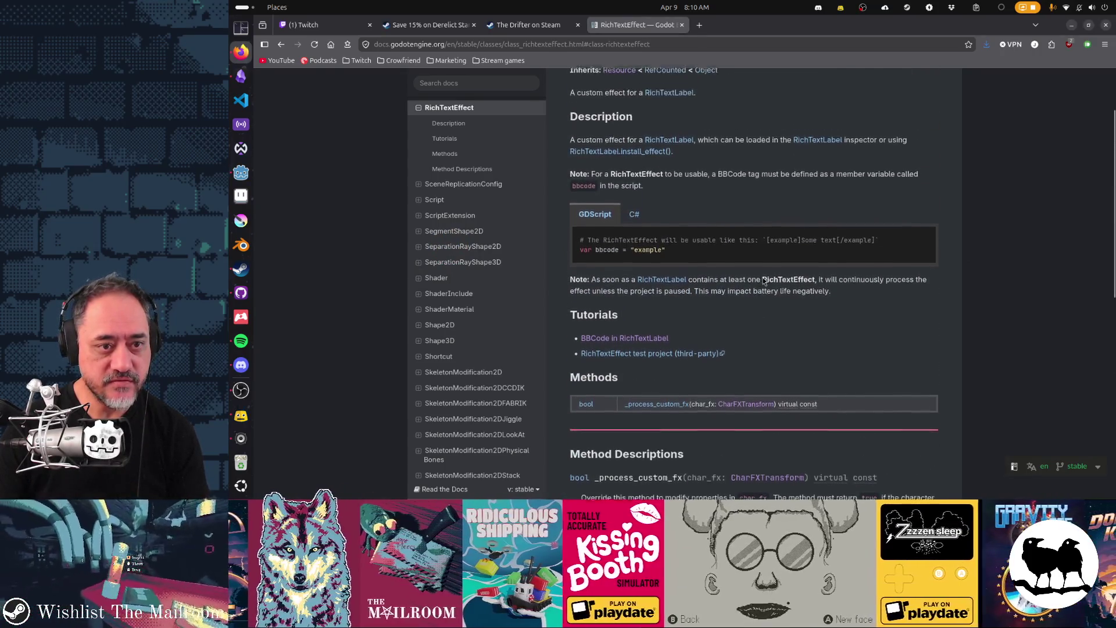
{"action": "left_click_drag", "start_coordinate": [669, 281], "coordinate": [618, 280]}
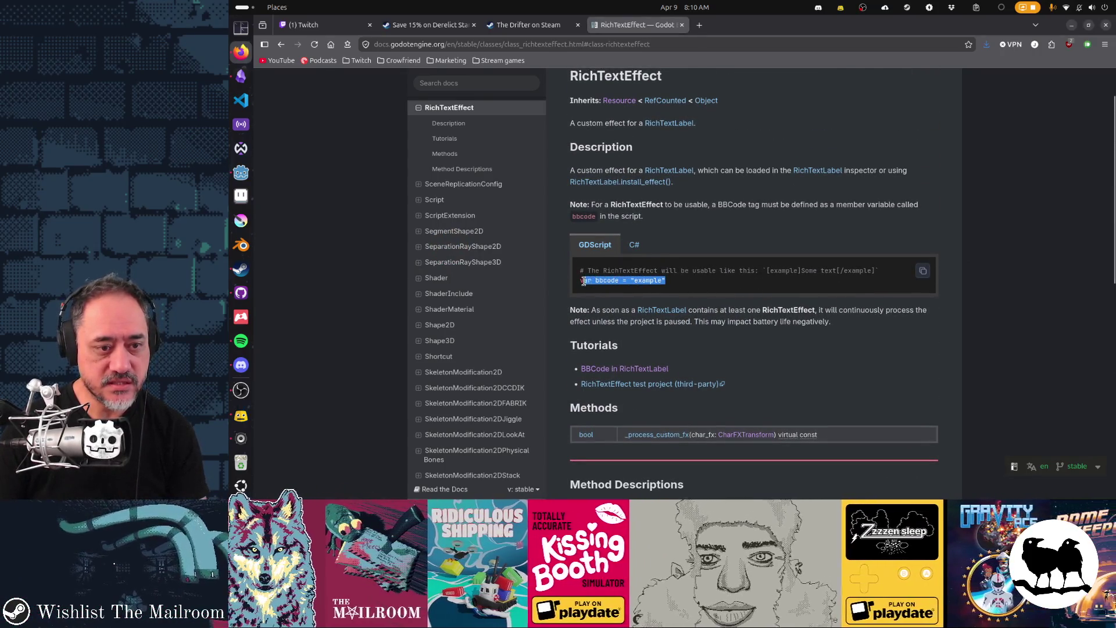
{"action": "key", "text": "alt+Tab"}
{"action": "key", "text": "Return"}
{"action": "type", "text": "var bbcode = \"example\""}
{"action": "type", "text": "rike"}
{"action": "key", "text": "ctrl+s"}
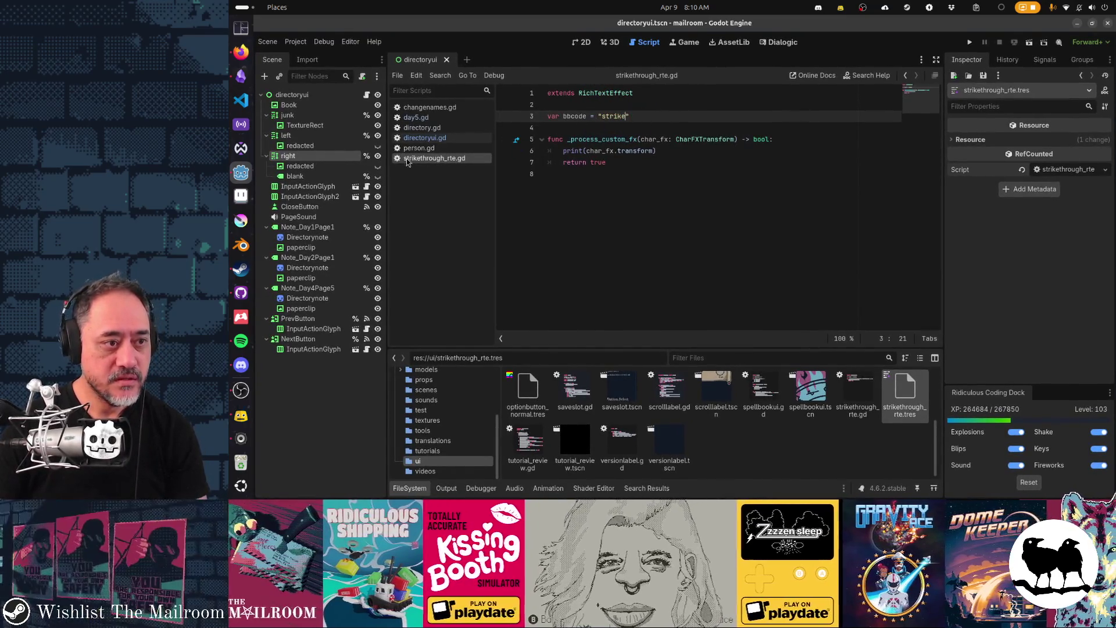
Add one Custom Effects slot to the left RichTextLabel, quick-load the strike effect, and save
{"action": "left_click", "coordinate": [327, 139]}
{"action": "scroll", "coordinate": [1031, 273], "scroll_direction": "down", "scroll_amount": 5}
{"action": "scroll", "coordinate": [1031, 274], "scroll_direction": "down", "scroll_amount": 10}
{"action": "scroll", "coordinate": [1031, 274], "scroll_direction": "up", "scroll_amount": 8}
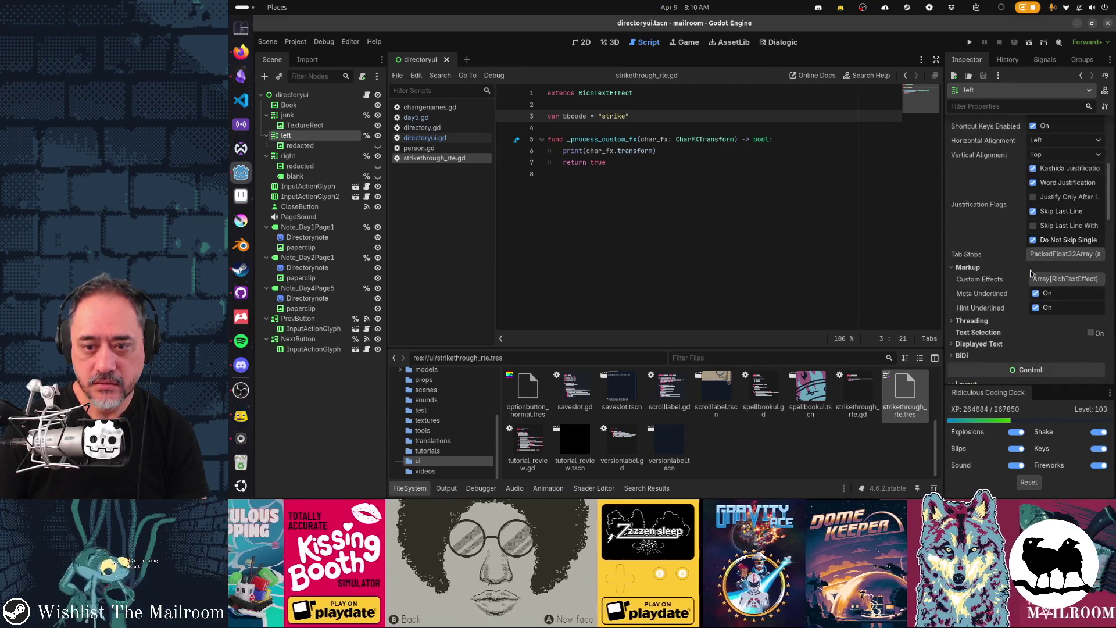
{"action": "scroll", "coordinate": [1030, 273], "scroll_direction": "up", "scroll_amount": 1}
{"action": "left_click", "coordinate": [1065, 312]}
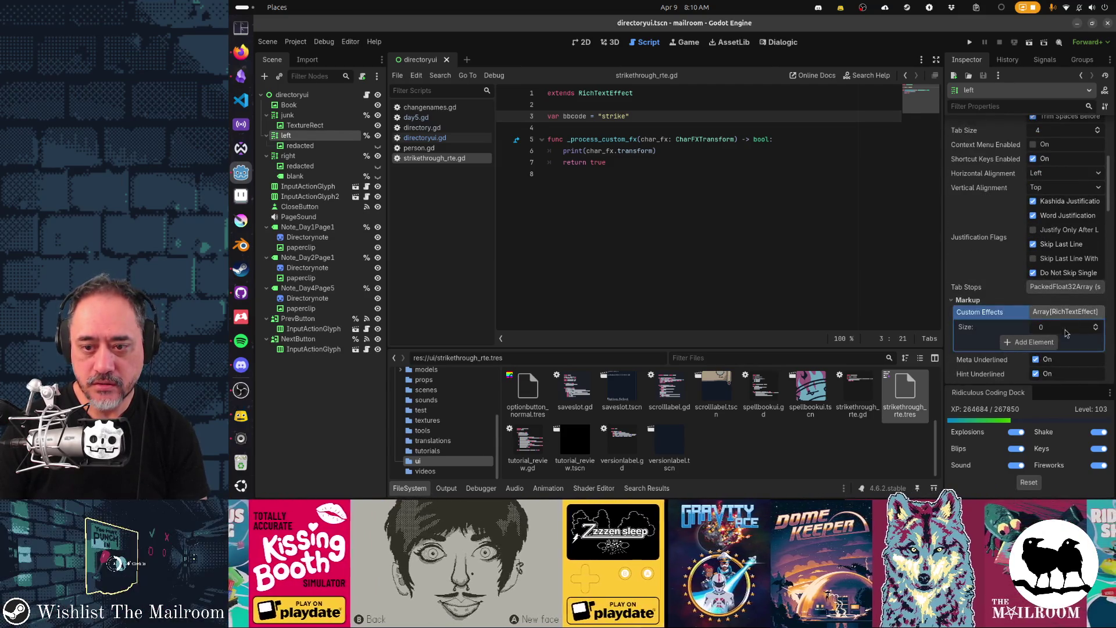
{"action": "left_click", "coordinate": [1049, 342]}
{"action": "left_click", "coordinate": [1070, 342]}
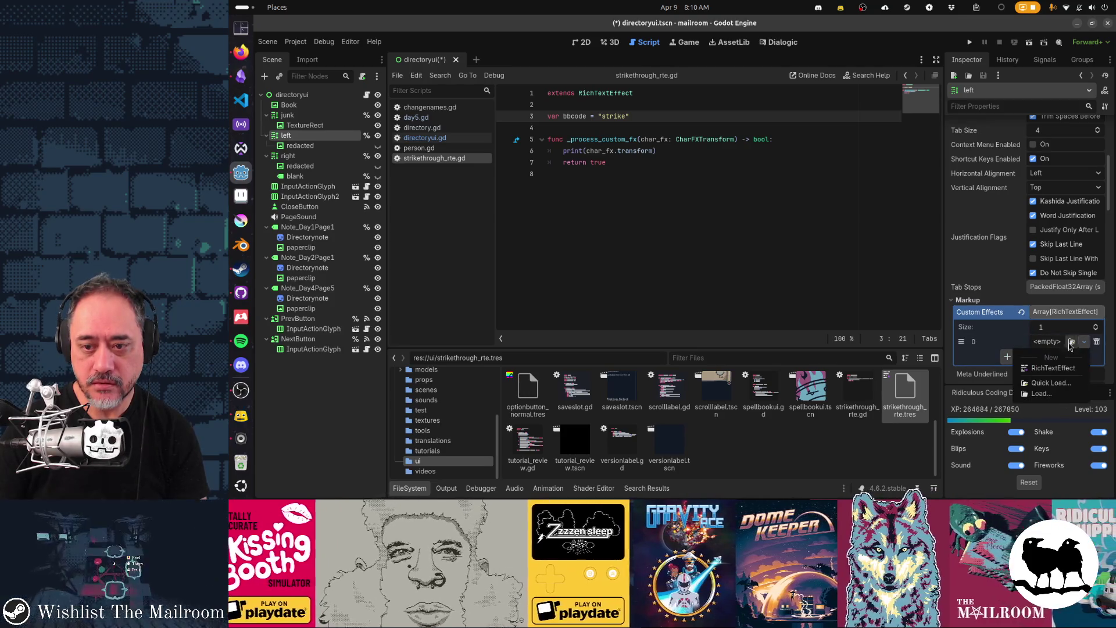
{"action": "left_click", "coordinate": [1061, 383]}
{"action": "key", "text": "Return"}
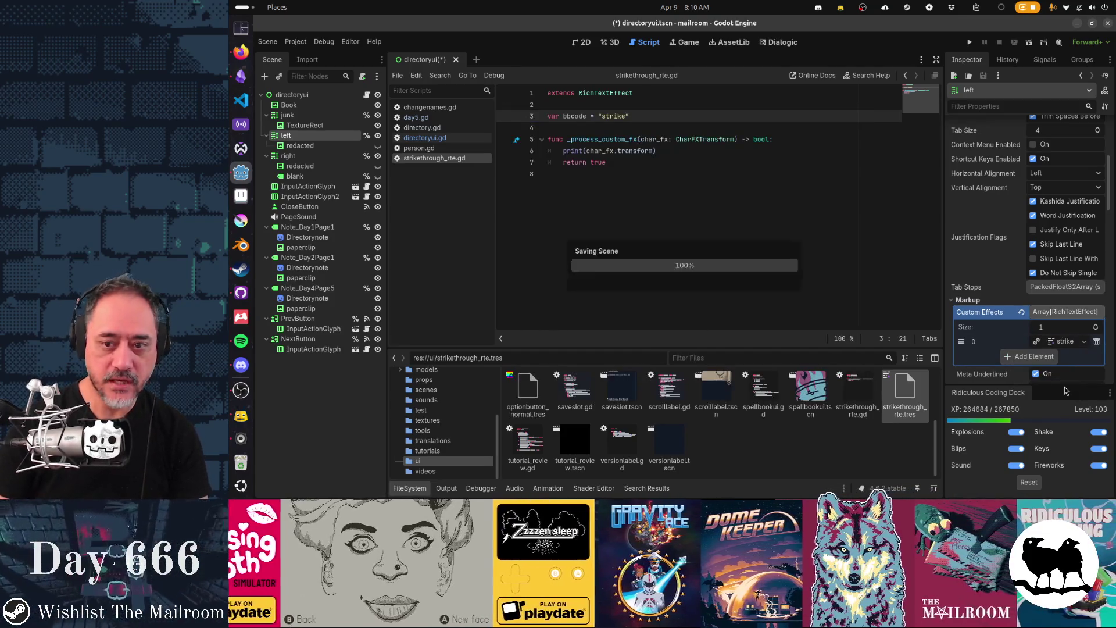
{"action": "key", "text": "ctrl+s"}
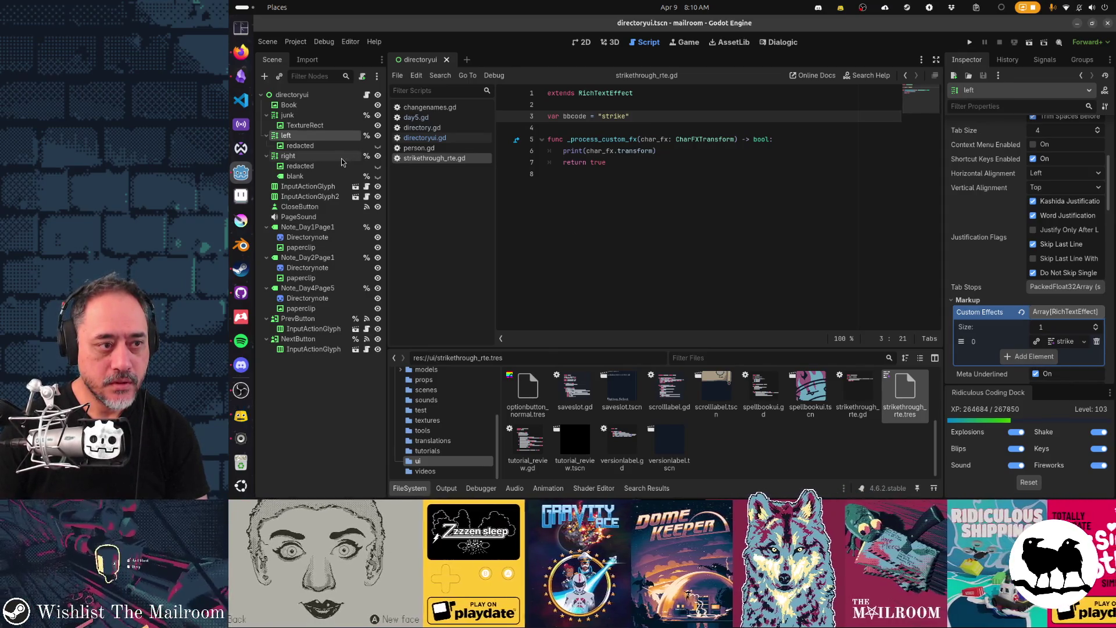
In directoryui.gd, change the crossed-out names' [s]/[/s] tags to [strike]/[/strike]
{"action": "left_click", "coordinate": [430, 138]}
{"action": "scroll", "coordinate": [807, 207], "scroll_direction": "down", "scroll_amount": 4}
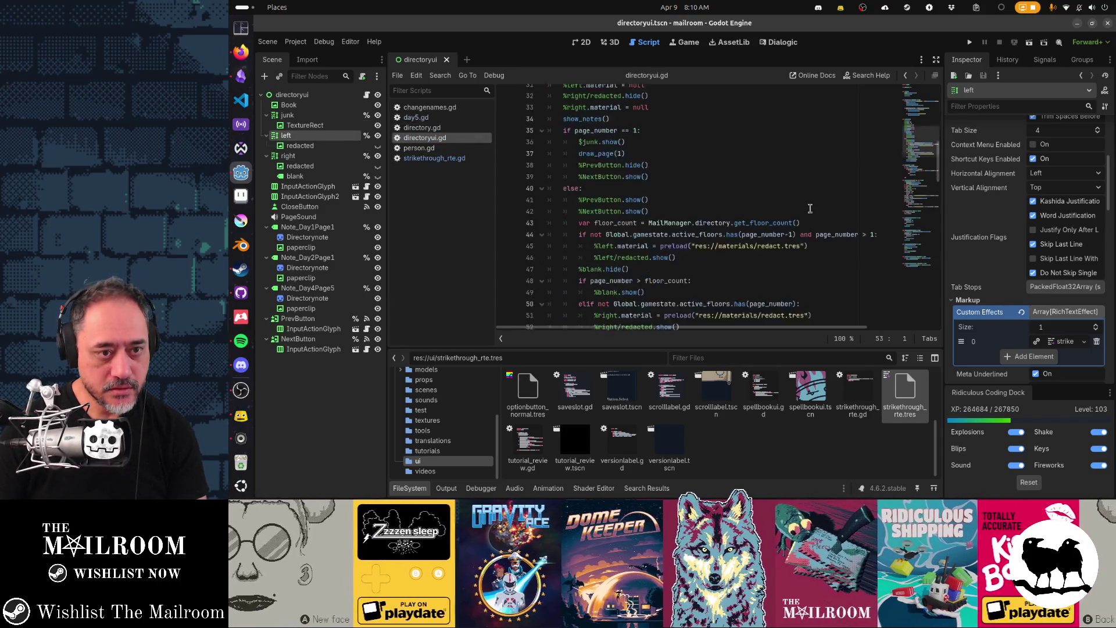
{"action": "scroll", "coordinate": [810, 208], "scroll_direction": "up", "scroll_amount": 13}
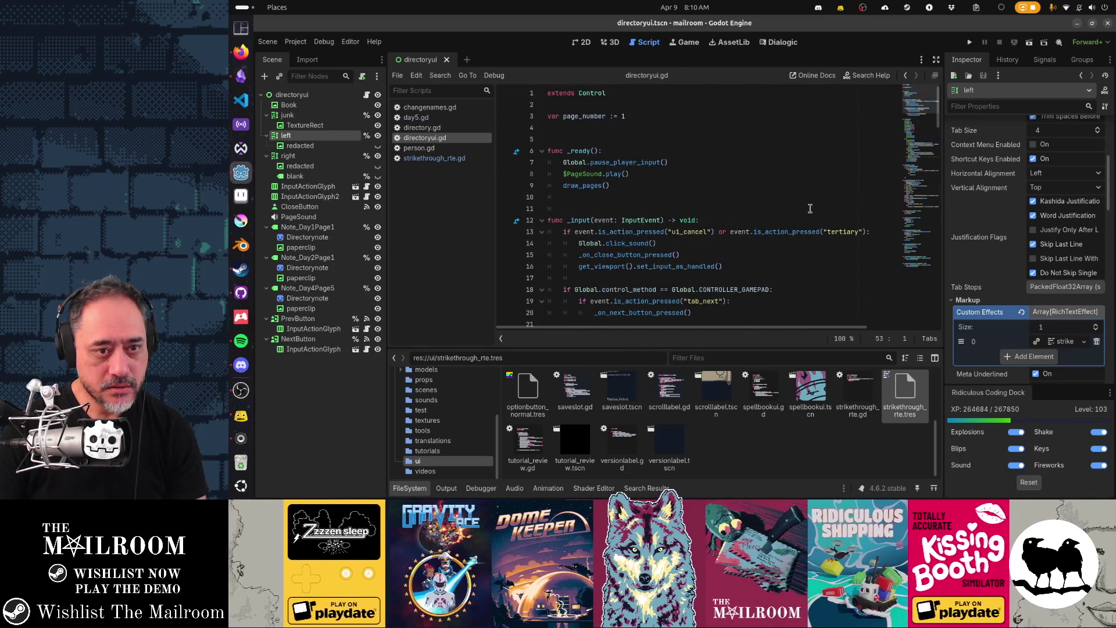
{"action": "scroll", "coordinate": [810, 208], "scroll_direction": "down", "scroll_amount": 18}
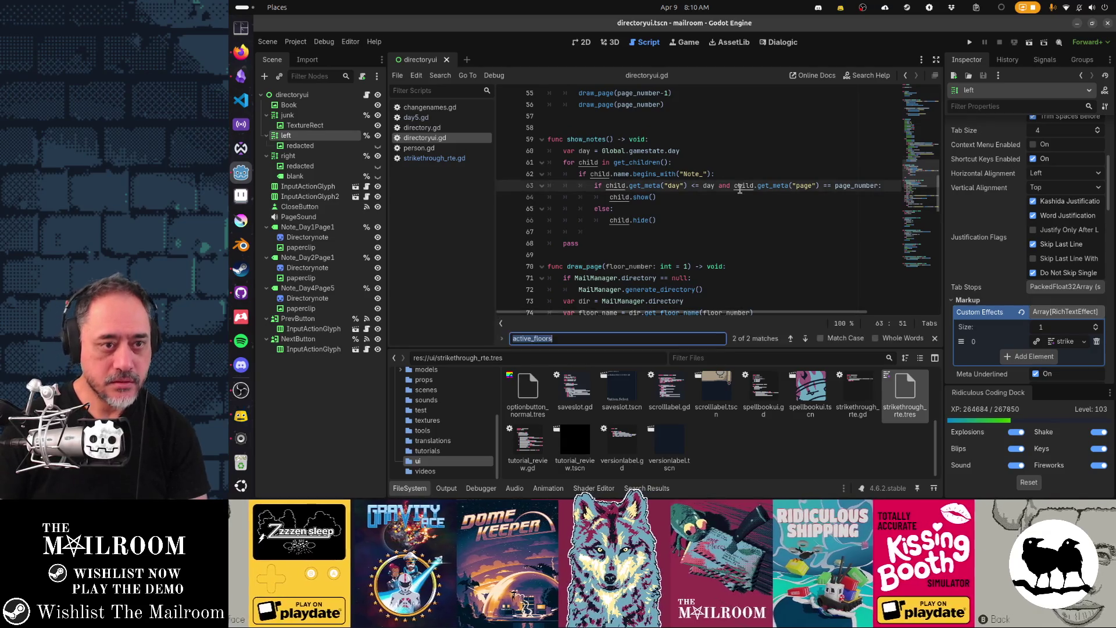
{"action": "scroll", "coordinate": [810, 208], "scroll_direction": "down", "scroll_amount": 8}
{"action": "left_click", "coordinate": [758, 197]}
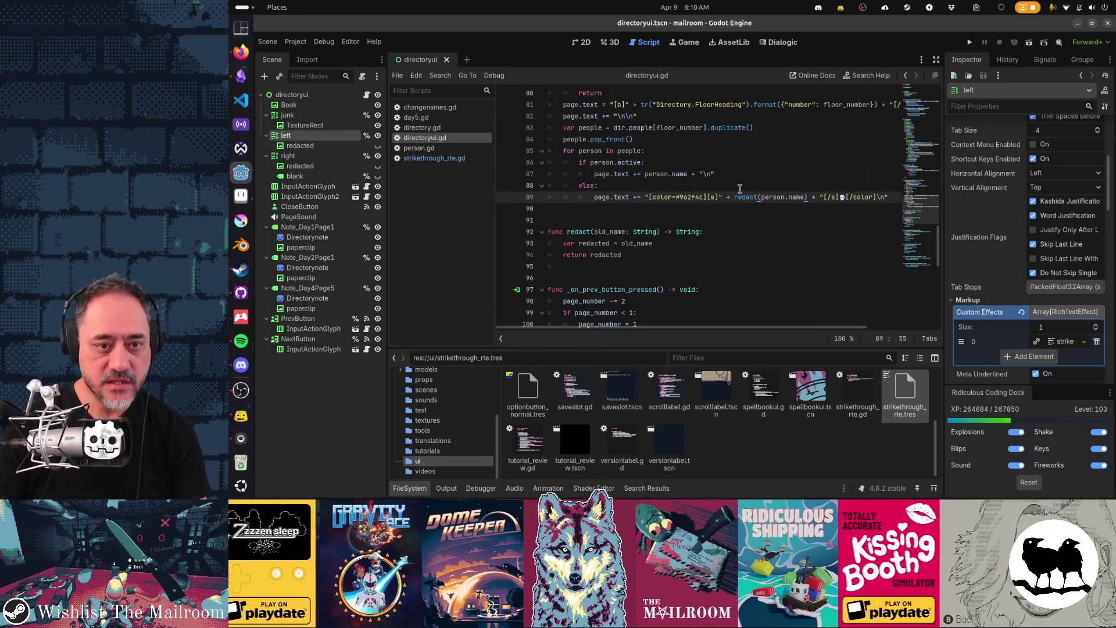
{"action": "left_click", "coordinate": [716, 197]}
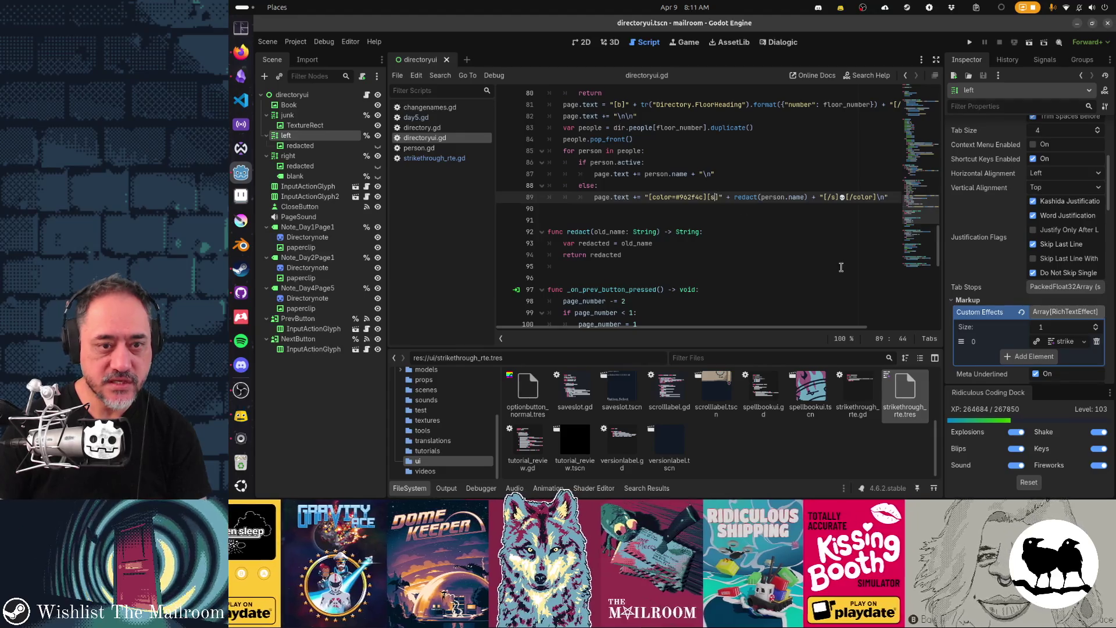
{"action": "type", "text": "trike"}
{"action": "key", "text": "ctrl+Right"}
{"action": "key", "text": "ctrl+Right"}
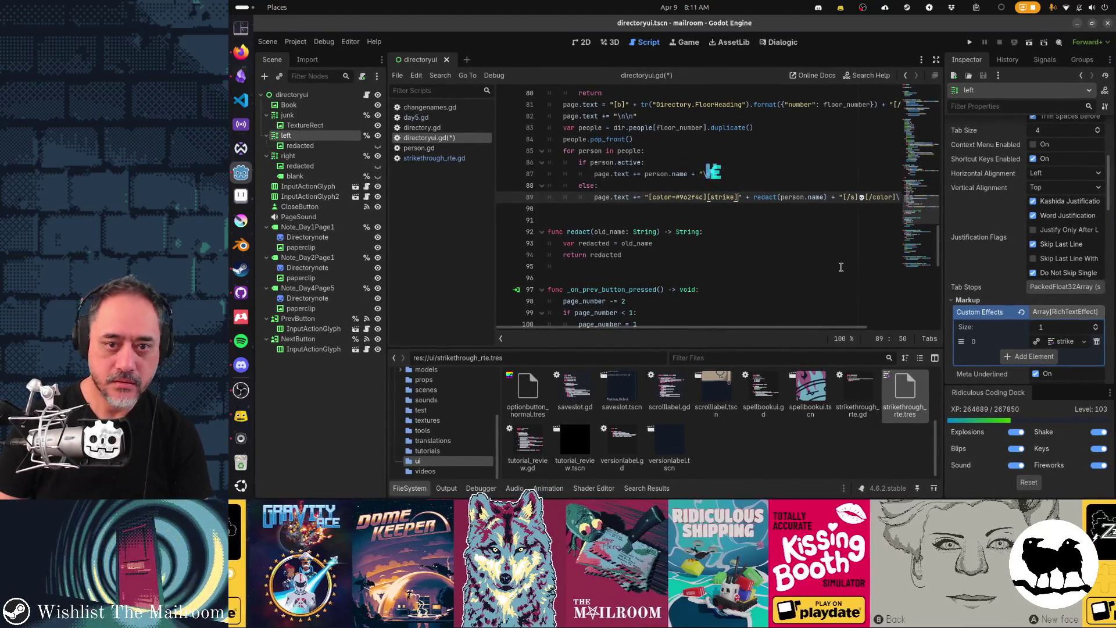
{"action": "key", "text": "ctrl+Right"}
{"action": "key", "text": "ctrl+Right"}
{"action": "key", "text": "ctrl+Right"}
{"action": "type", "text": "trike"}
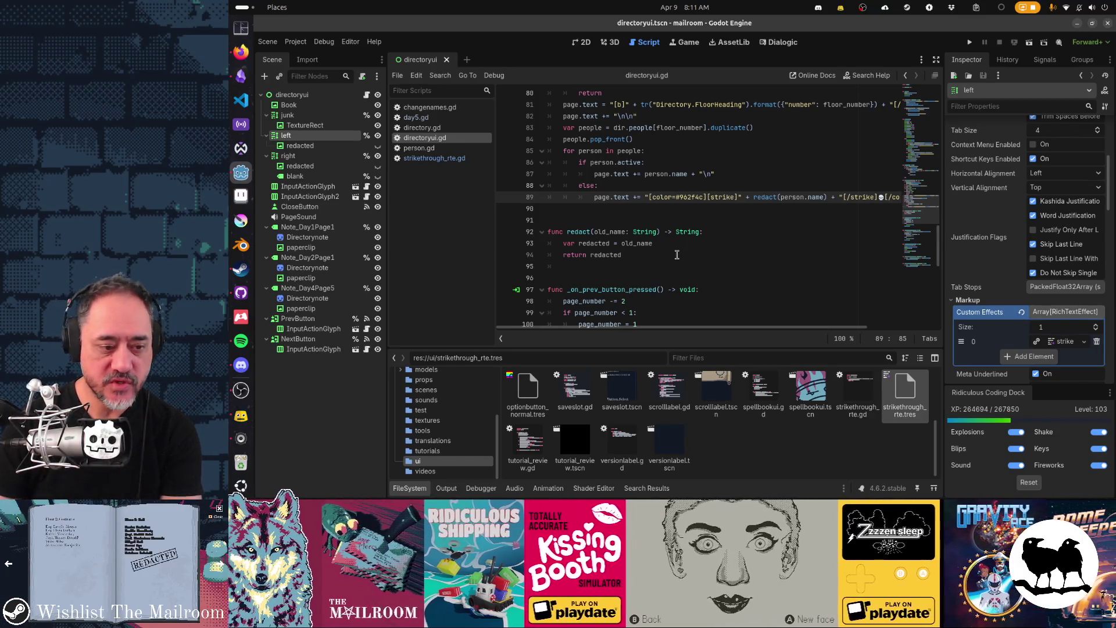
{"action": "left_click", "coordinate": [446, 489]}
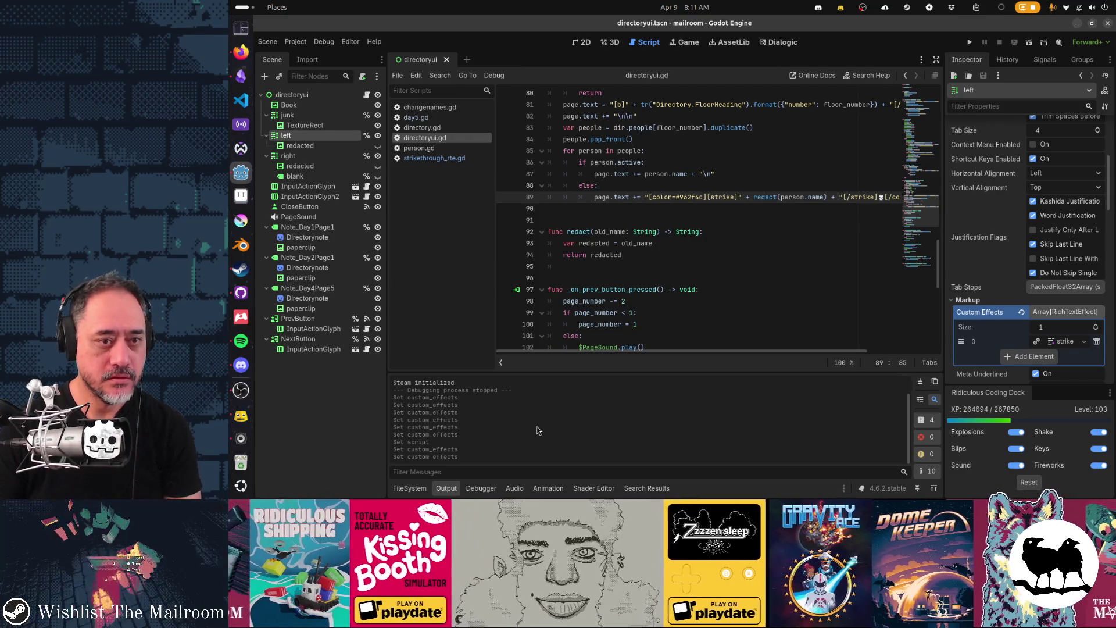
Run the game and enter the console commands day 4 and save 99
{"action": "key", "text": "F5"}
{"action": "type", "text": "day 5"}
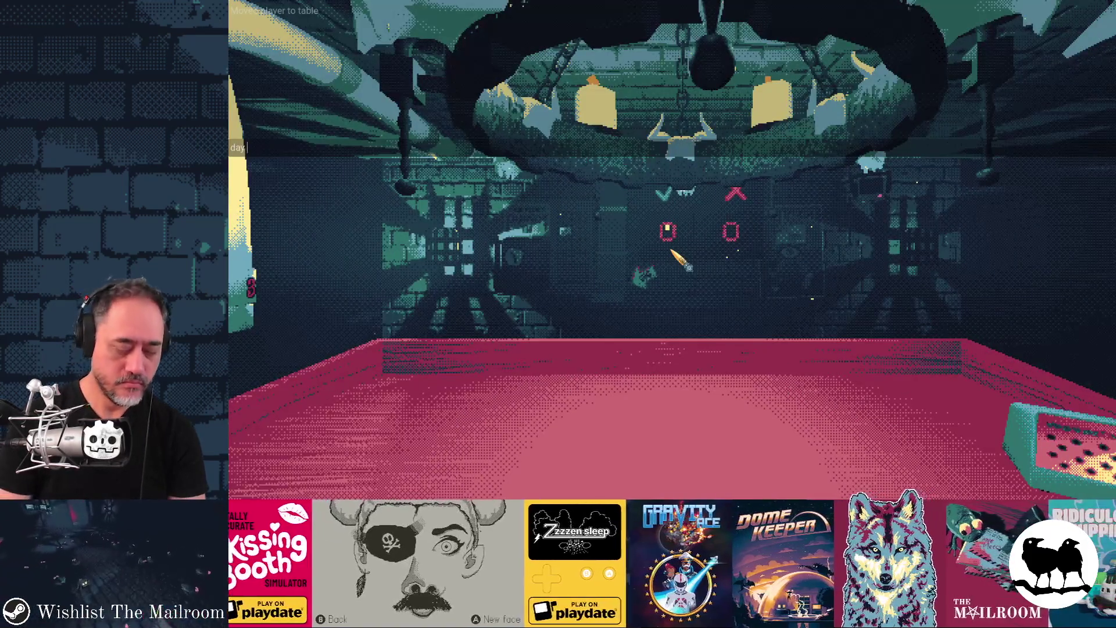
{"action": "key", "text": "Return"}
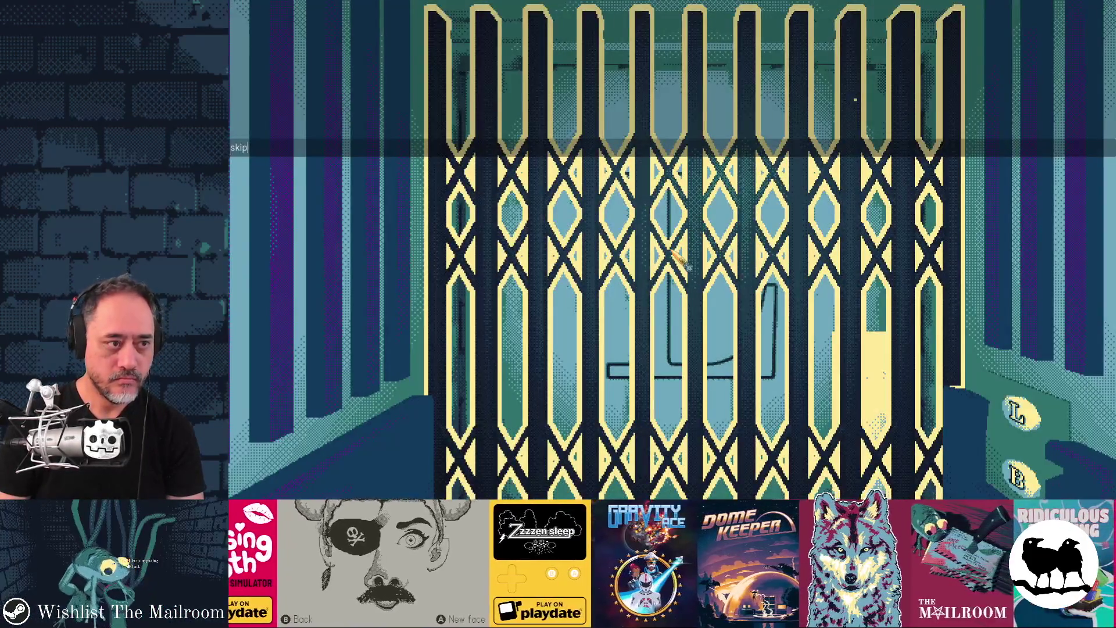
{"action": "type", "text": "sav"}
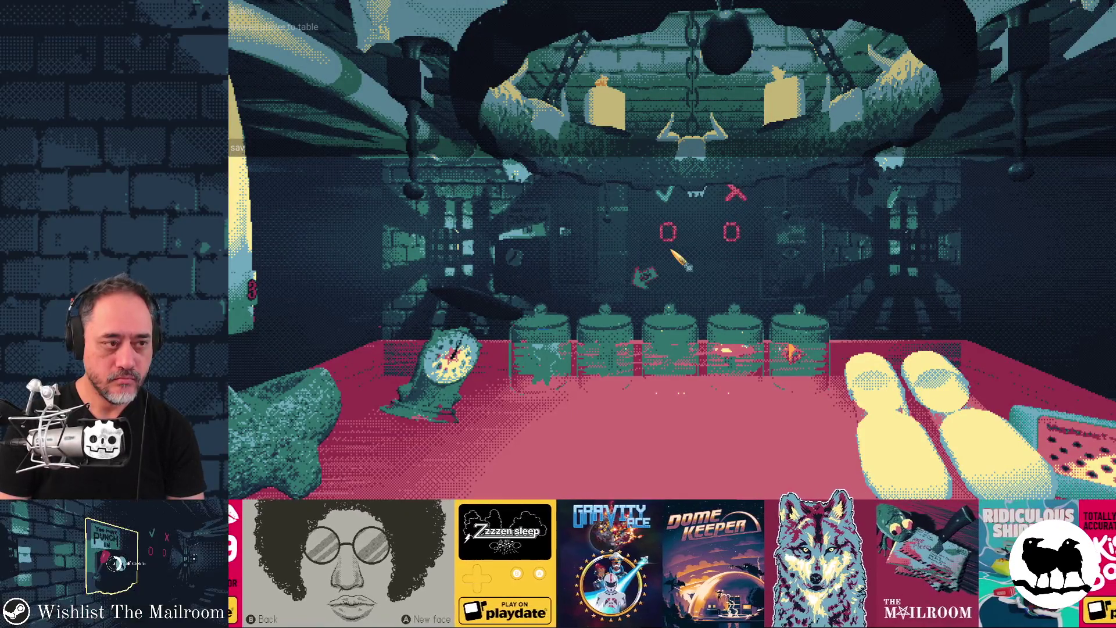
{"action": "key", "text": "Return"}
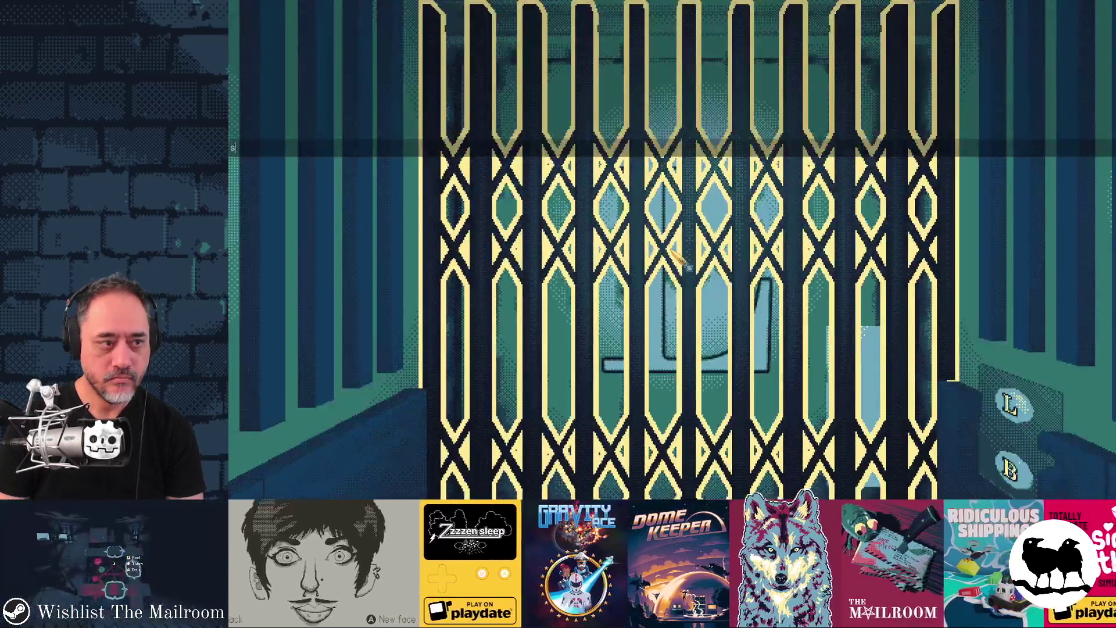
{"action": "type", "text": "e 99"}
{"action": "key", "text": "Return"}
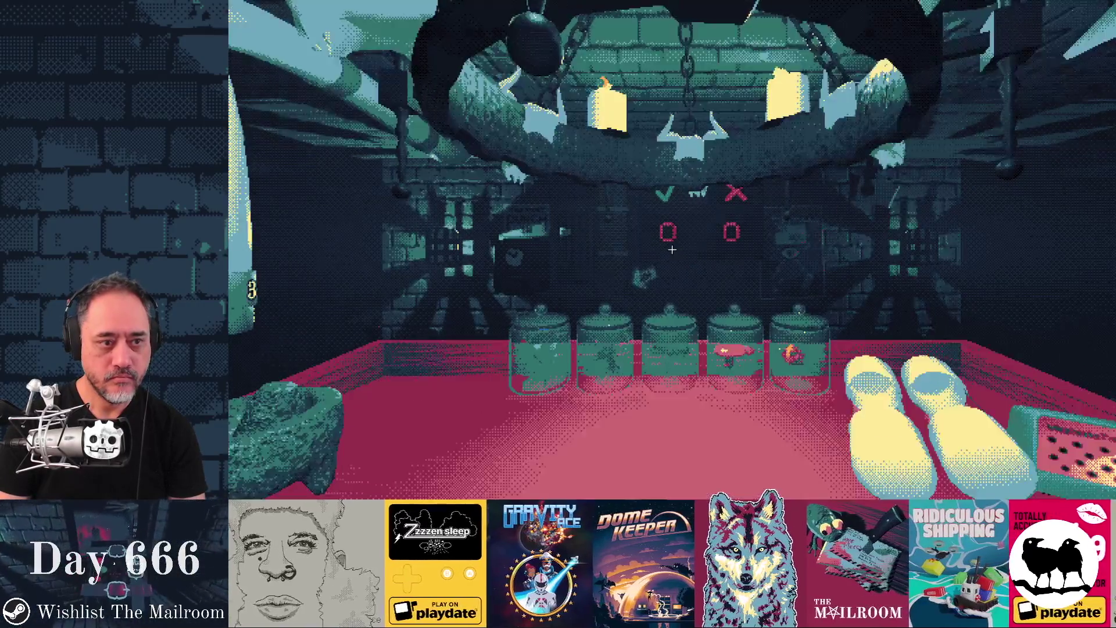
Grab the directory, drop it on the table, run event triggers, and open it to read
{"action": "type", "text": "ad"}
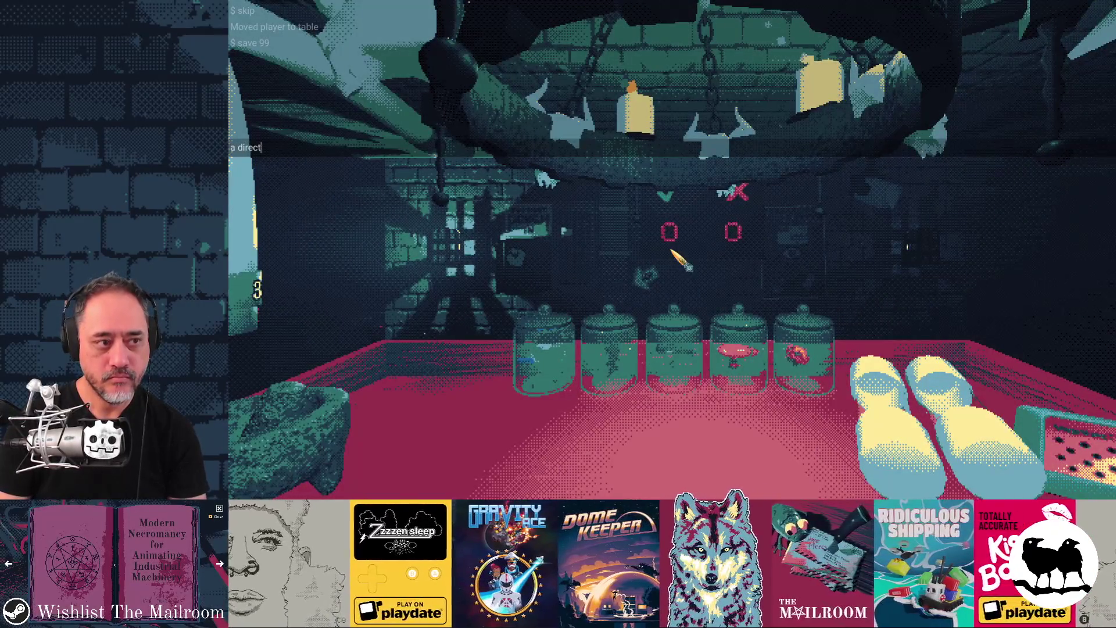
{"action": "type", "text": "ory"}
{"action": "key", "text": "Return"}
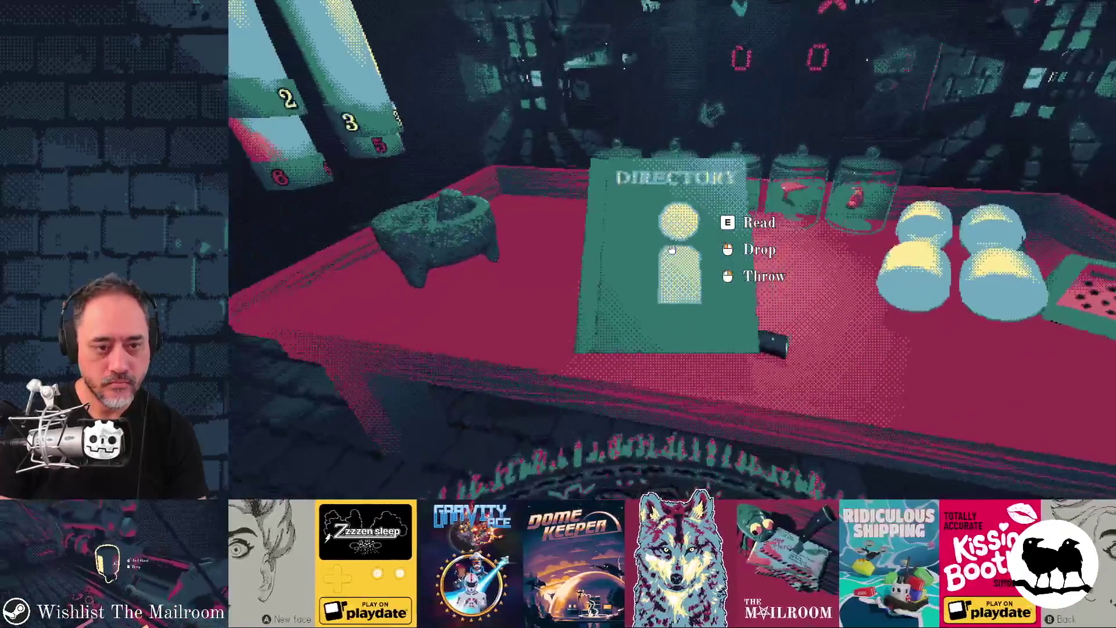
{"action": "left_click", "coordinate": [671, 249]}
{"action": "key", "text": "grave"}
{"action": "type", "text": "event triggers"}
{"action": "key", "text": "Return"}
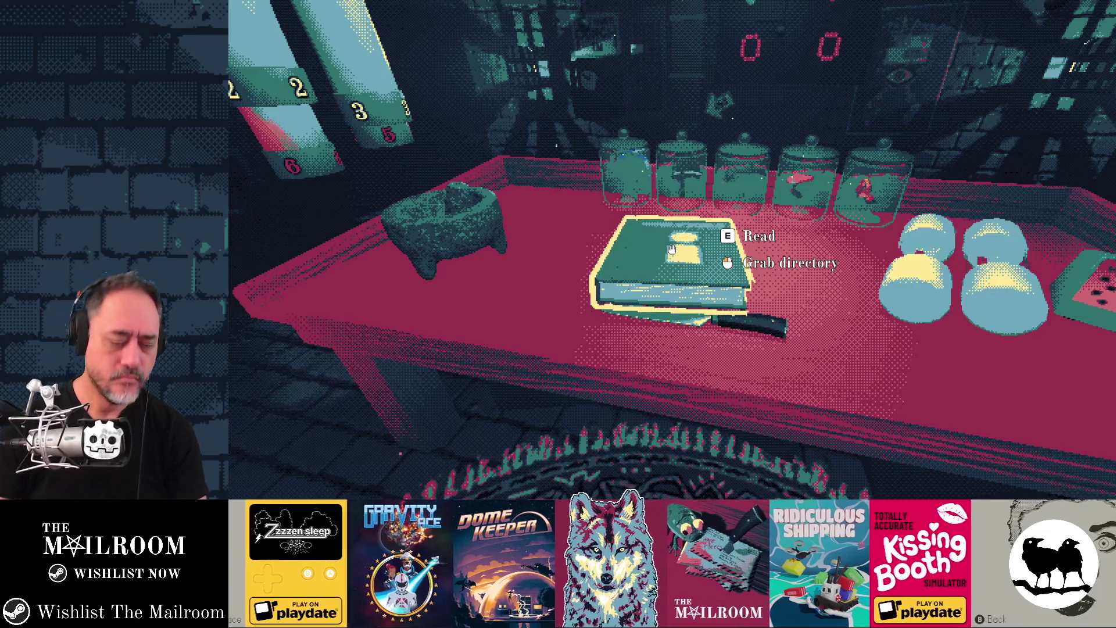
{"action": "key", "text": "e"}
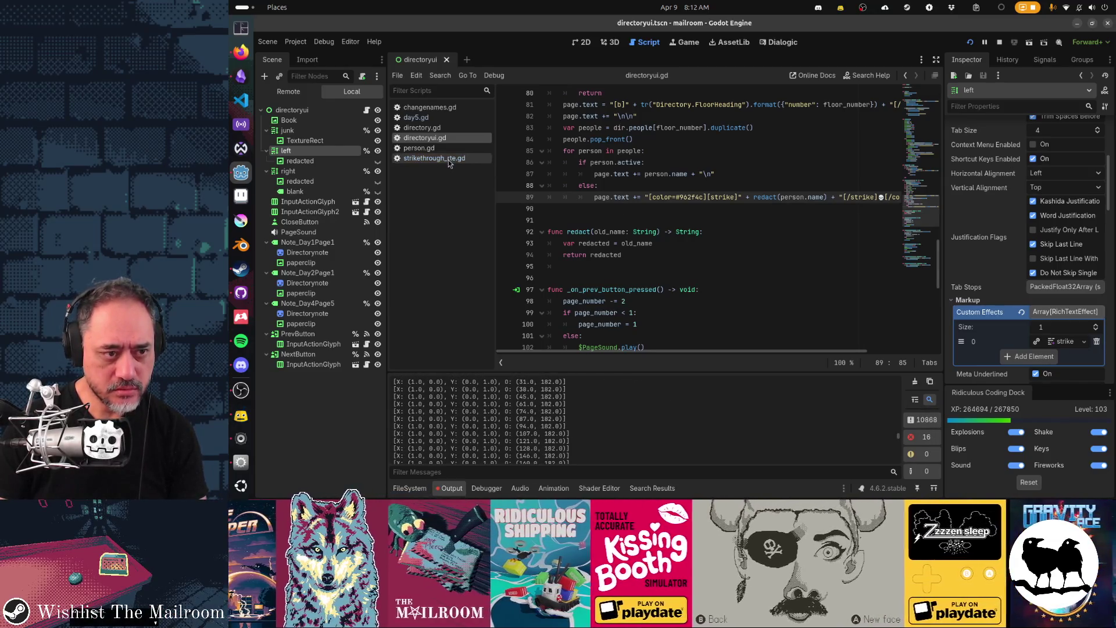
Open strikethrough_rte.gd and pause the running game
{"action": "left_click", "coordinate": [452, 161]}
{"action": "left_click", "coordinate": [669, 157]}
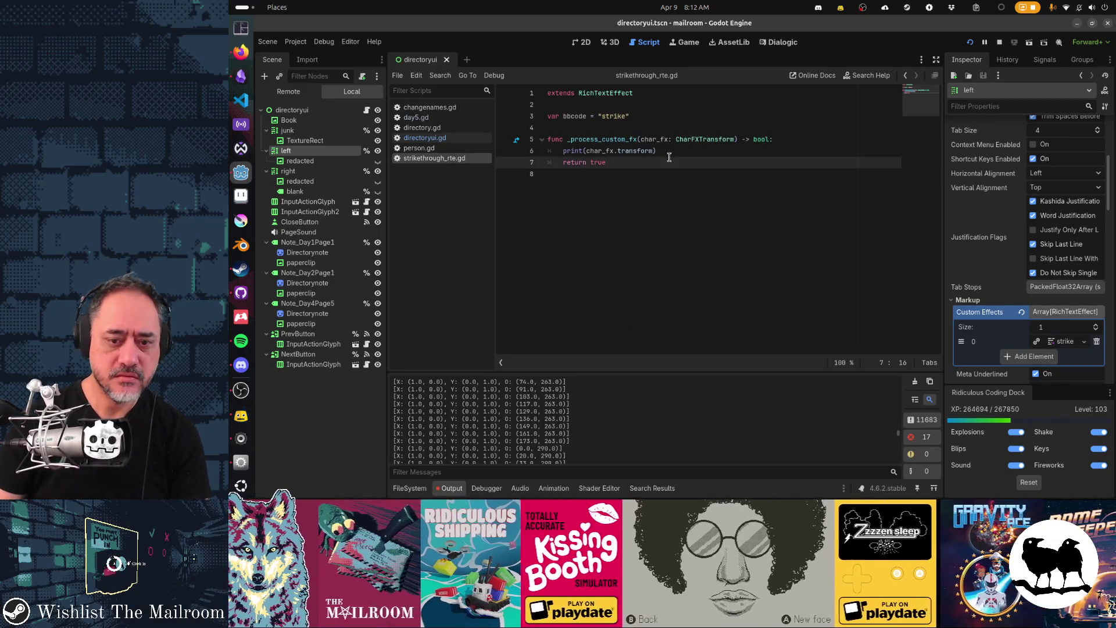
{"action": "key", "text": "Up"}
{"action": "key", "text": "Home"}
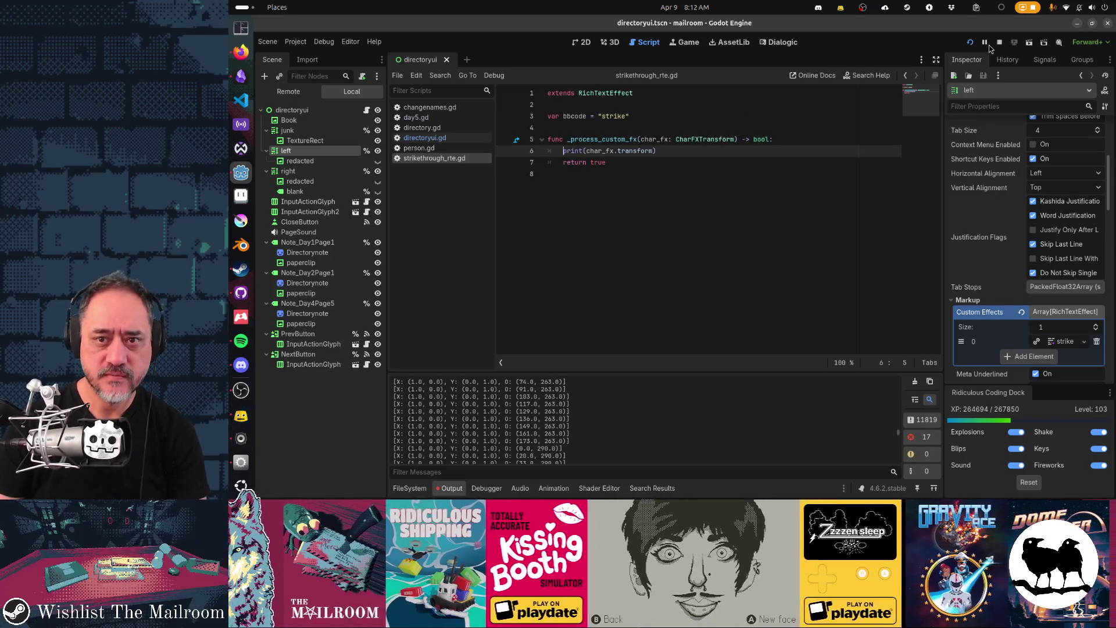
{"action": "left_click", "coordinate": [984, 43]}
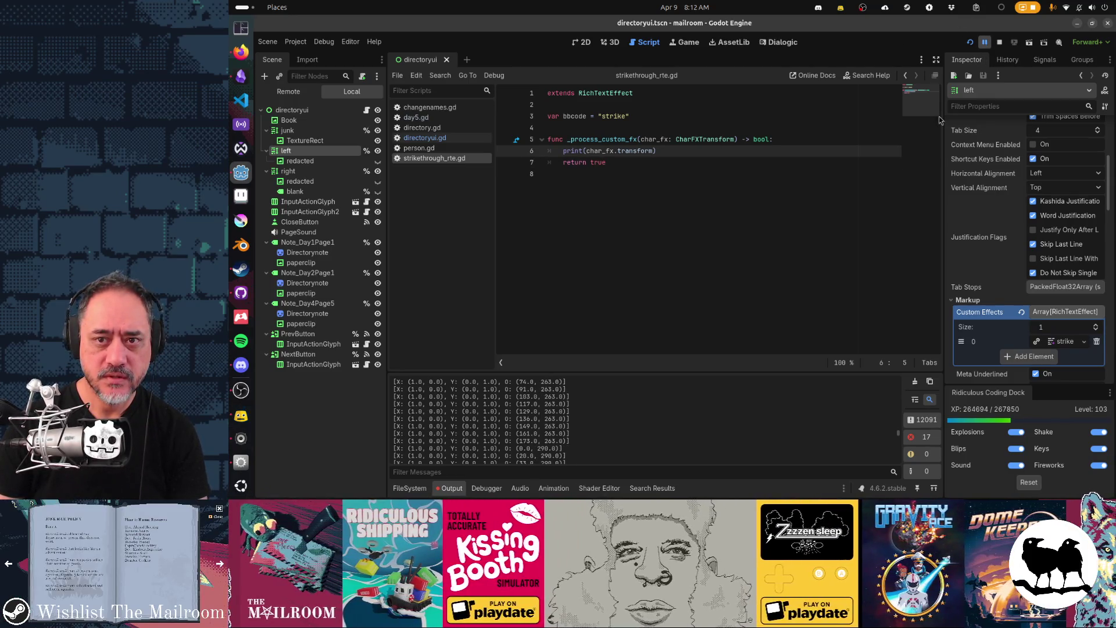
Wrap the transform print in `if char_fx.glyph_index == 0:` on line 6
{"action": "left_click", "coordinate": [694, 154]}
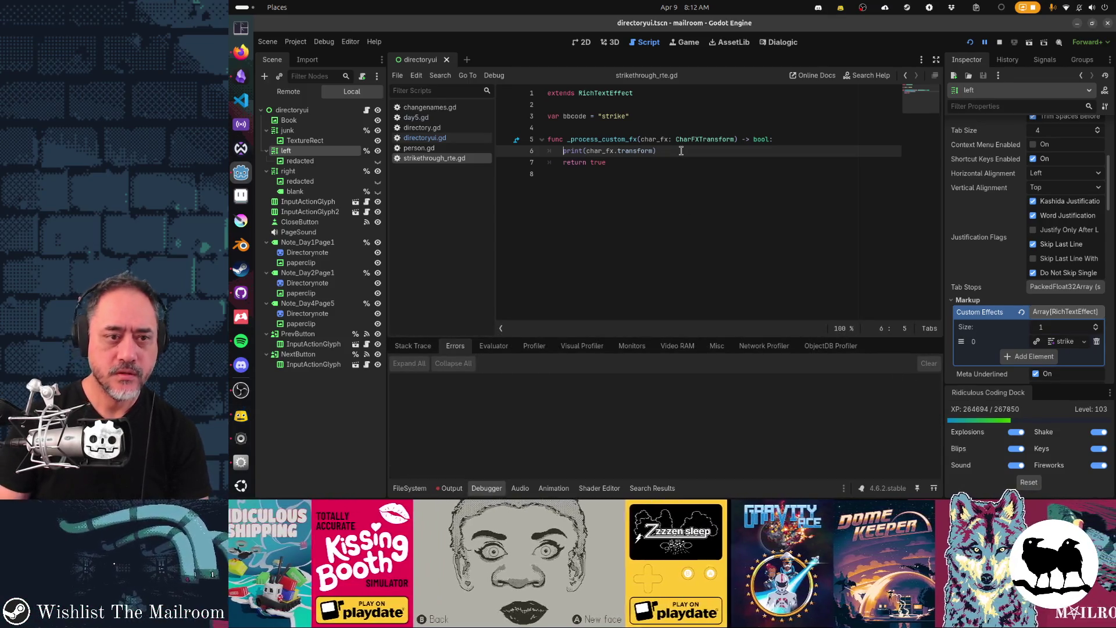
{"action": "type", "text": "if car"}
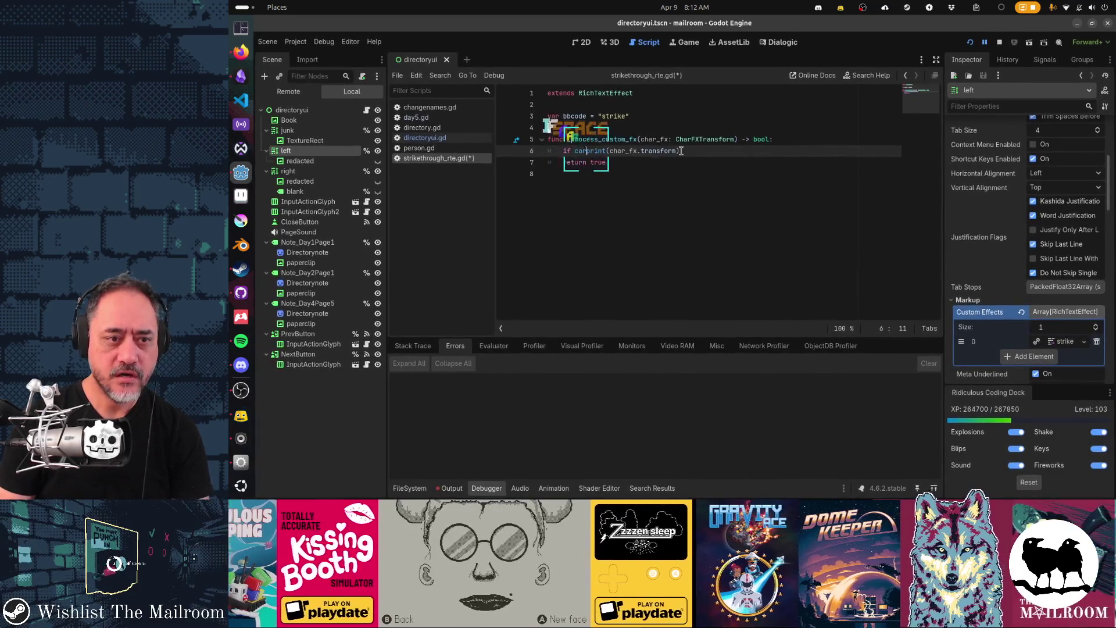
{"action": "type", "text": "char_fx."}
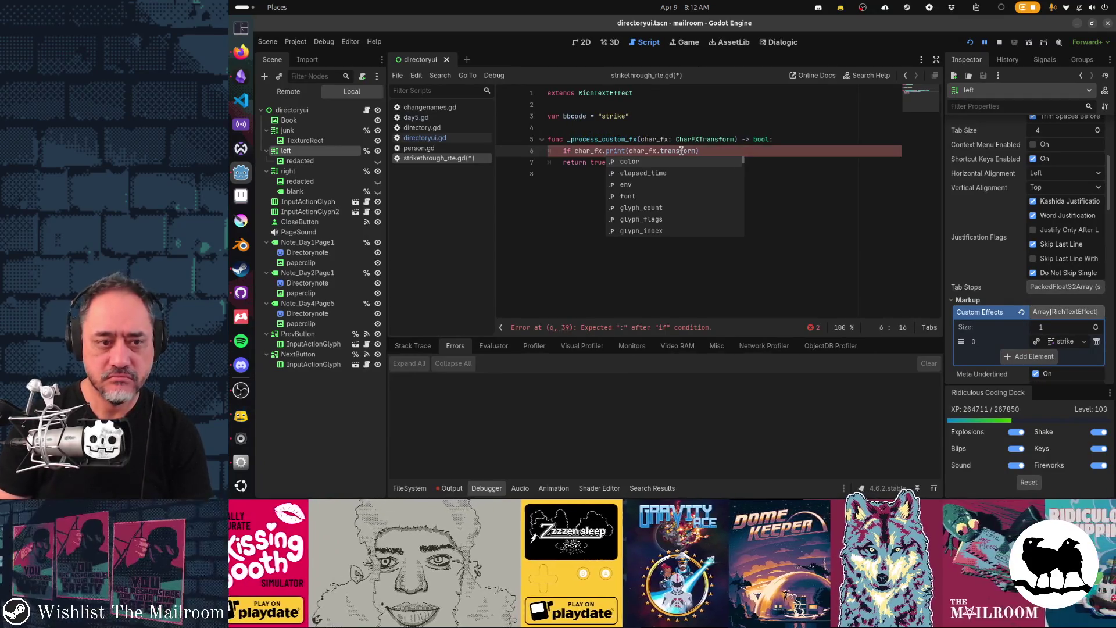
{"action": "key", "text": "Down"}
{"action": "key", "text": "Down"}
{"action": "key", "text": "Down"}
{"action": "key", "text": "Down"}
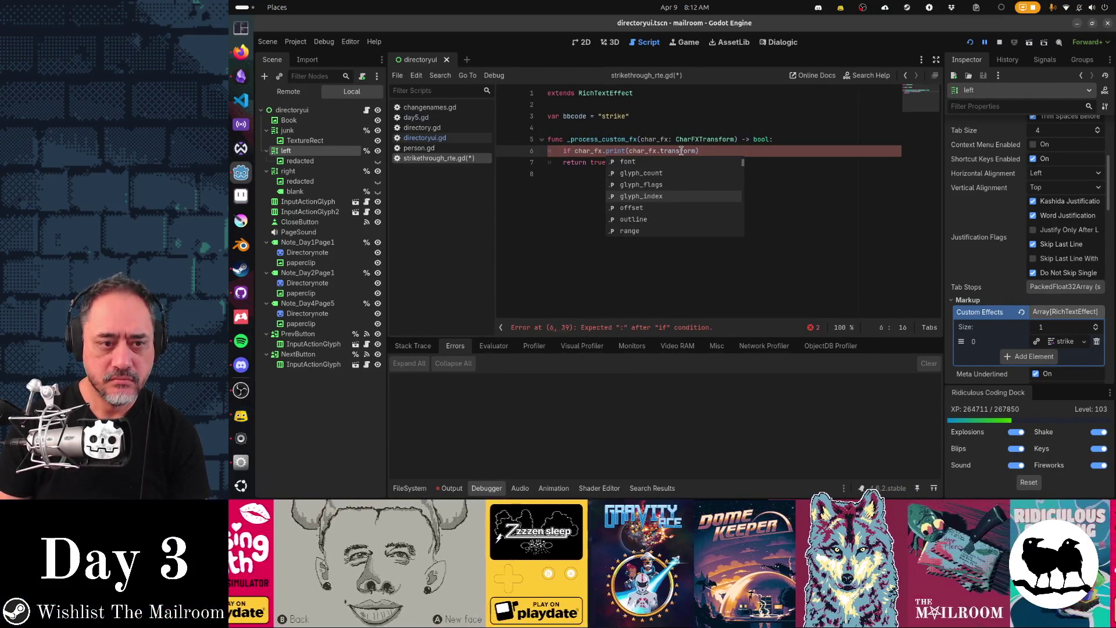
{"action": "key", "text": "Return"}
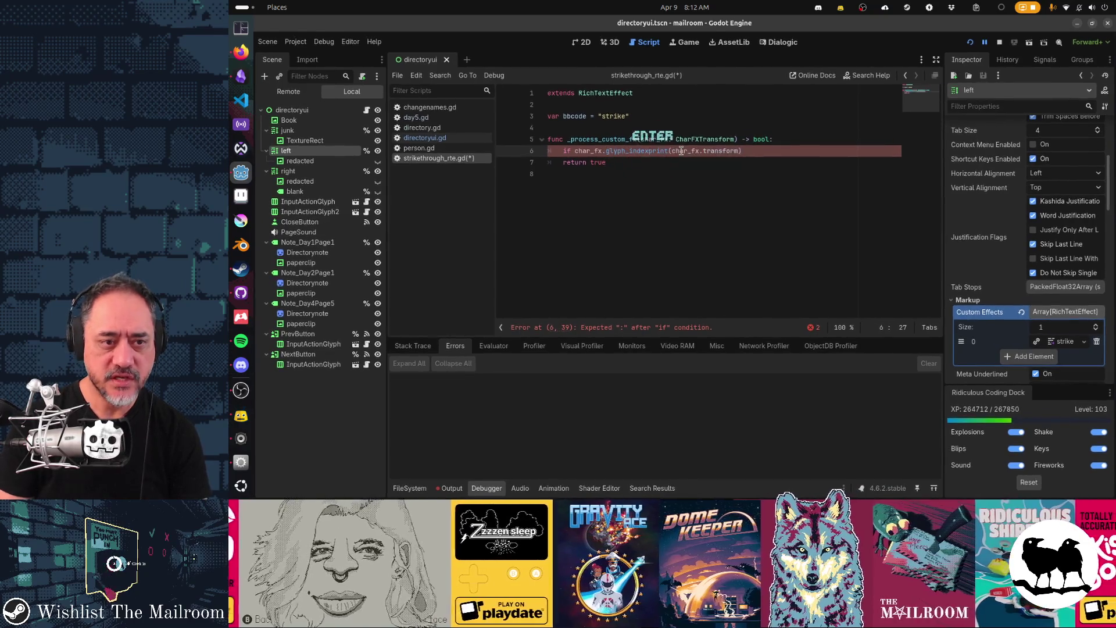
{"action": "type", "text": "=="}
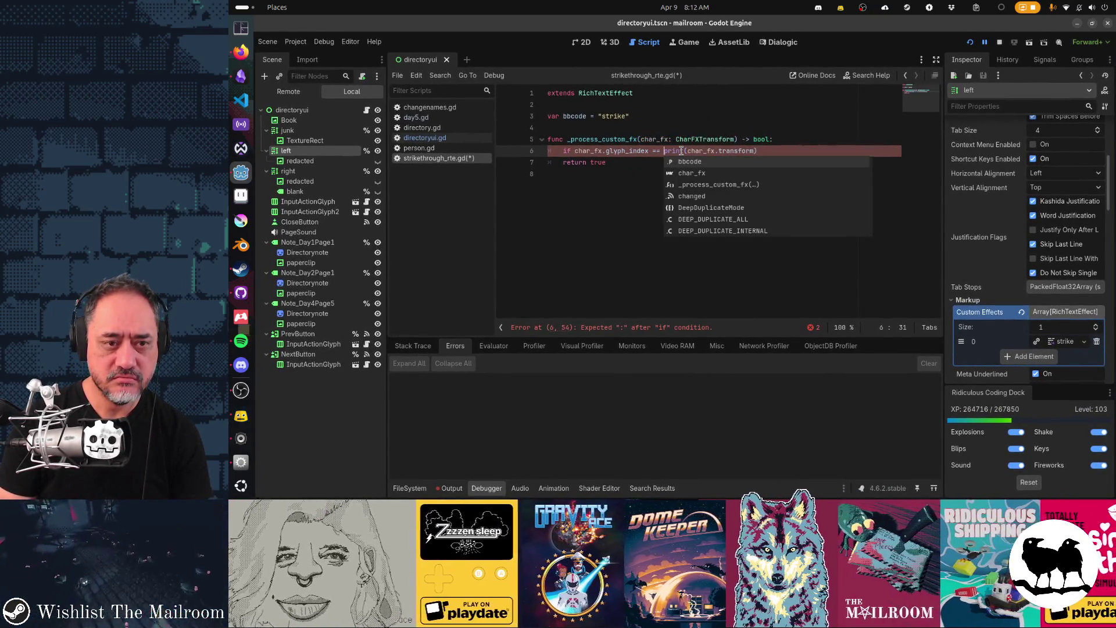
{"action": "key", "text": "BackSpace"}
{"action": "type", "text": ":0:"}
{"action": "key", "text": "Return"}
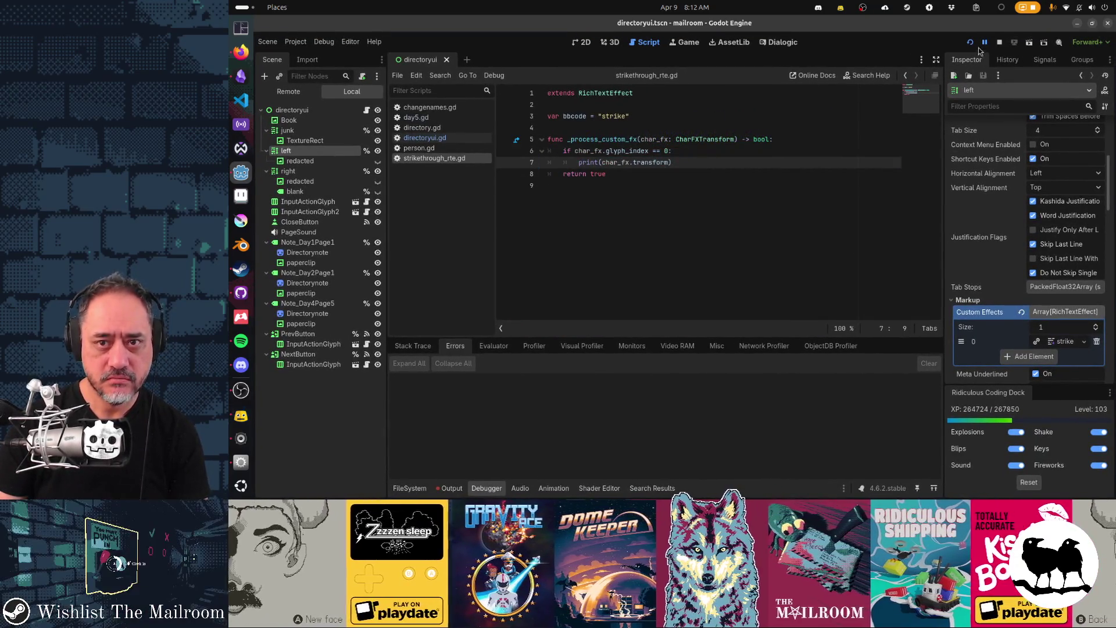
{"action": "key", "text": "alt+Tab"}
{"action": "key", "text": "alt+Tab"}
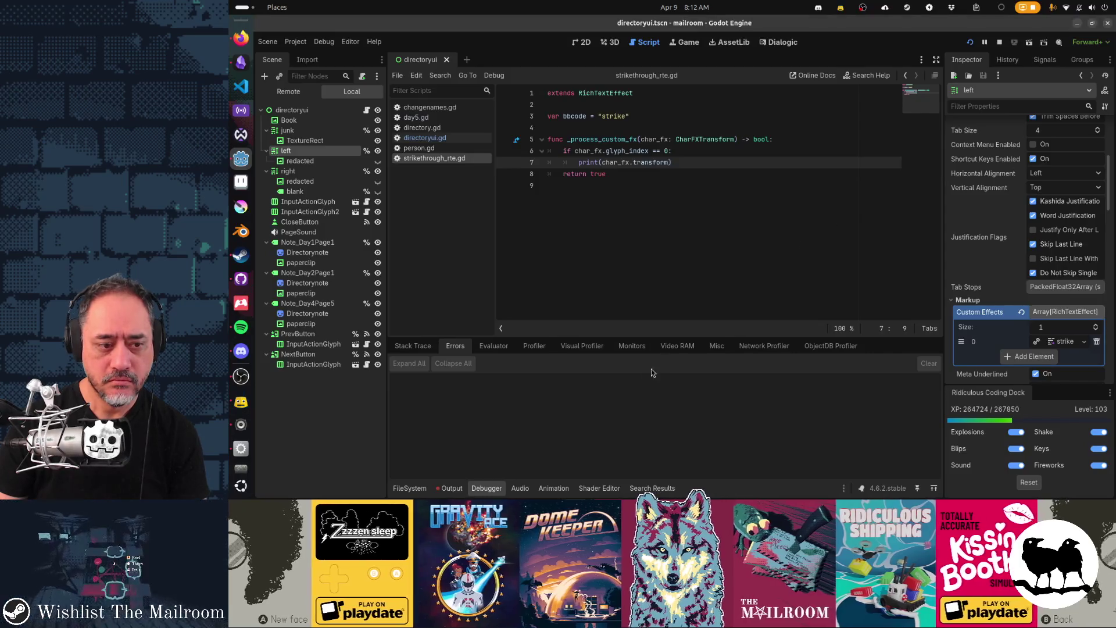
Clear the printed transform values from the Output log
{"action": "left_click", "coordinate": [452, 489]}
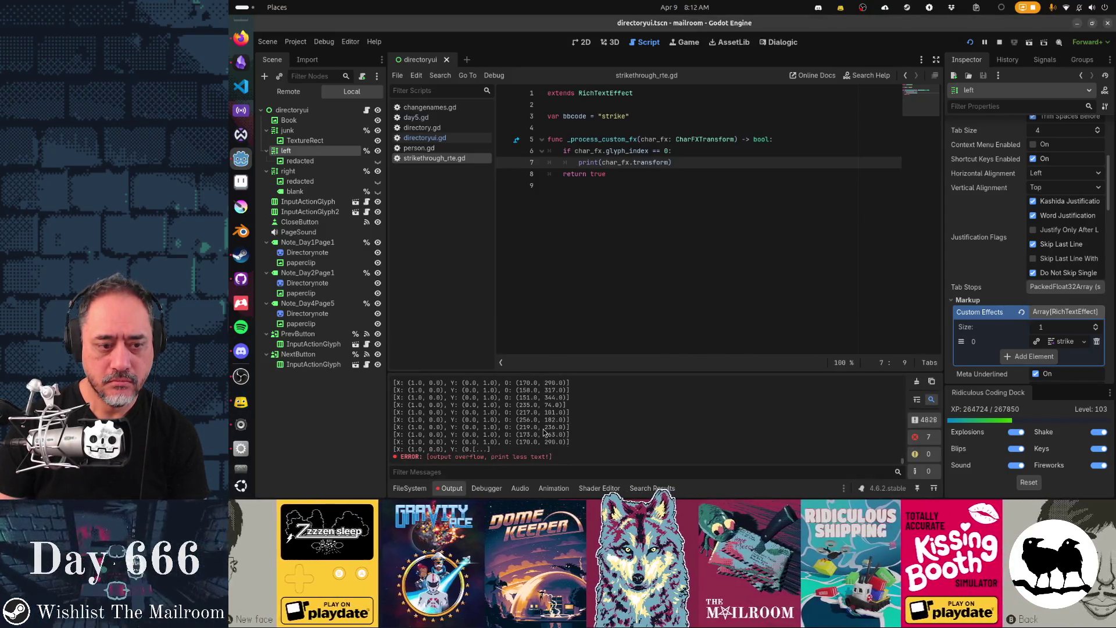
{"action": "left_click", "coordinate": [917, 382]}
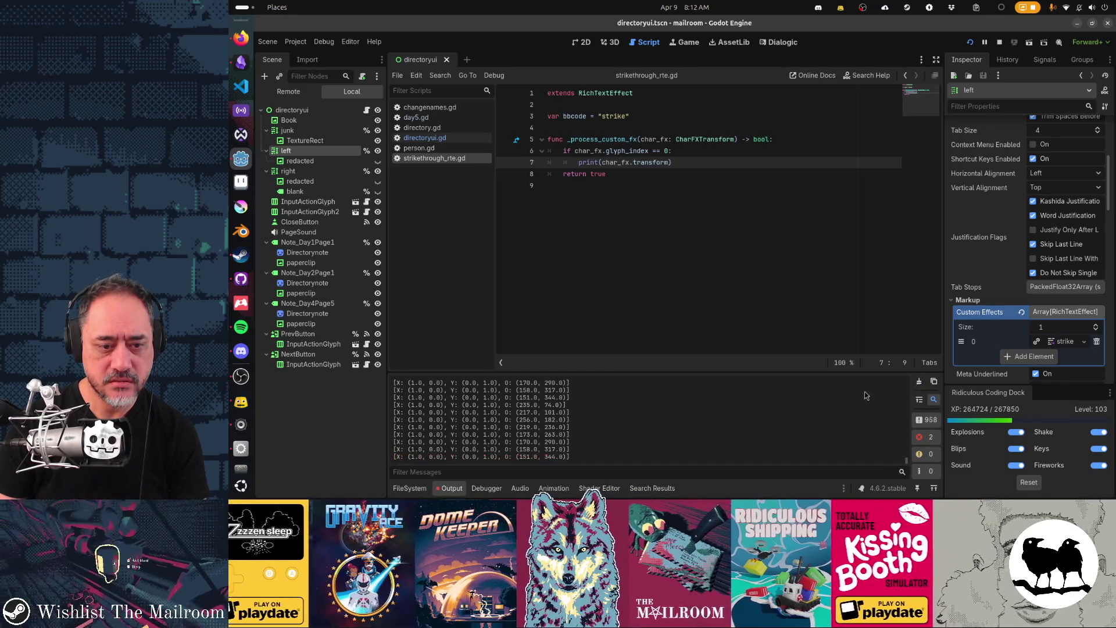
{"action": "left_click", "coordinate": [918, 384]}
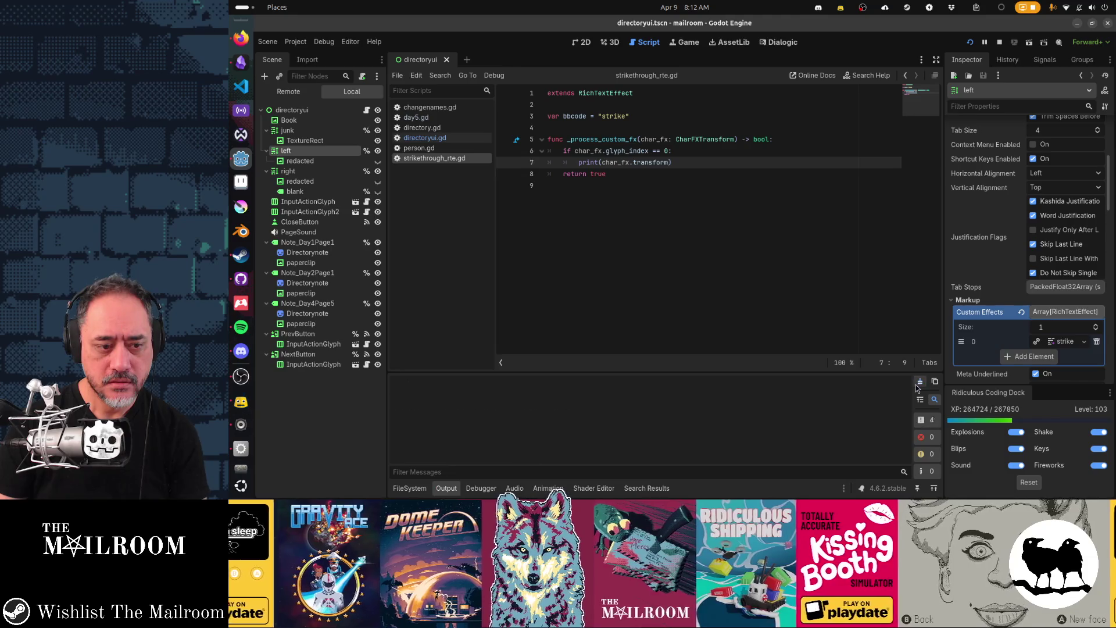
{"action": "left_click", "coordinate": [918, 384]}
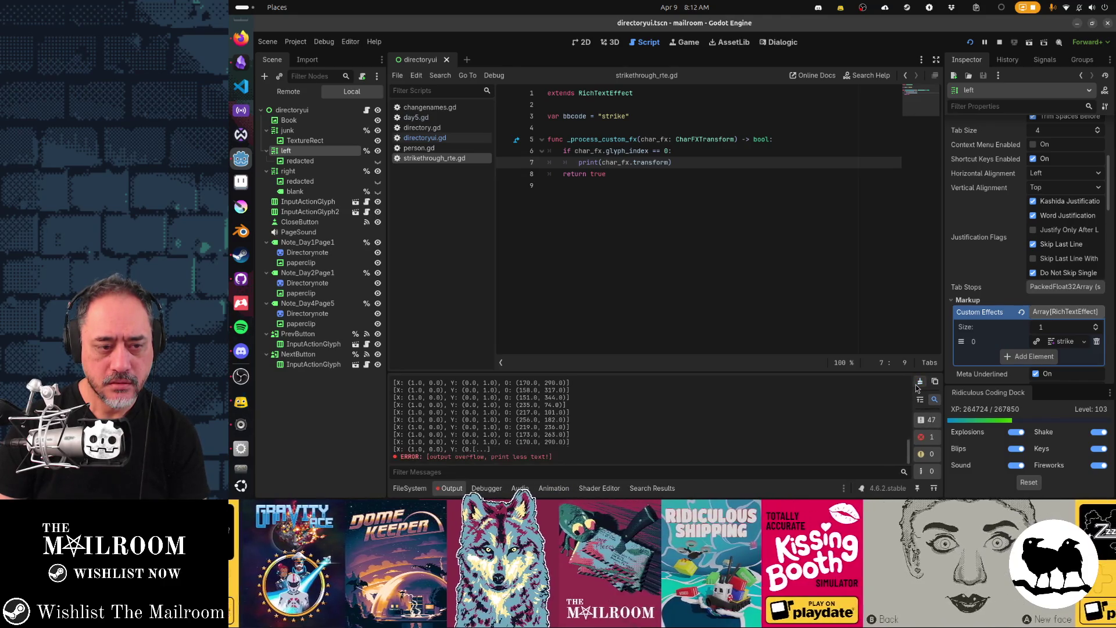
{"action": "left_click", "coordinate": [917, 382]}
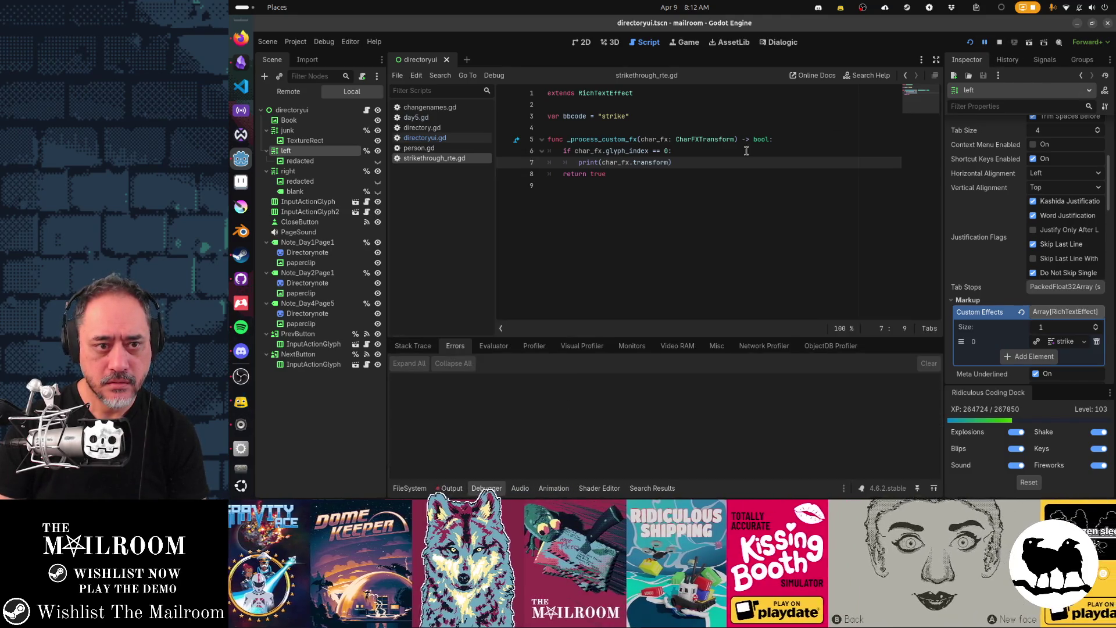
Replace line 6's glyph_index comparison with an unfinished char() condition
{"action": "left_click", "coordinate": [674, 150]}
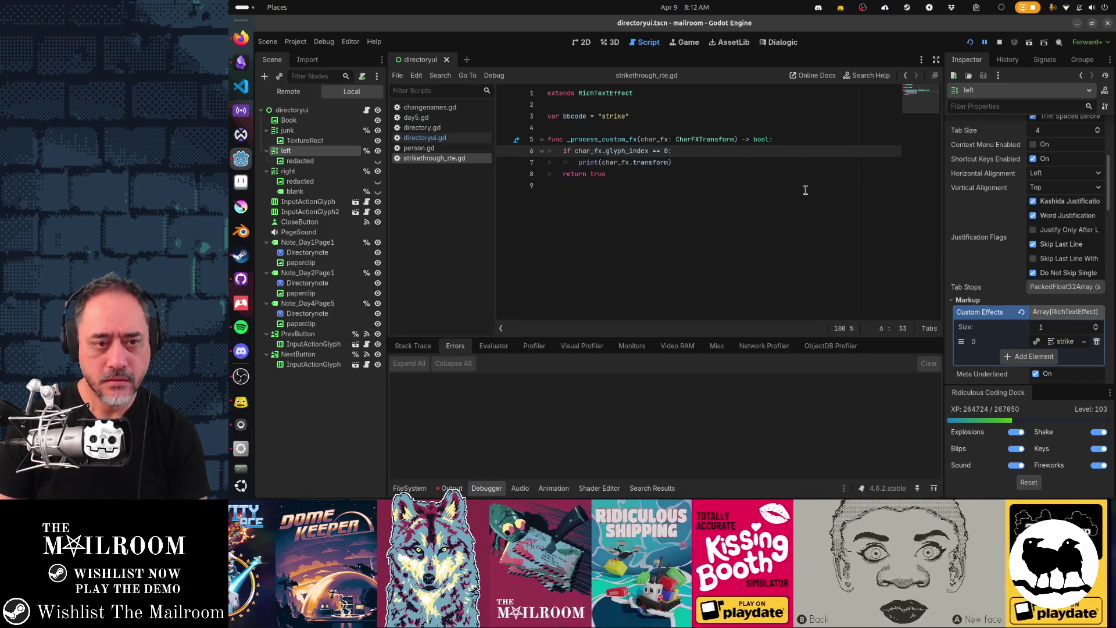
{"action": "key", "text": "ctrl+shift+Left"}
{"action": "key", "text": "ctrl+shift+Left"}
{"action": "key", "text": "ctrl+shift+Left"}
{"action": "type", "text": "gl"}
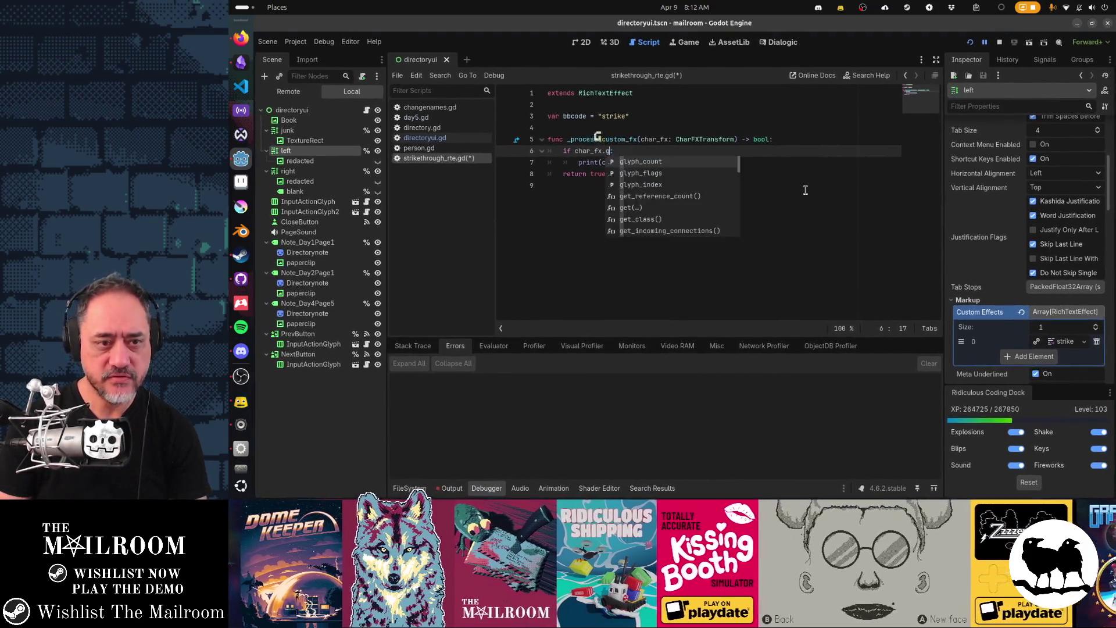
{"action": "key", "text": "BackSpace"}
{"action": "type", "text": "g"}
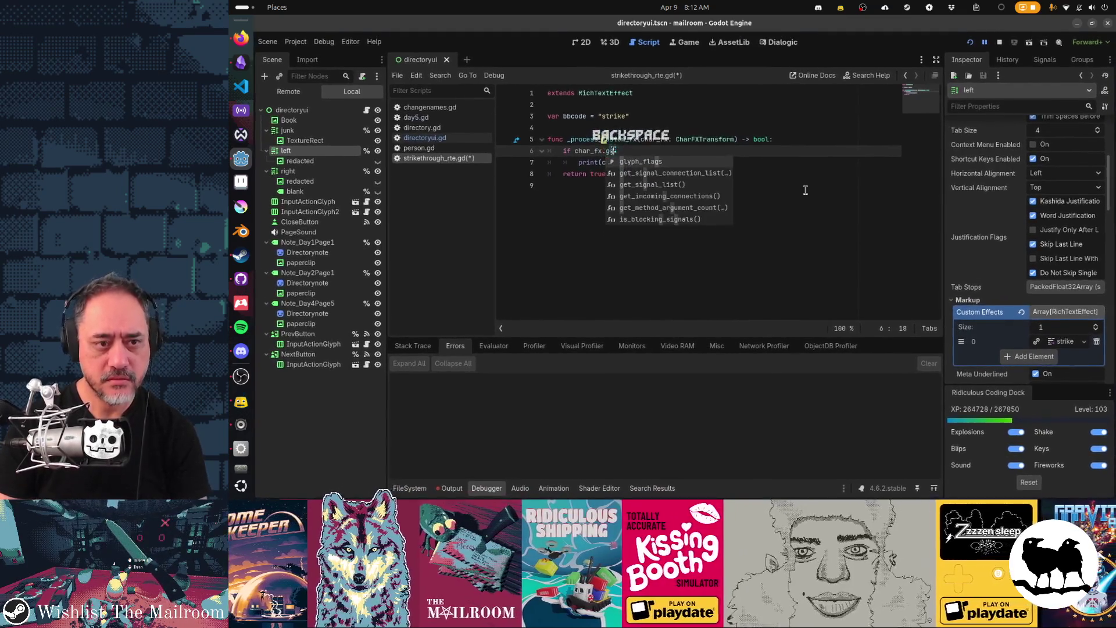
{"action": "type", "text": "et"}
{"action": "key", "text": "Down"}
{"action": "key", "text": "Down"}
{"action": "key", "text": "Down"}
{"action": "key", "text": "Up"}
{"action": "key", "text": "Up"}
{"action": "key", "text": "Up"}
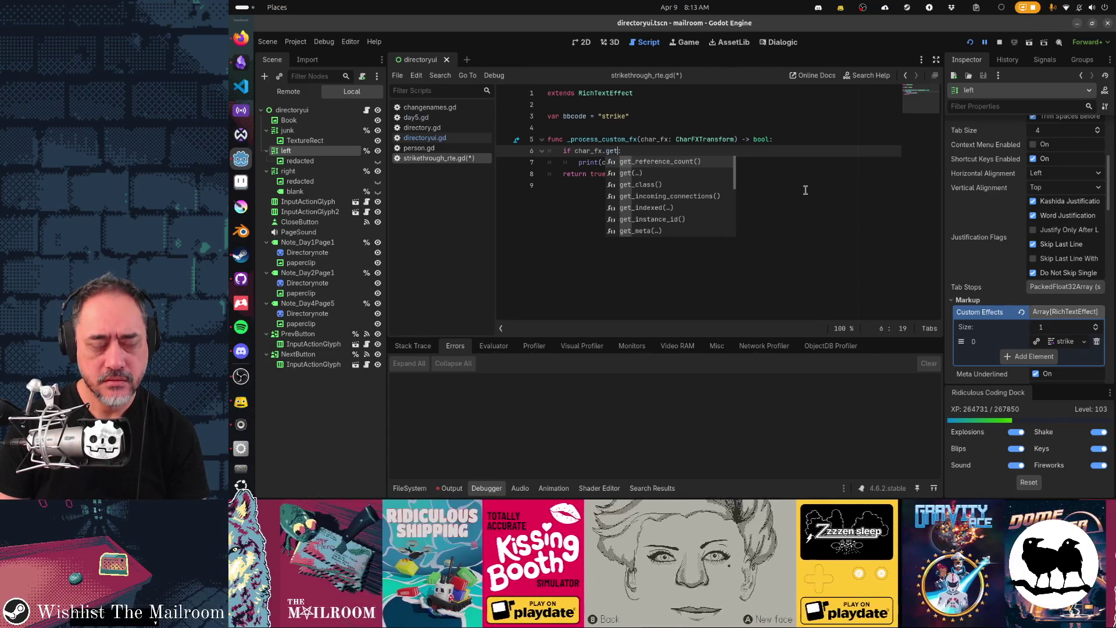
{"action": "key", "text": "BackSpace"}
{"action": "key", "text": "BackSpace"}
{"action": "key", "text": "BackSpace"}
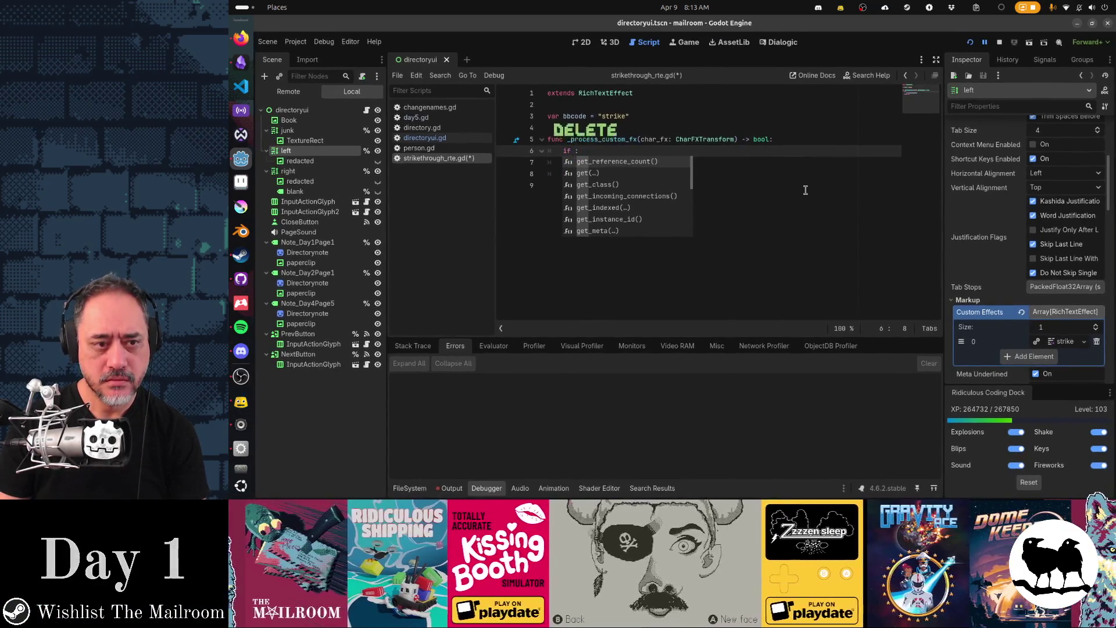
{"action": "type", "text": "ch"}
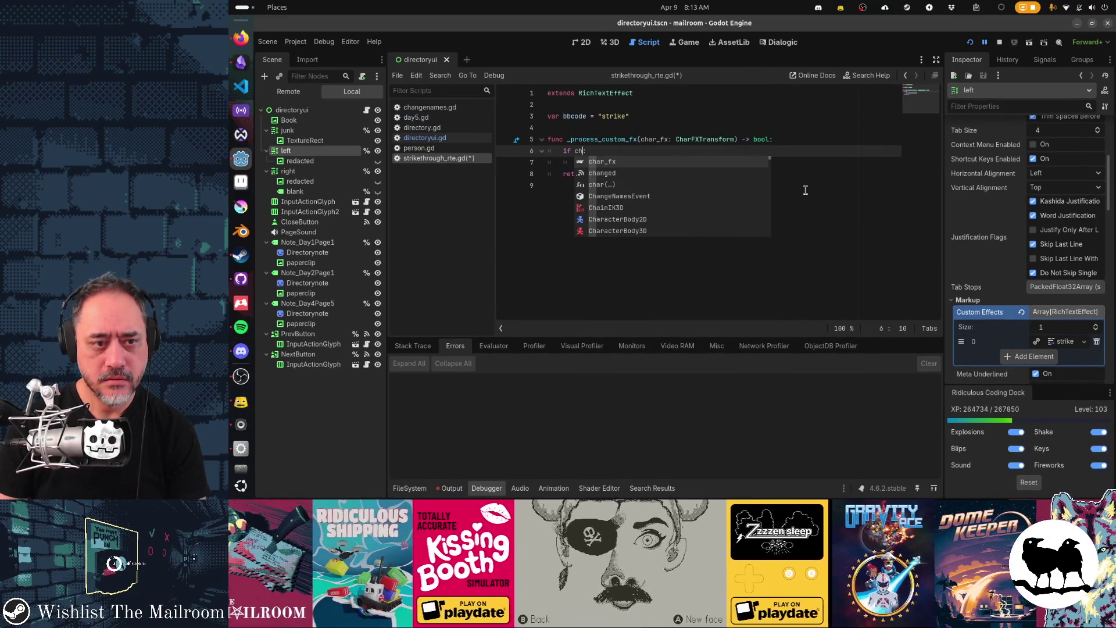
{"action": "key", "text": "Down"}
{"action": "key", "text": "Down"}
{"action": "key", "text": "Return"}
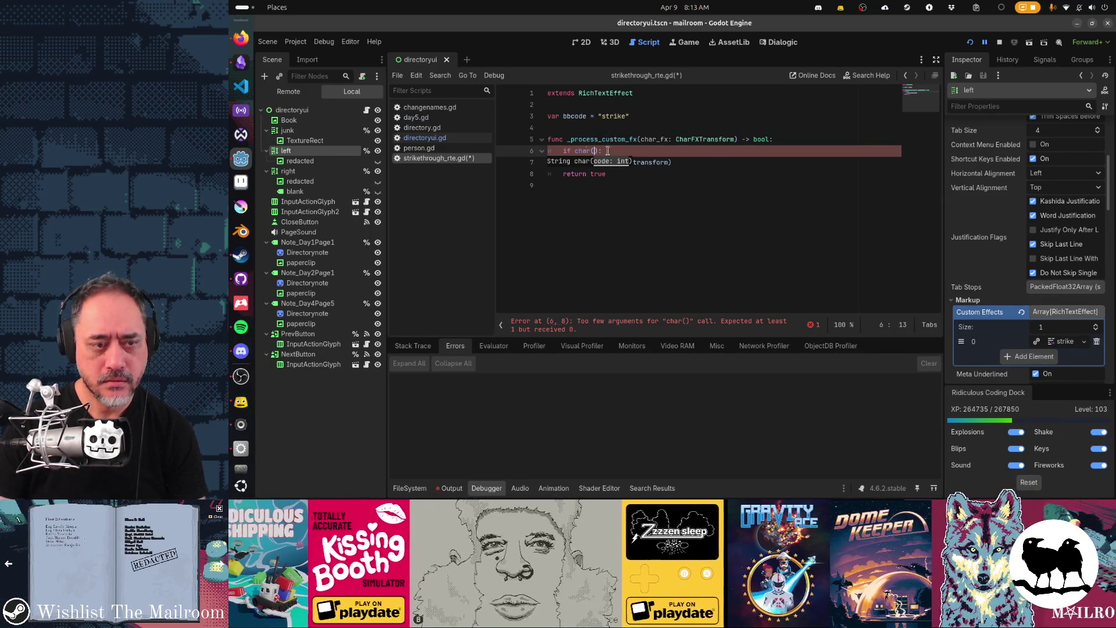
{"action": "left_click", "coordinate": [604, 93], "text": "ctrl"}
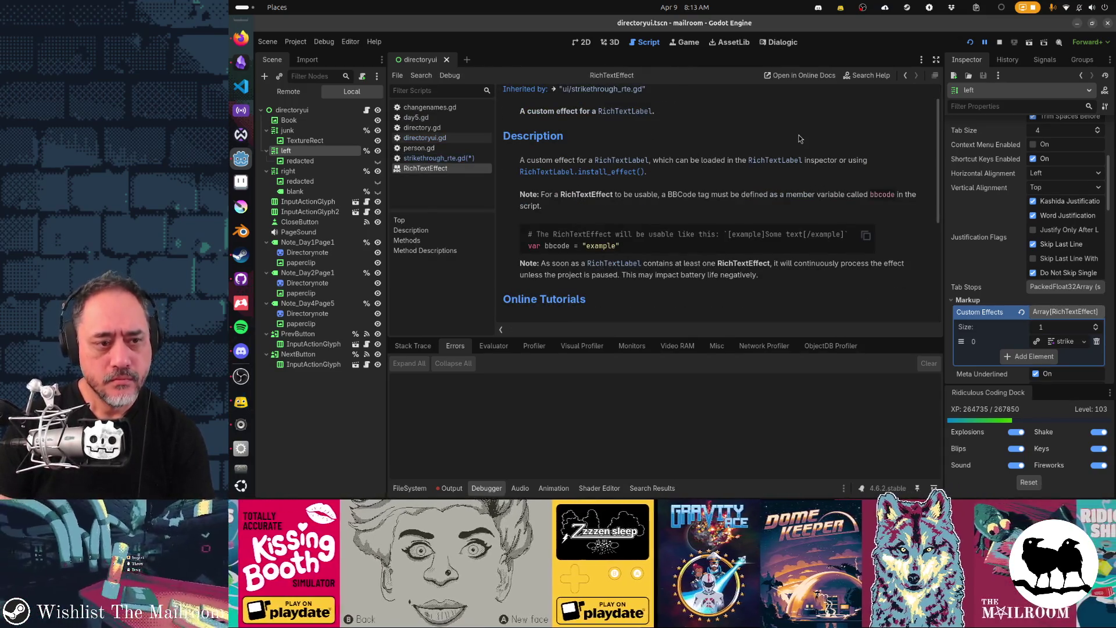
Scroll the RichTextEffect help down to the _process_custom_fx description
{"action": "scroll", "coordinate": [798, 136], "scroll_direction": "down", "scroll_amount": 3}
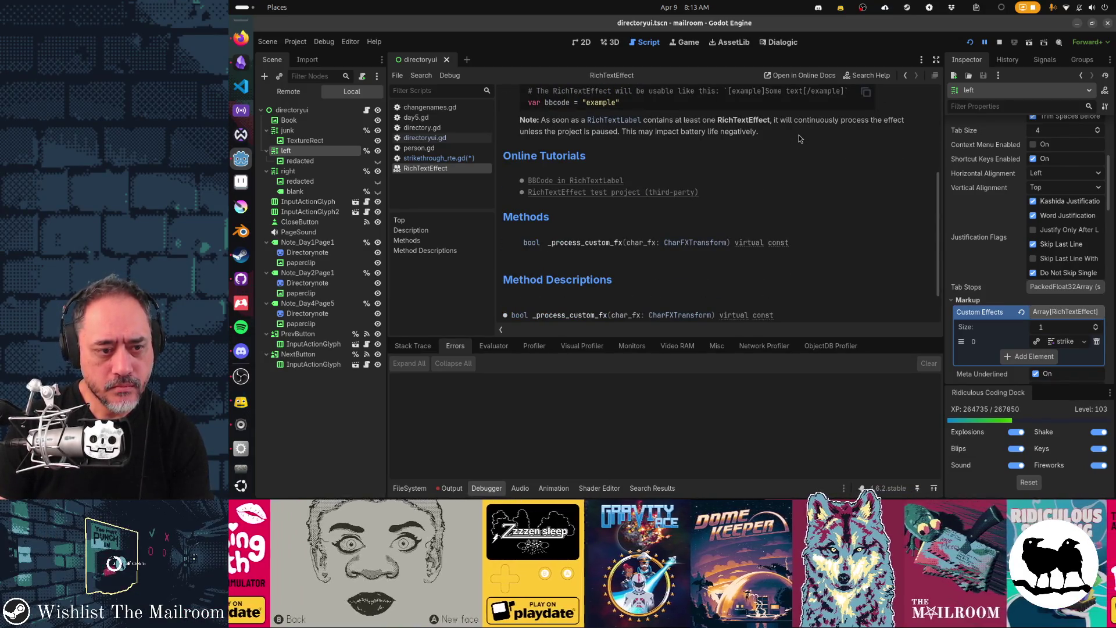
{"action": "scroll", "coordinate": [798, 135], "scroll_direction": "down", "scroll_amount": 1}
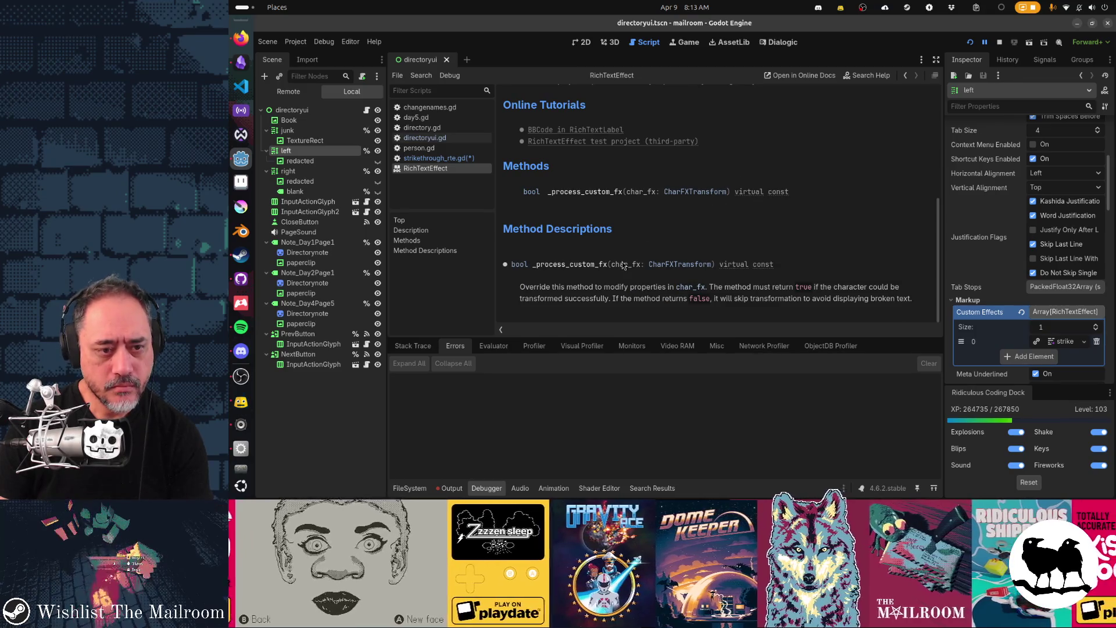
{"action": "scroll", "coordinate": [682, 197], "scroll_direction": "up", "scroll_amount": 5}
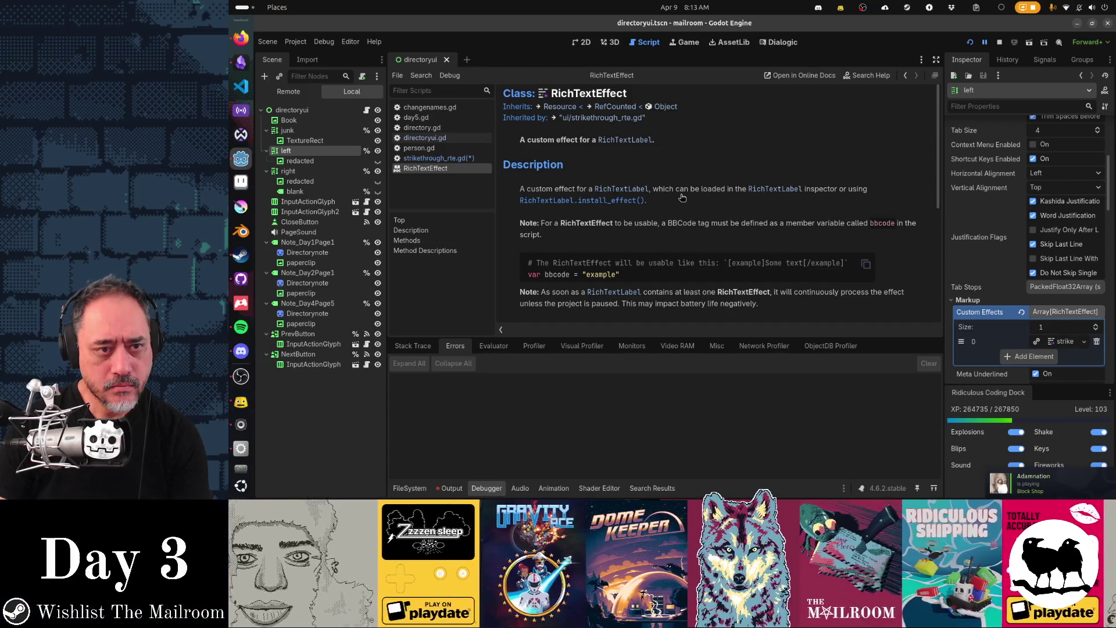
{"action": "scroll", "coordinate": [682, 198], "scroll_direction": "down", "scroll_amount": 5}
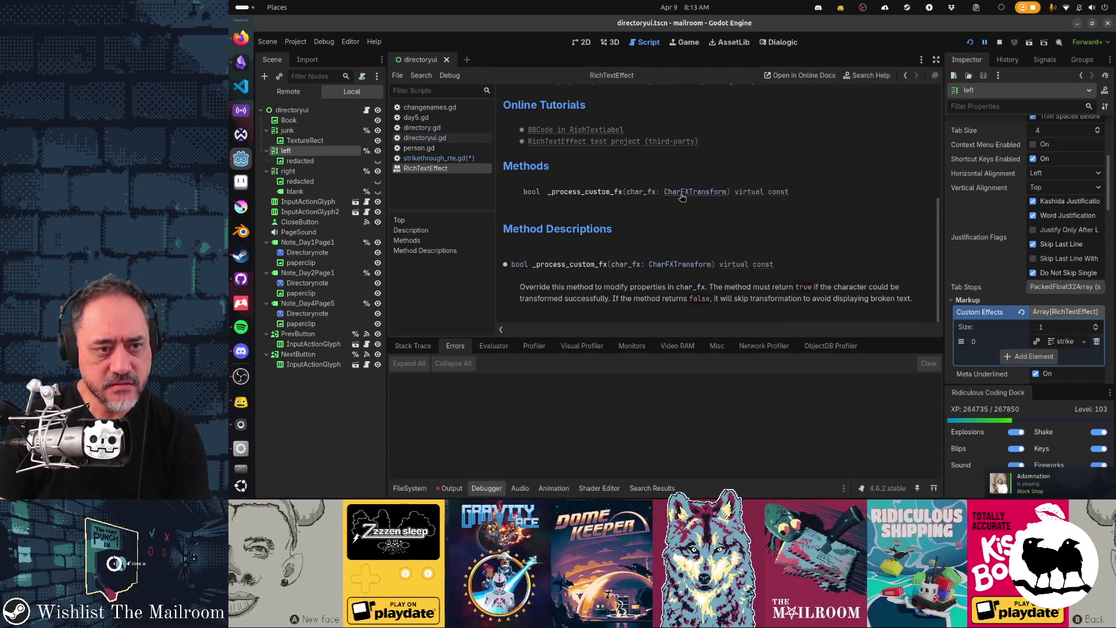
Open the CharFXTransform reference and review properties like color, glyph_index, offset and transform
{"action": "left_click", "coordinate": [695, 192]}
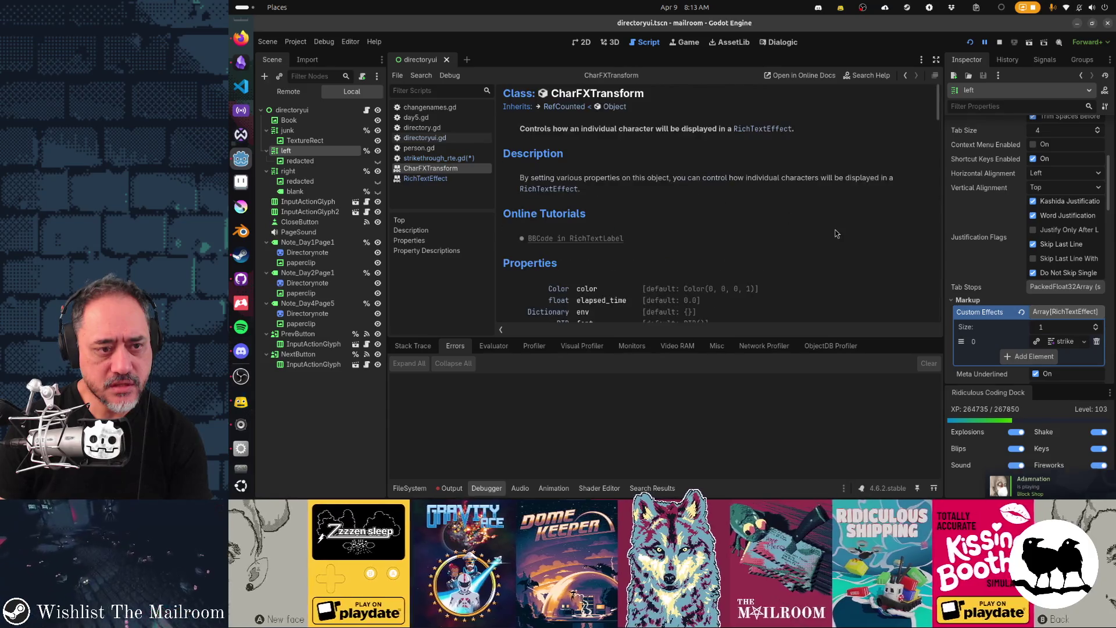
{"action": "scroll", "coordinate": [834, 233], "scroll_direction": "down", "scroll_amount": 2}
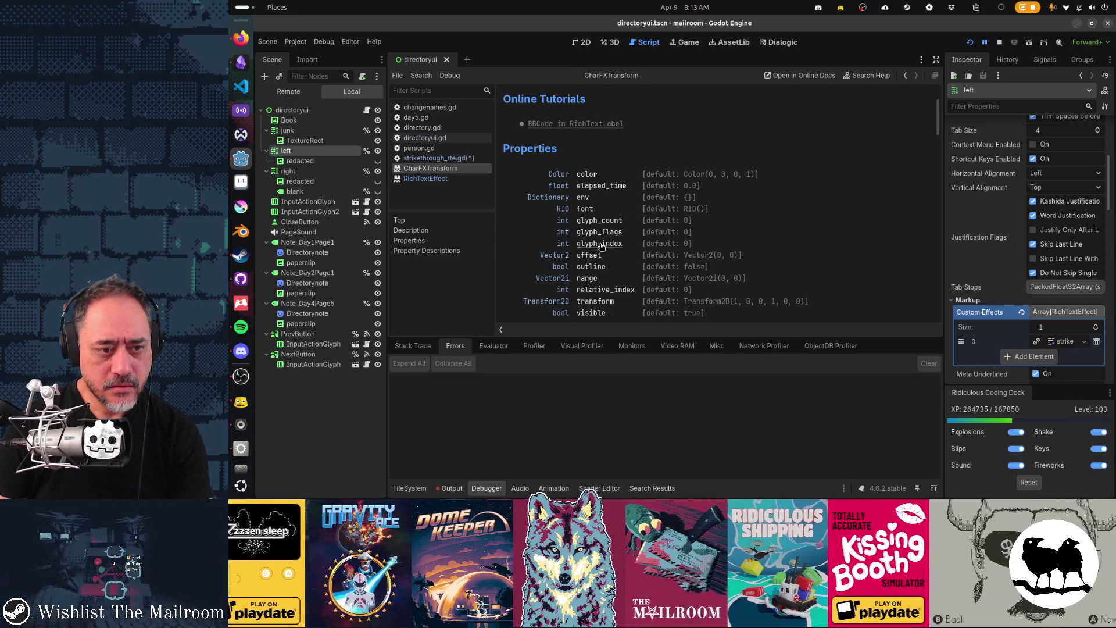
{"action": "scroll", "coordinate": [581, 259], "scroll_direction": "down", "scroll_amount": 1}
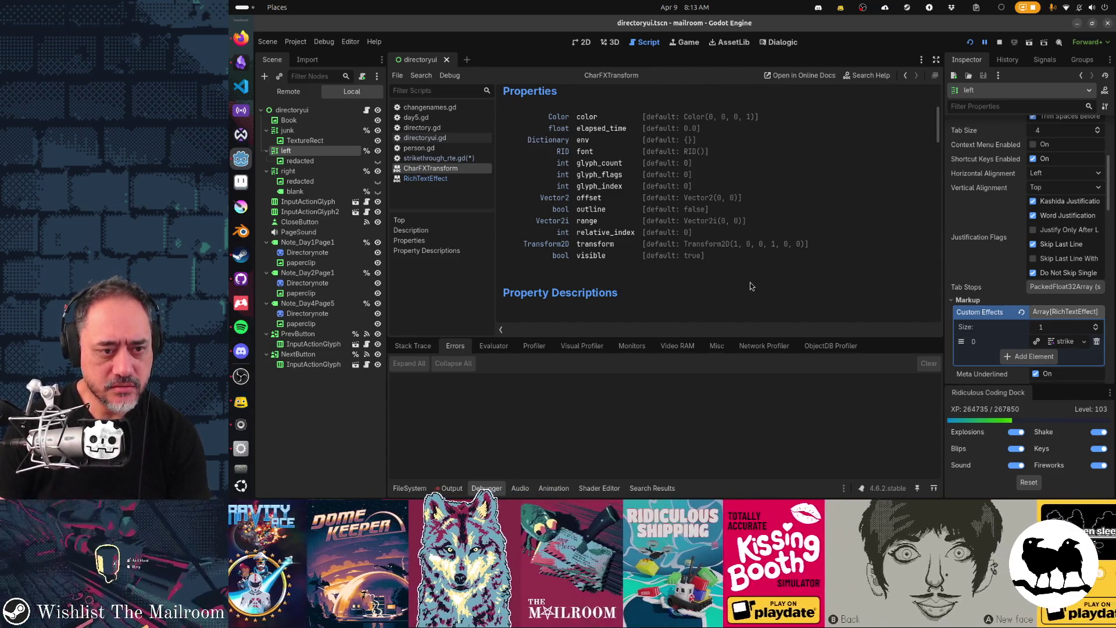
{"action": "scroll", "coordinate": [750, 282], "scroll_direction": "down", "scroll_amount": 2}
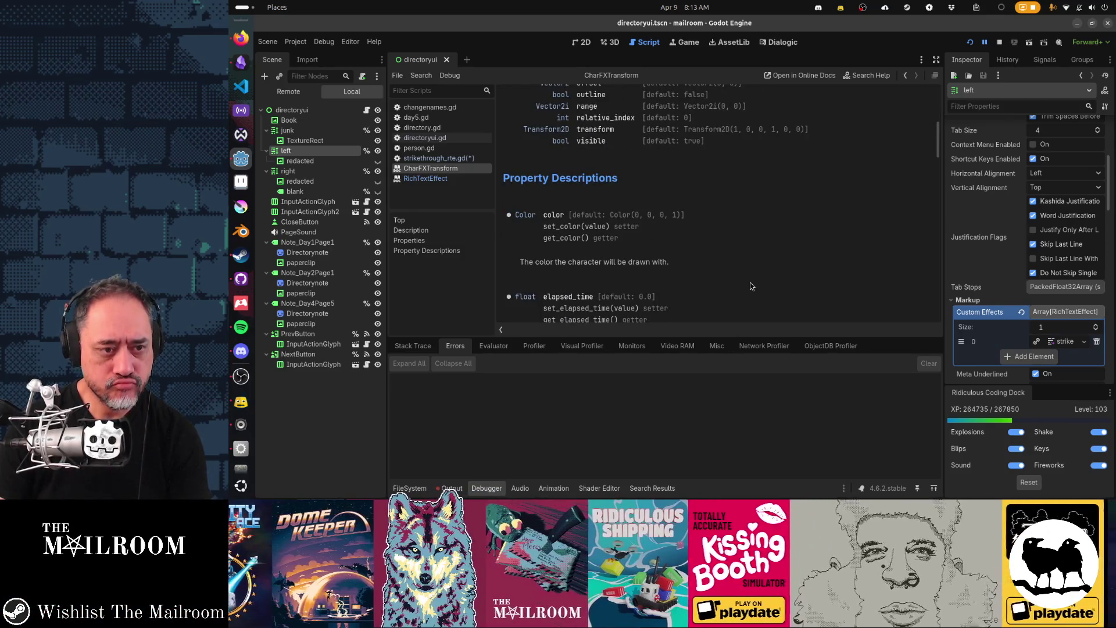
{"action": "scroll", "coordinate": [750, 282], "scroll_direction": "up", "scroll_amount": 2}
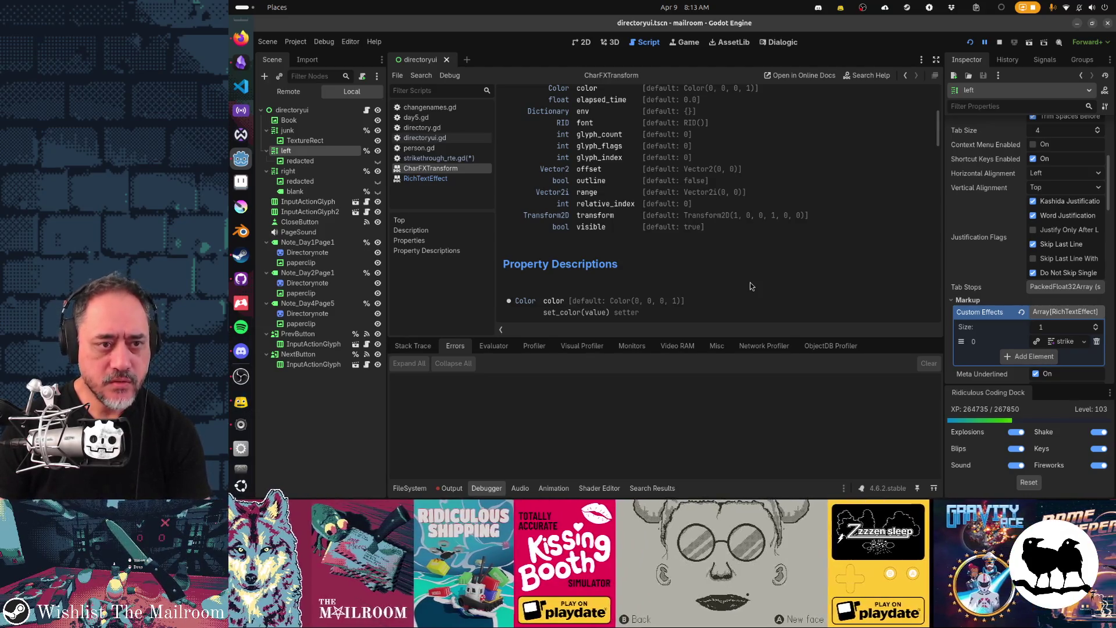
{"action": "scroll", "coordinate": [750, 286], "scroll_direction": "up", "scroll_amount": 3}
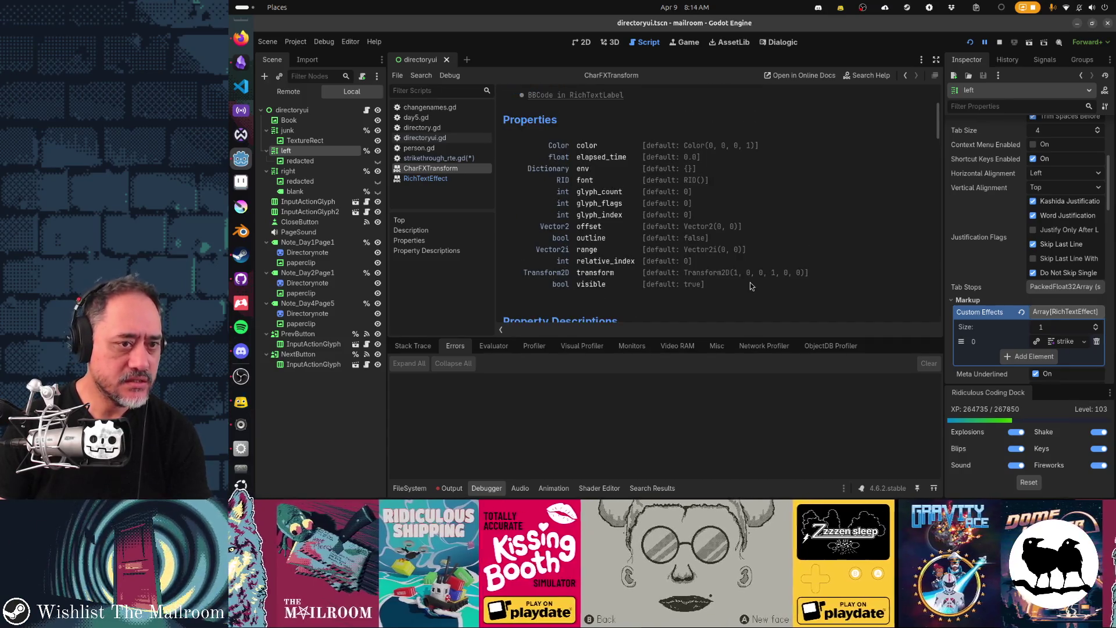
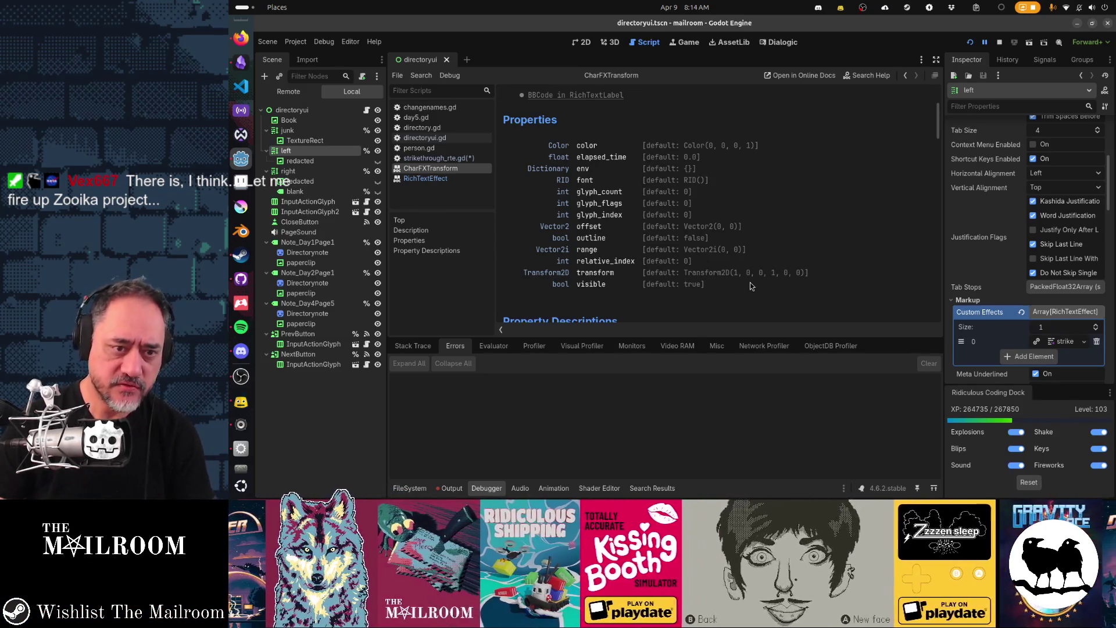
Follow glyph_flags from the CharFXTransform help to the TextServer GraphemeFlag docs
{"action": "left_click", "coordinate": [616, 205]}
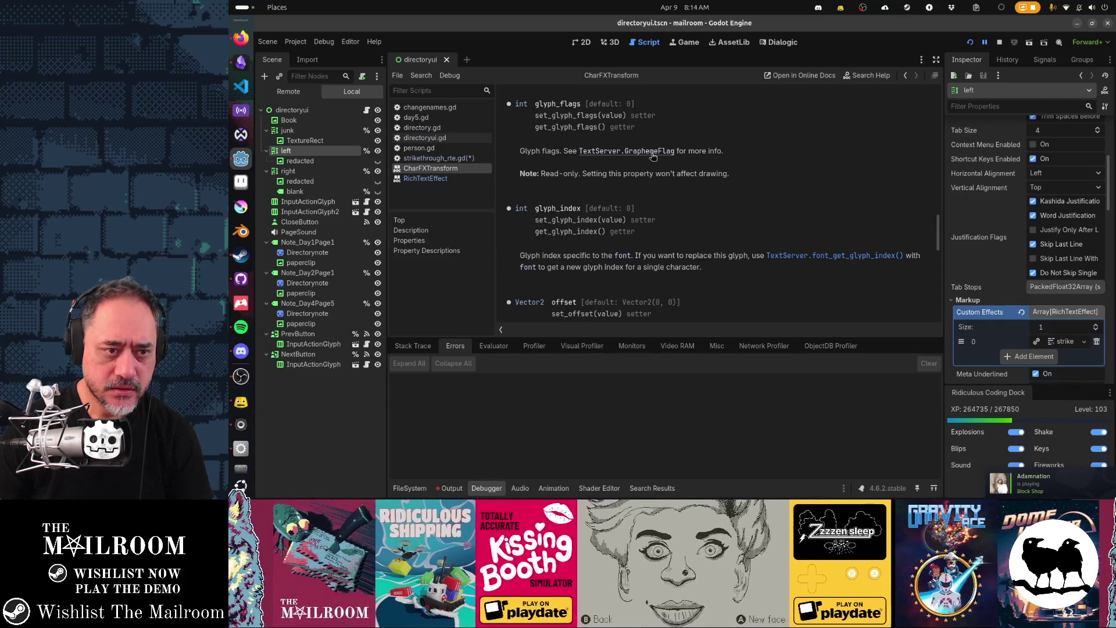
{"action": "left_click", "coordinate": [653, 153]}
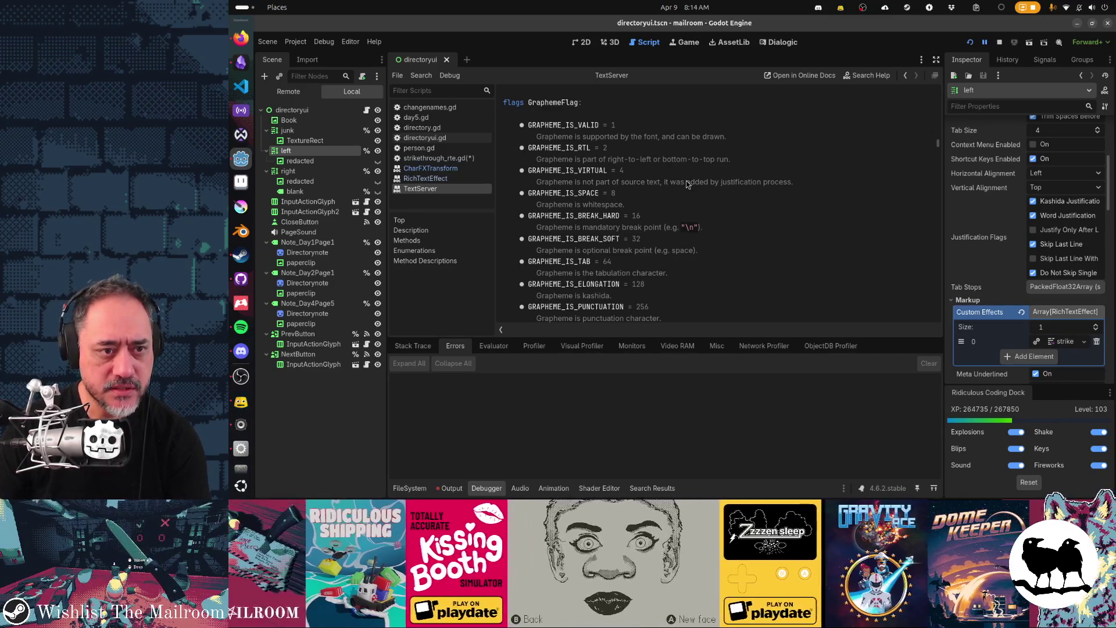
{"action": "scroll", "coordinate": [686, 183], "scroll_direction": "down", "scroll_amount": 3}
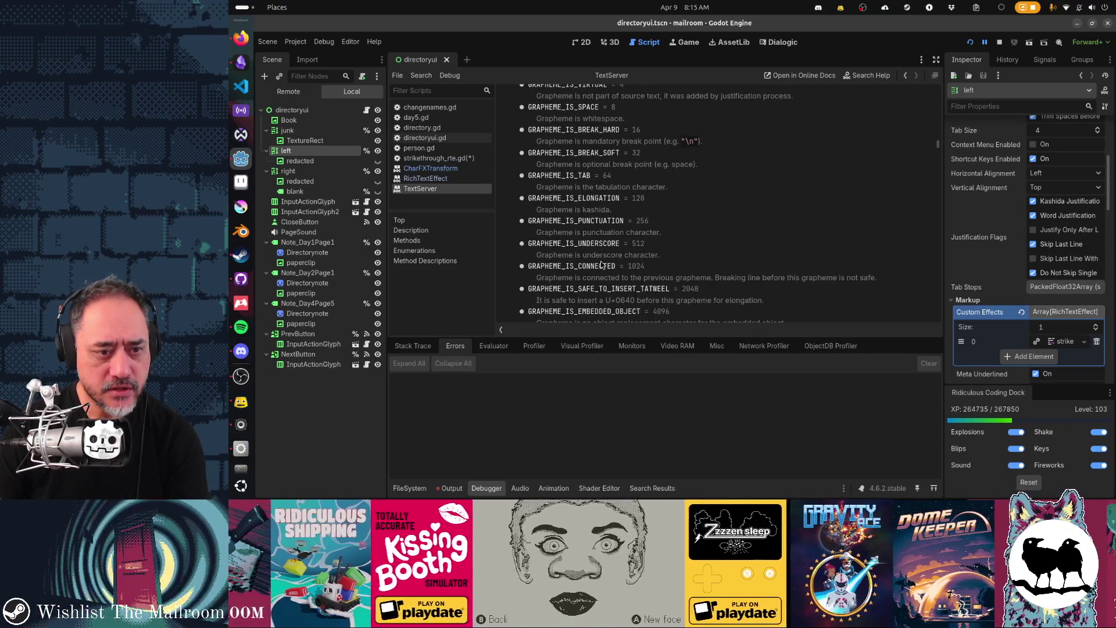
{"action": "scroll", "coordinate": [727, 244], "scroll_direction": "down", "scroll_amount": 2}
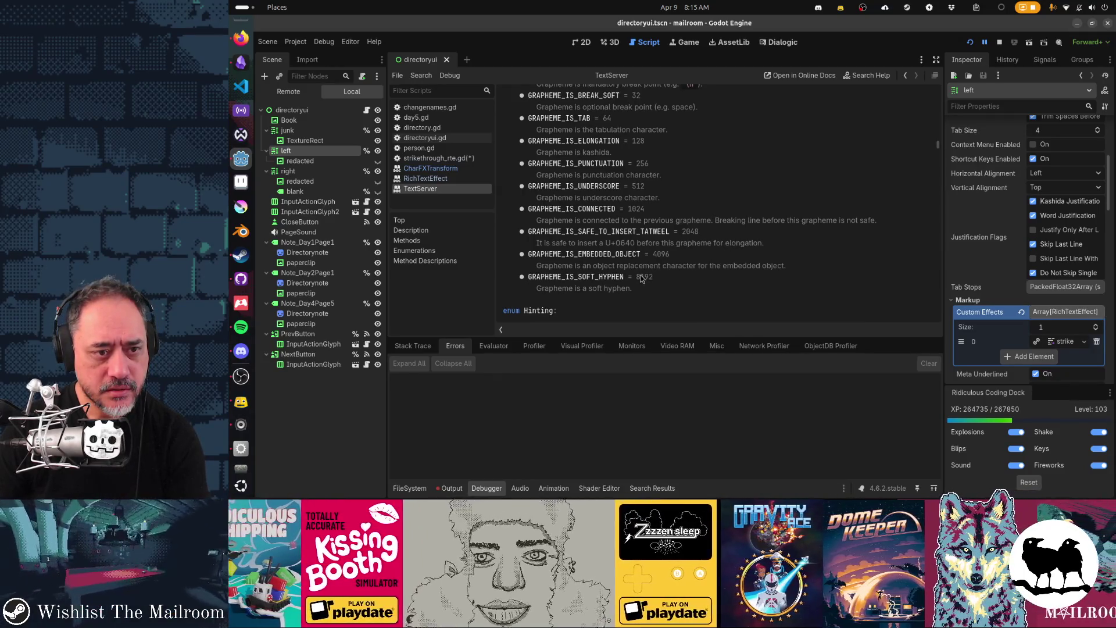
{"action": "scroll", "coordinate": [641, 279], "scroll_direction": "up", "scroll_amount": 2}
{"action": "scroll", "coordinate": [641, 279], "scroll_direction": "up", "scroll_amount": 1}
{"action": "scroll", "coordinate": [641, 279], "scroll_direction": "up", "scroll_amount": 2}
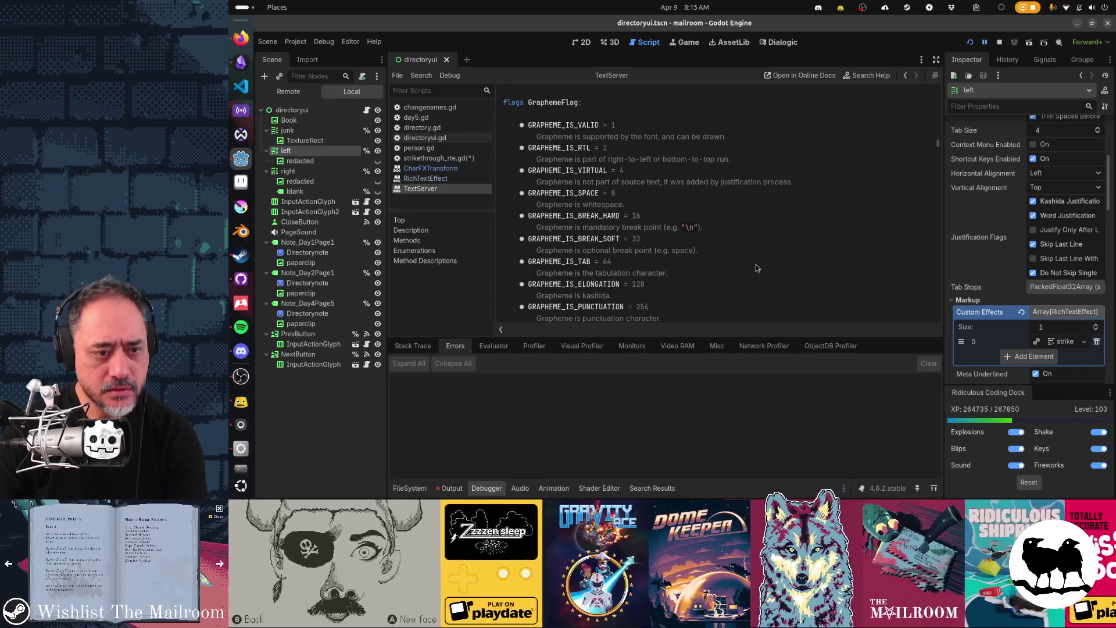
Read down through the TextServer enum listings to see each GraphemeFlag value
{"action": "scroll", "coordinate": [756, 268], "scroll_direction": "down", "scroll_amount": 1}
{"action": "scroll", "coordinate": [792, 282], "scroll_direction": "down", "scroll_amount": 1}
{"action": "scroll", "coordinate": [793, 282], "scroll_direction": "down", "scroll_amount": 1}
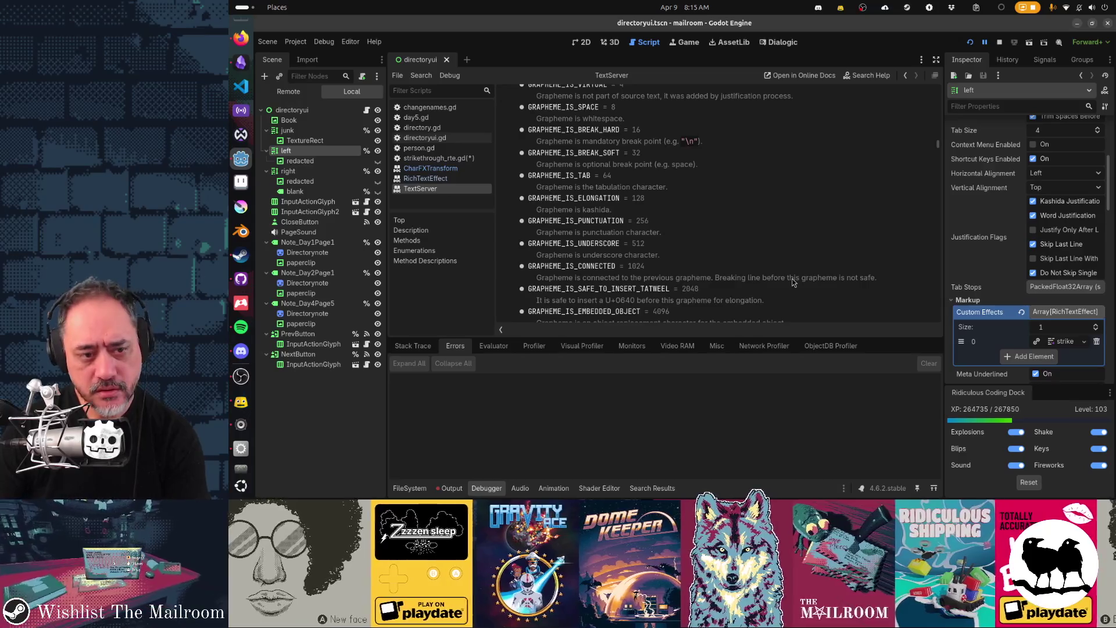
{"action": "scroll", "coordinate": [793, 282], "scroll_direction": "down", "scroll_amount": 3}
{"action": "scroll", "coordinate": [794, 283], "scroll_direction": "down", "scroll_amount": 2}
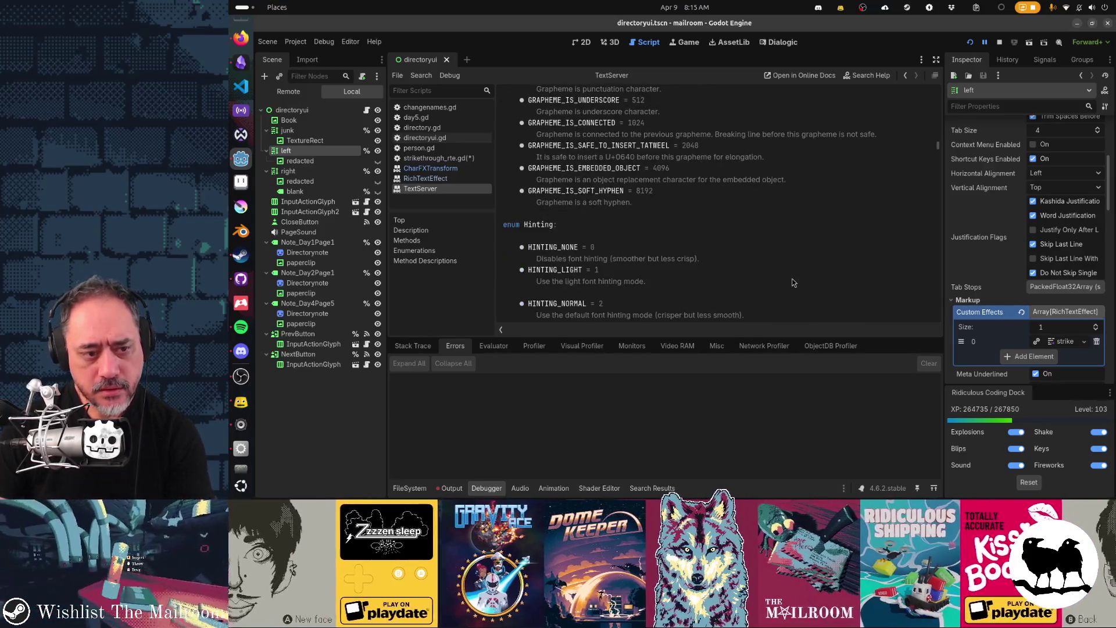
{"action": "scroll", "coordinate": [792, 283], "scroll_direction": "down", "scroll_amount": 1}
{"action": "scroll", "coordinate": [793, 283], "scroll_direction": "down", "scroll_amount": 5}
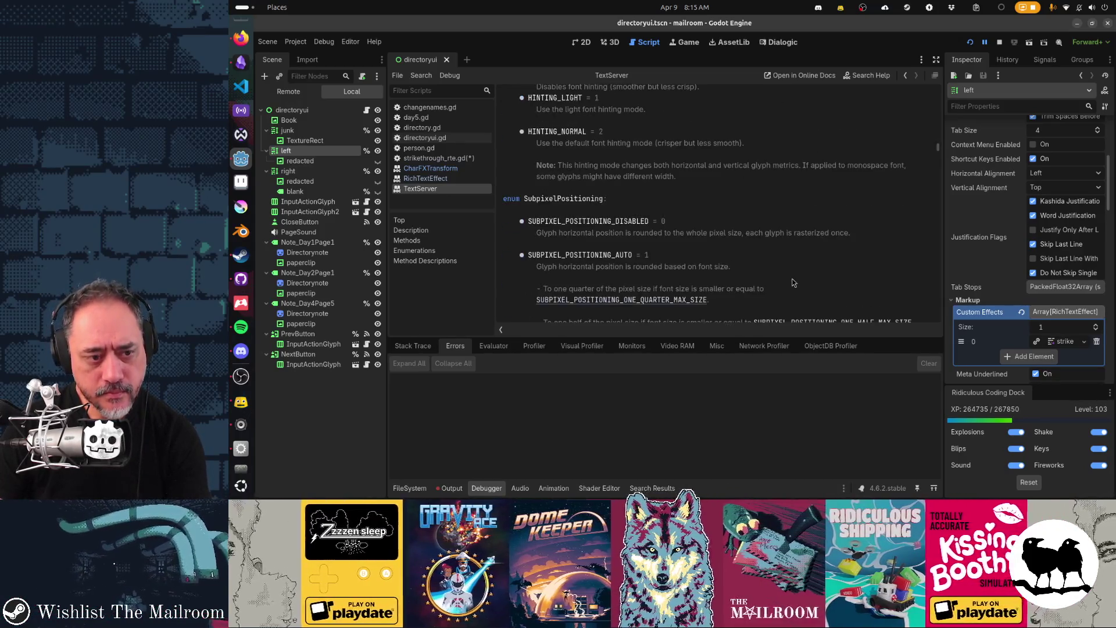
{"action": "scroll", "coordinate": [793, 283], "scroll_direction": "down", "scroll_amount": 9}
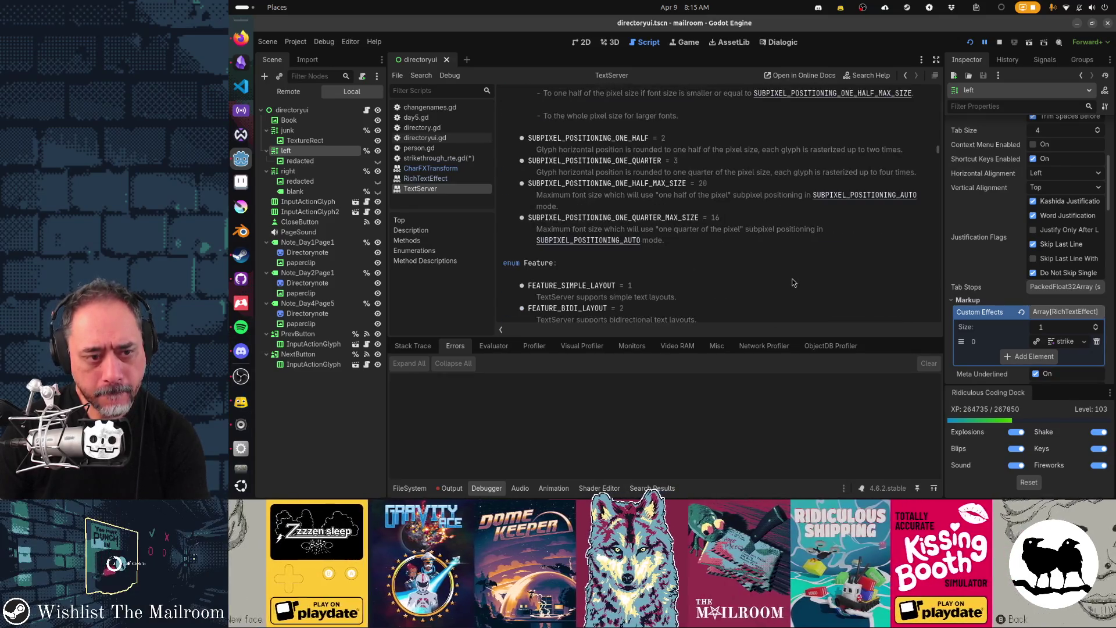
{"action": "scroll", "coordinate": [793, 283], "scroll_direction": "down", "scroll_amount": 2}
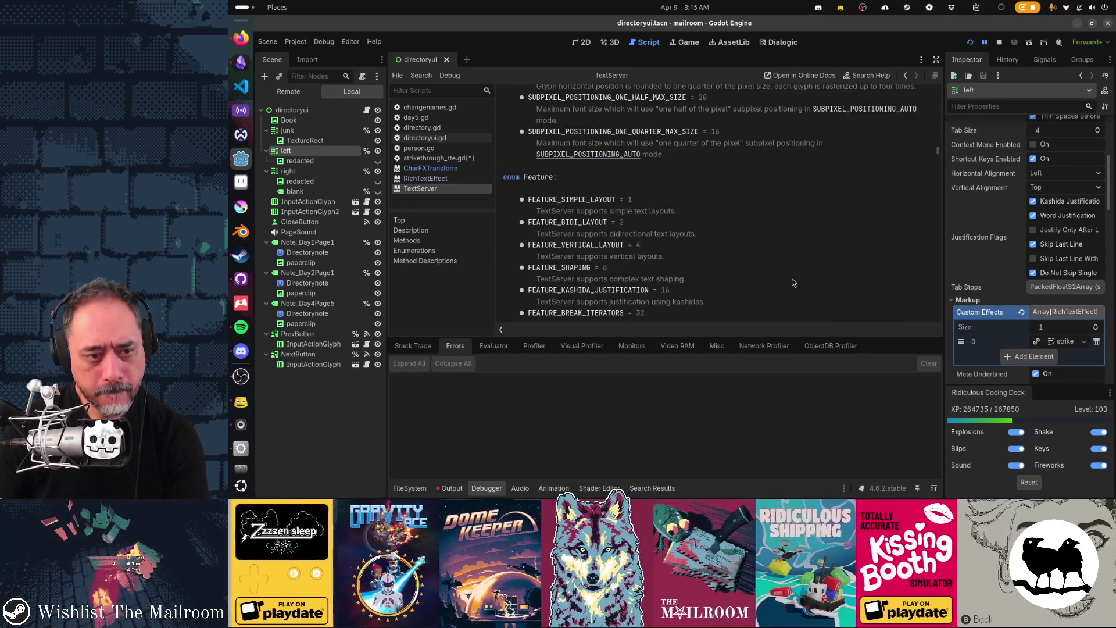
{"action": "scroll", "coordinate": [793, 283], "scroll_direction": "down", "scroll_amount": 2}
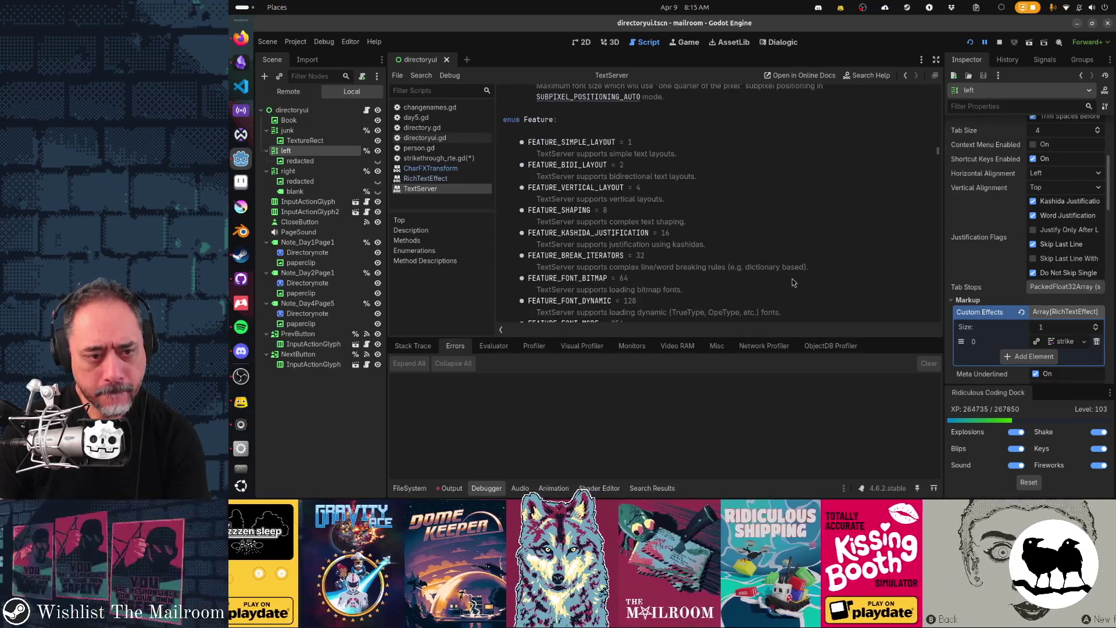
{"action": "scroll", "coordinate": [793, 282], "scroll_direction": "down", "scroll_amount": 2}
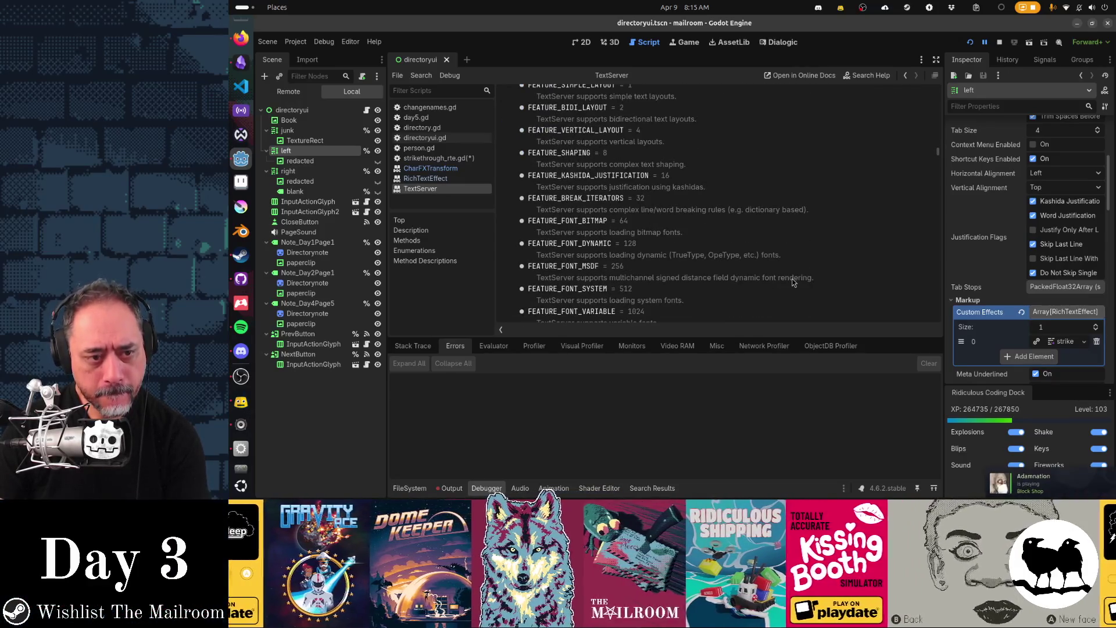
{"action": "scroll", "coordinate": [793, 283], "scroll_direction": "down", "scroll_amount": 3}
{"action": "scroll", "coordinate": [793, 283], "scroll_direction": "down", "scroll_amount": 2}
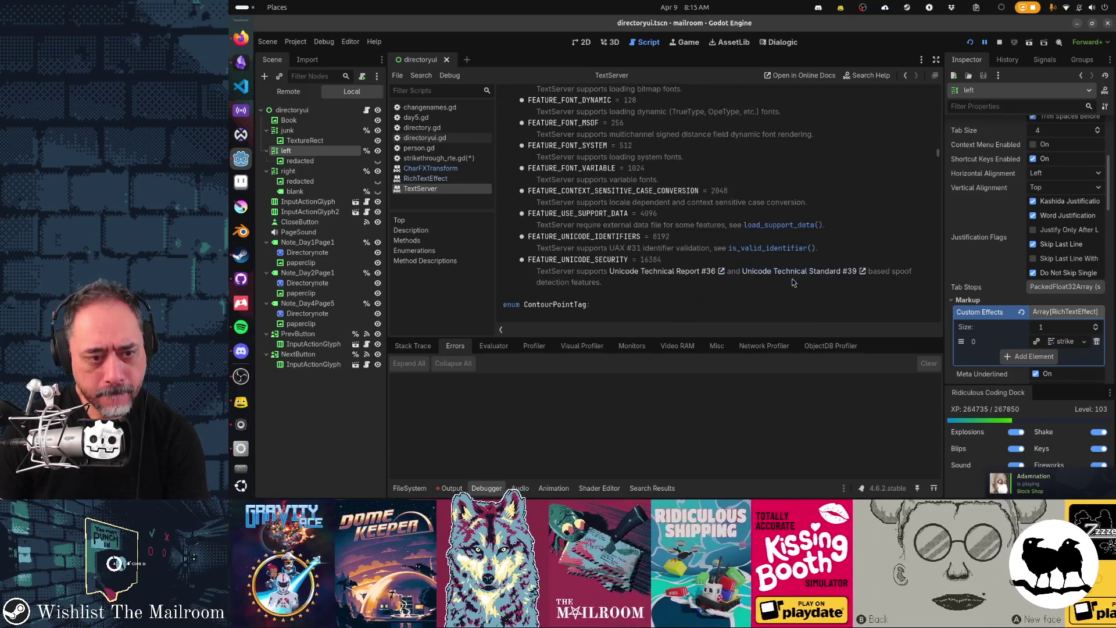
{"action": "scroll", "coordinate": [793, 282], "scroll_direction": "down", "scroll_amount": 5}
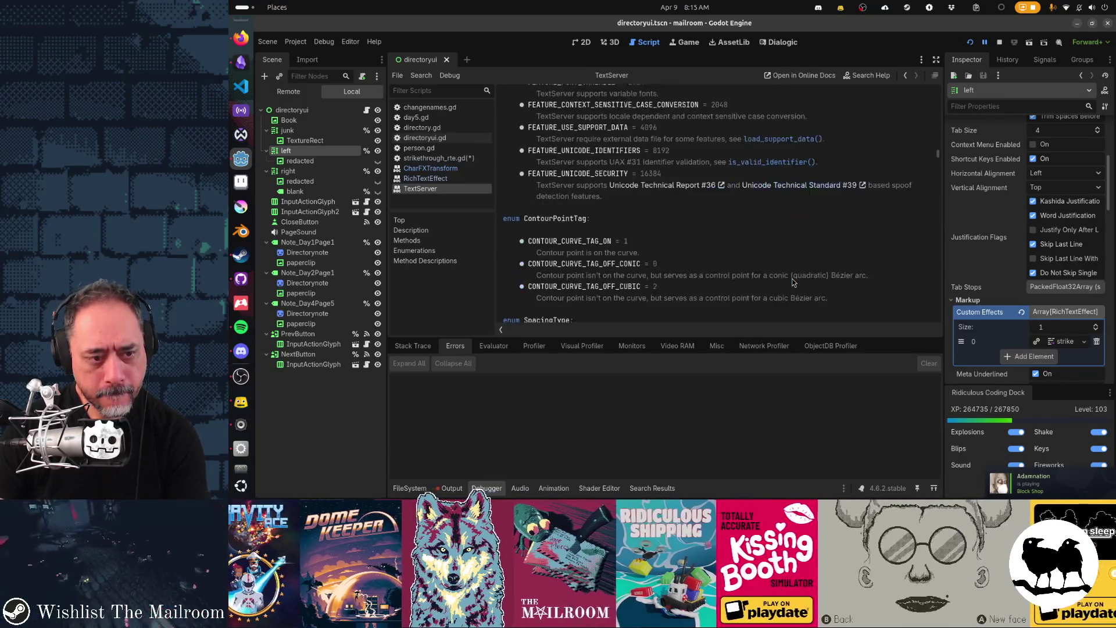
{"action": "scroll", "coordinate": [793, 282], "scroll_direction": "down", "scroll_amount": 2}
{"action": "scroll", "coordinate": [793, 282], "scroll_direction": "down", "scroll_amount": 4}
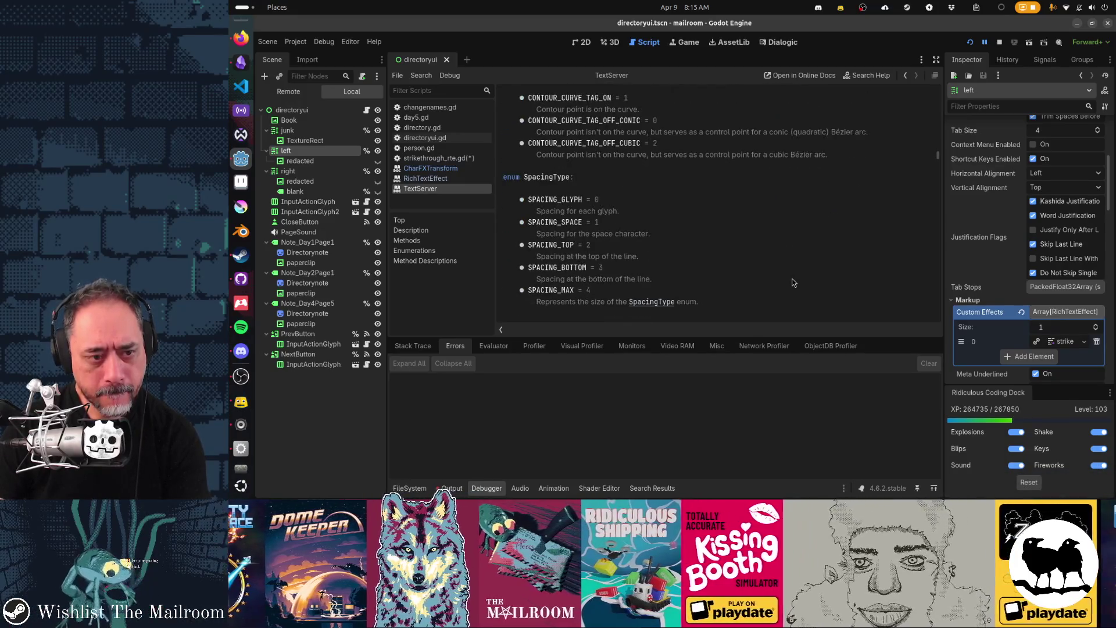
{"action": "scroll", "coordinate": [794, 283], "scroll_direction": "down", "scroll_amount": 4}
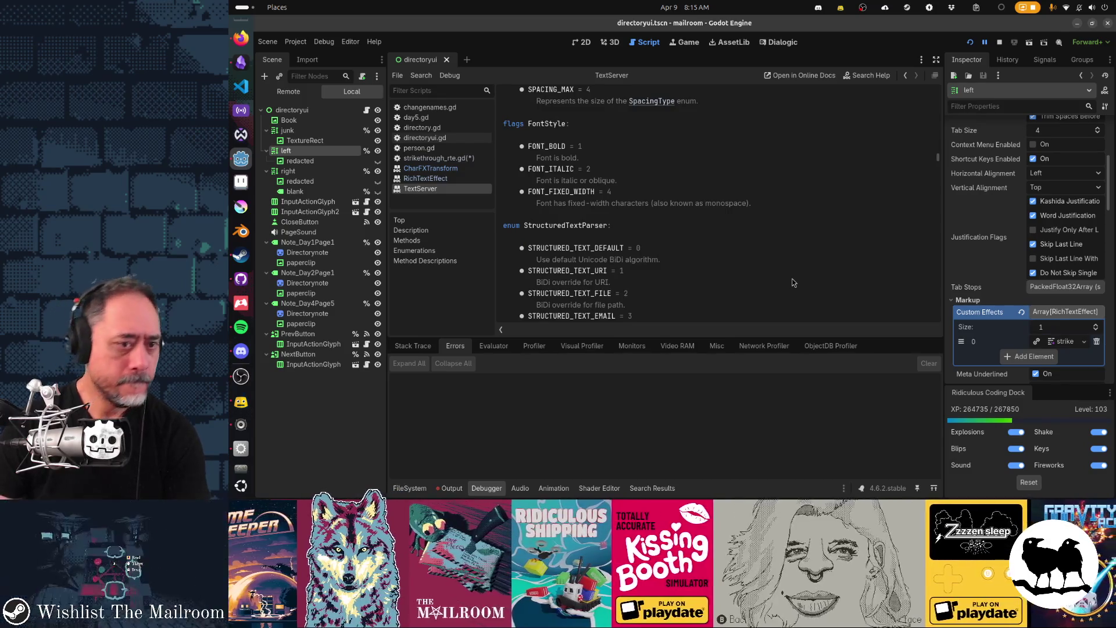
{"action": "scroll", "coordinate": [793, 282], "scroll_direction": "down", "scroll_amount": 4}
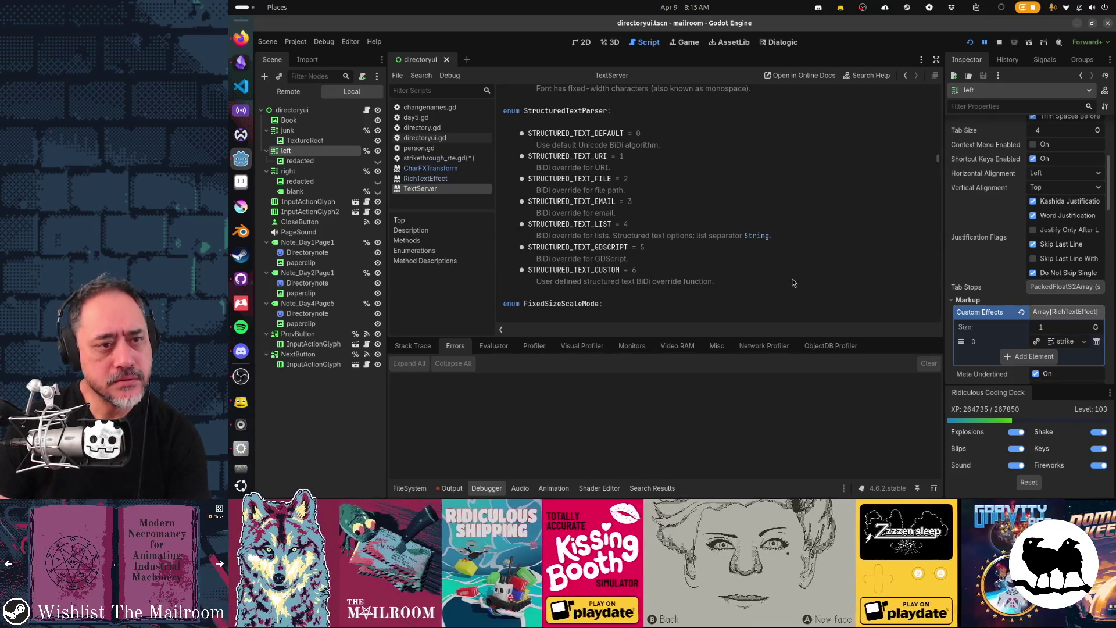
{"action": "scroll", "coordinate": [793, 283], "scroll_direction": "down", "scroll_amount": 4}
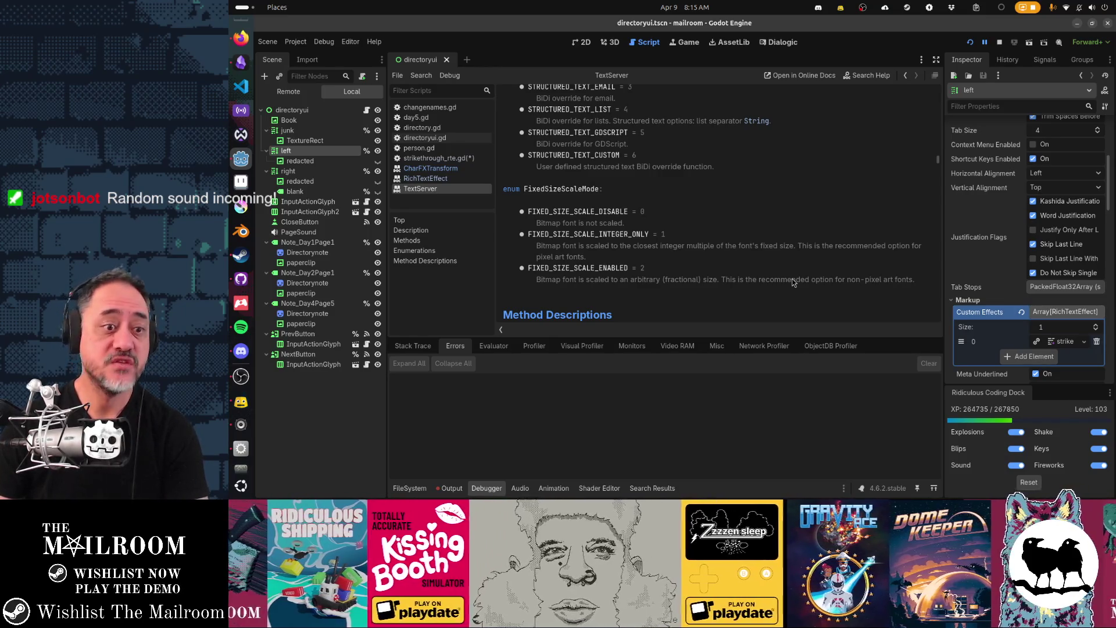
{"action": "scroll", "coordinate": [793, 283], "scroll_direction": "down", "scroll_amount": 3}
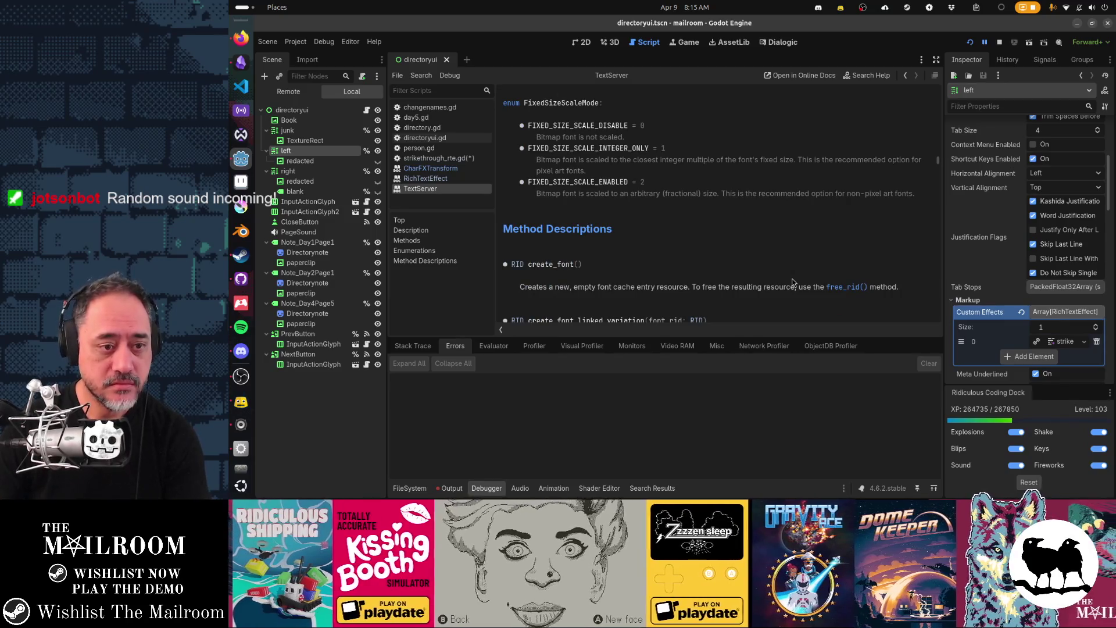
{"action": "scroll", "coordinate": [793, 283], "scroll_direction": "down", "scroll_amount": 1}
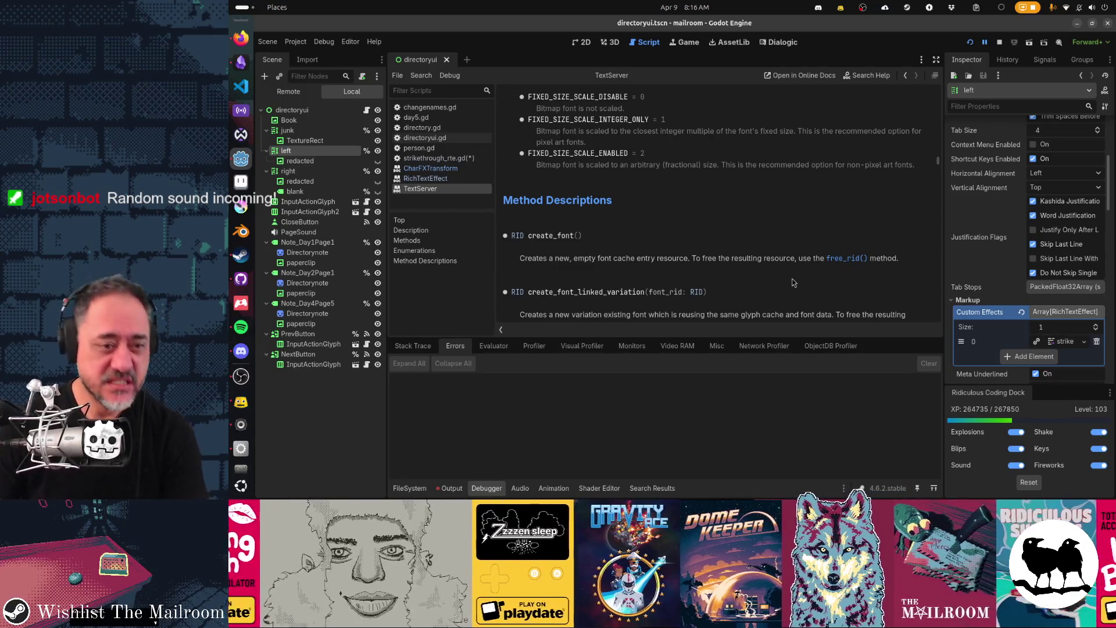
{"action": "scroll", "coordinate": [794, 283], "scroll_direction": "down", "scroll_amount": 3}
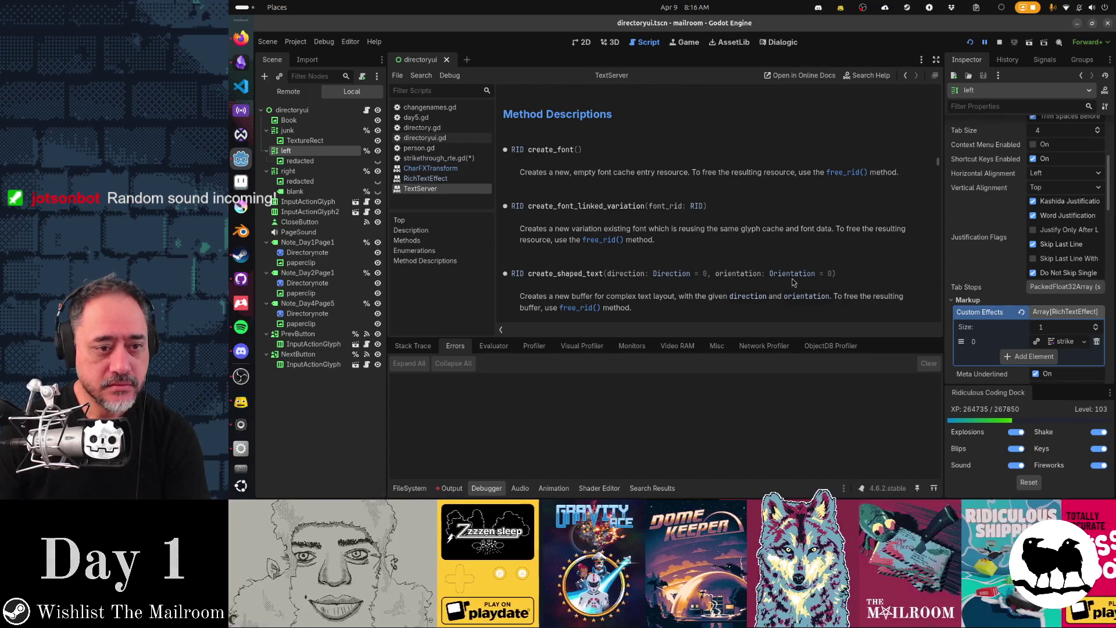
{"action": "scroll", "coordinate": [793, 283], "scroll_direction": "down", "scroll_amount": 1}
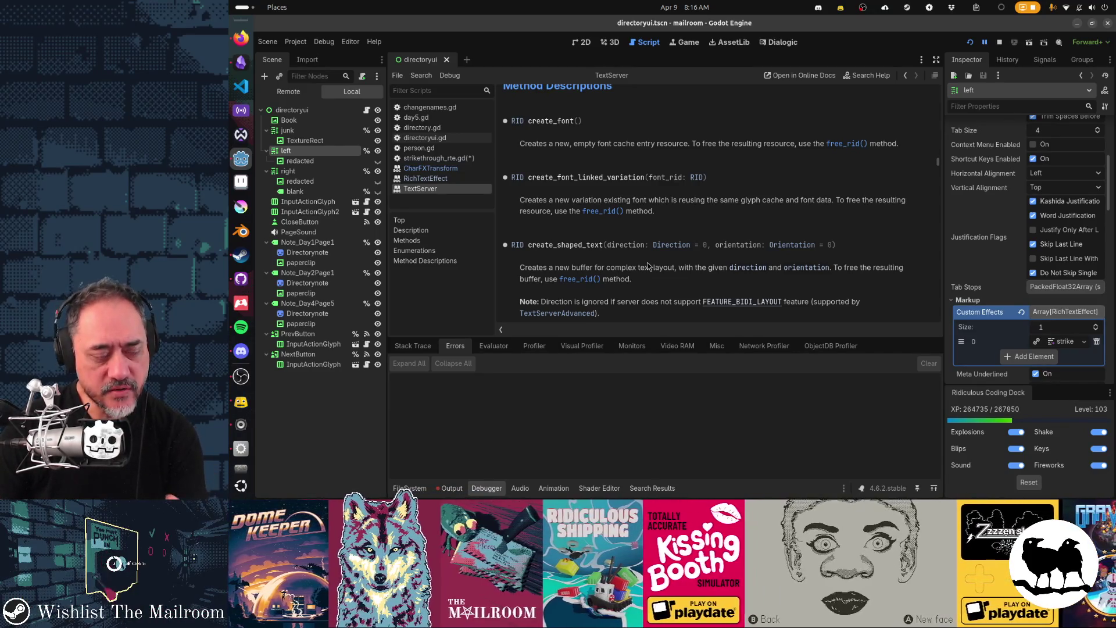
{"action": "scroll", "coordinate": [648, 266], "scroll_direction": "down", "scroll_amount": 3}
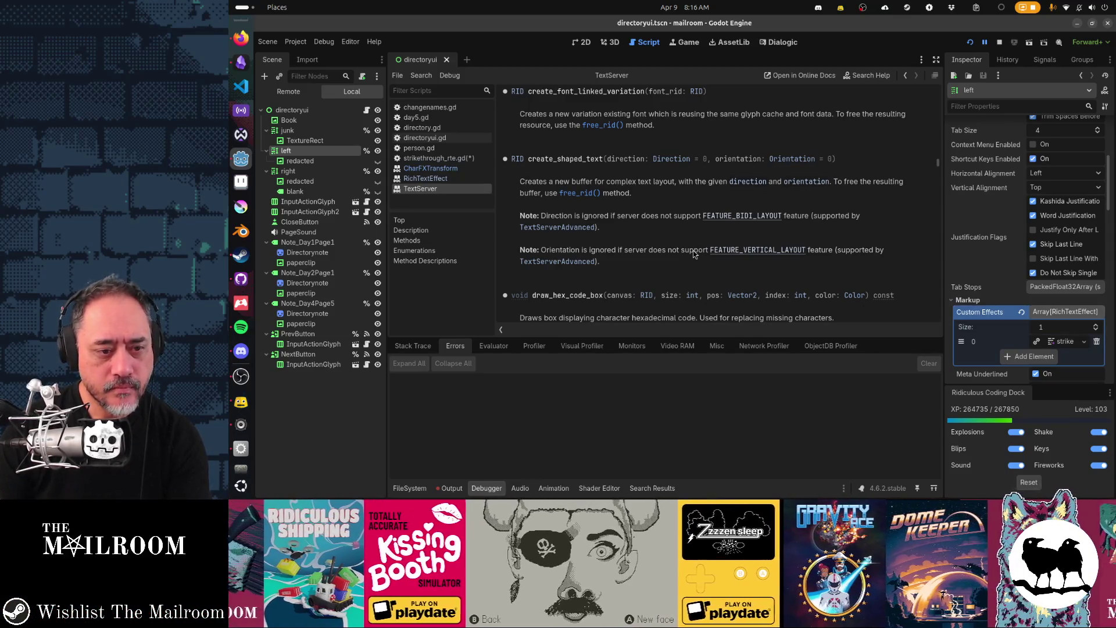
Study draw_hex_code_box and its canvas and pos parameters in the TextServer reference
{"action": "double_click", "coordinate": [575, 295]}
{"action": "scroll", "coordinate": [771, 270], "scroll_direction": "down", "scroll_amount": 3}
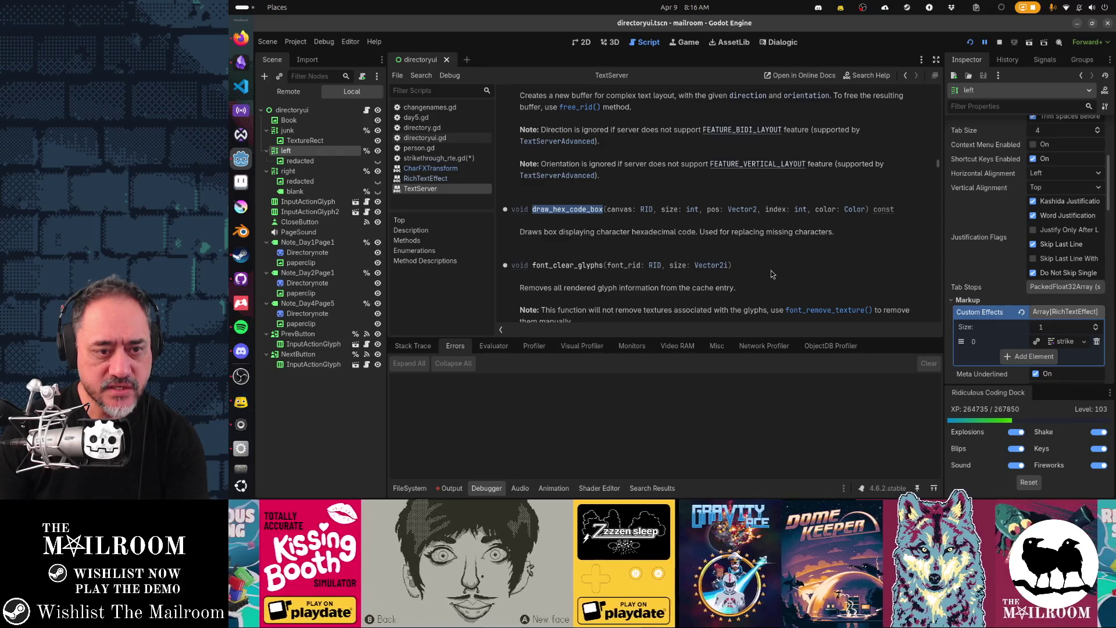
{"action": "double_click", "coordinate": [712, 209]}
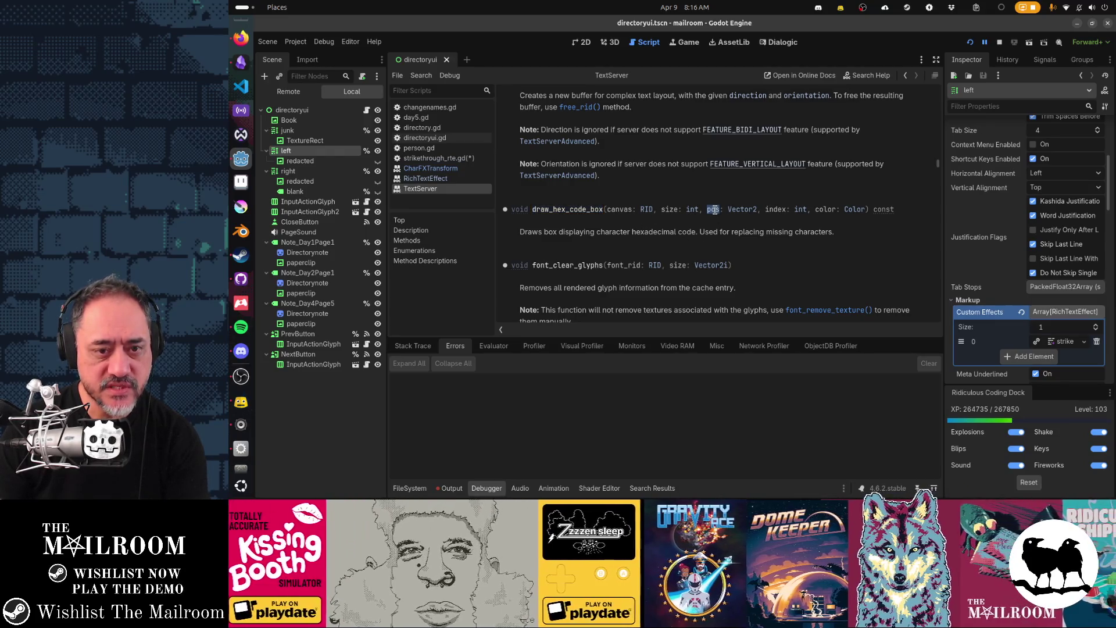
{"action": "double_click", "coordinate": [568, 209]}
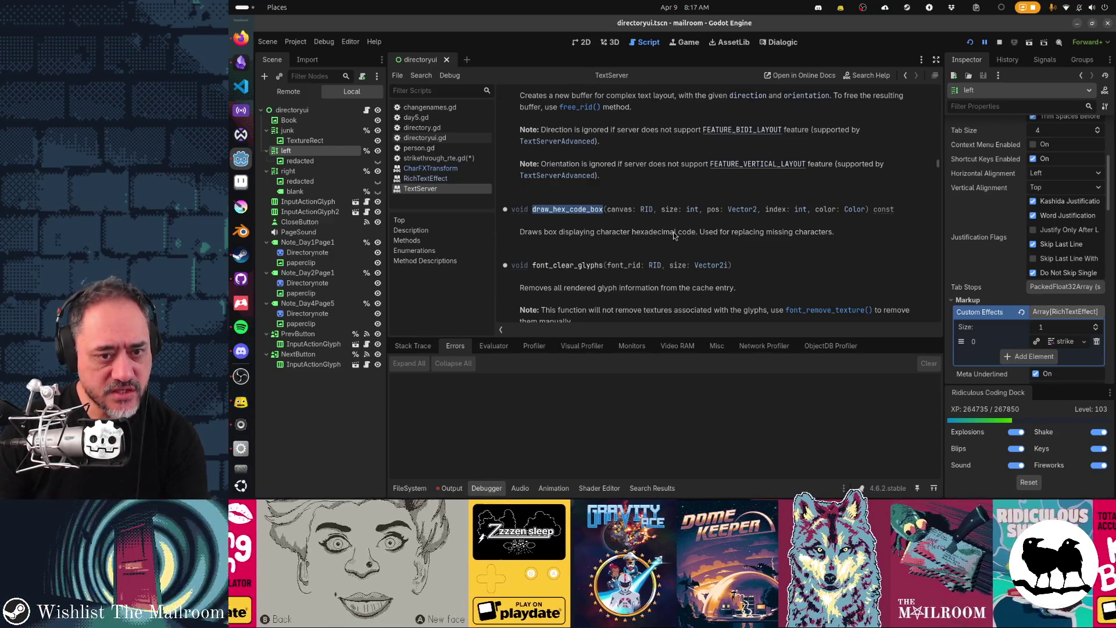
{"action": "double_click", "coordinate": [712, 210]}
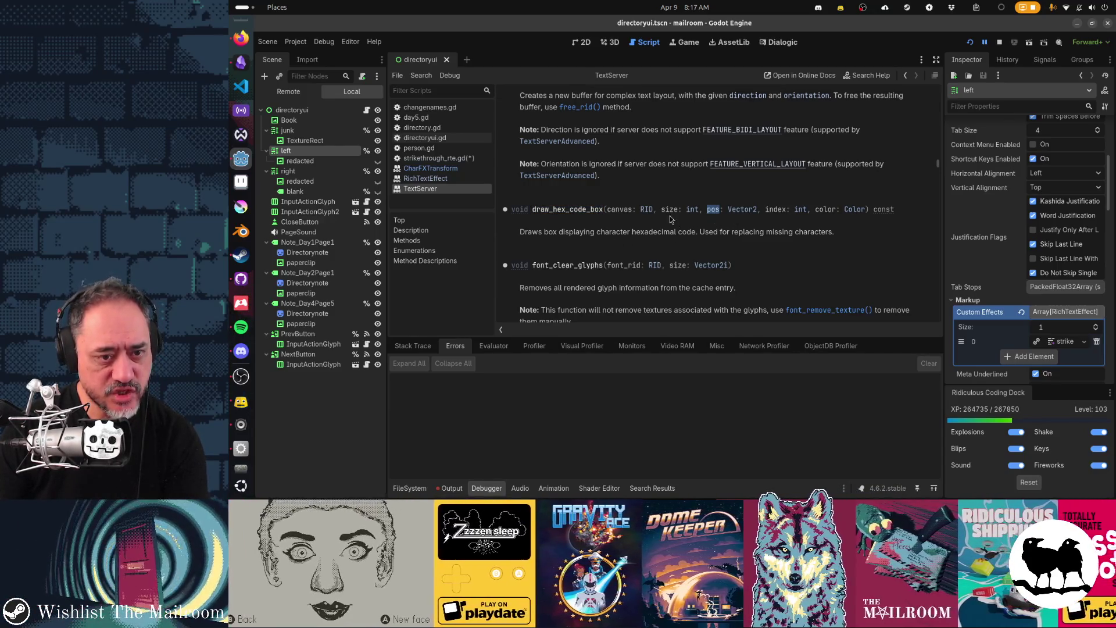
{"action": "double_click", "coordinate": [619, 209]}
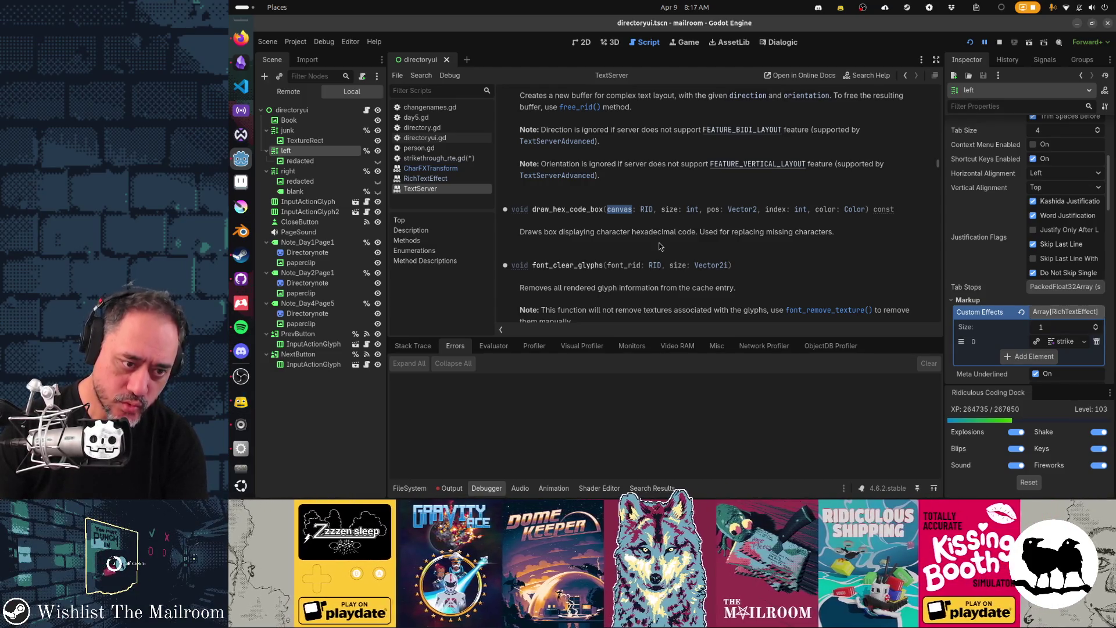
Review the font_draw_glyph method, then bring up the RichTextEffect docs in Firefox
{"action": "scroll", "coordinate": [748, 267], "scroll_direction": "down", "scroll_amount": 2}
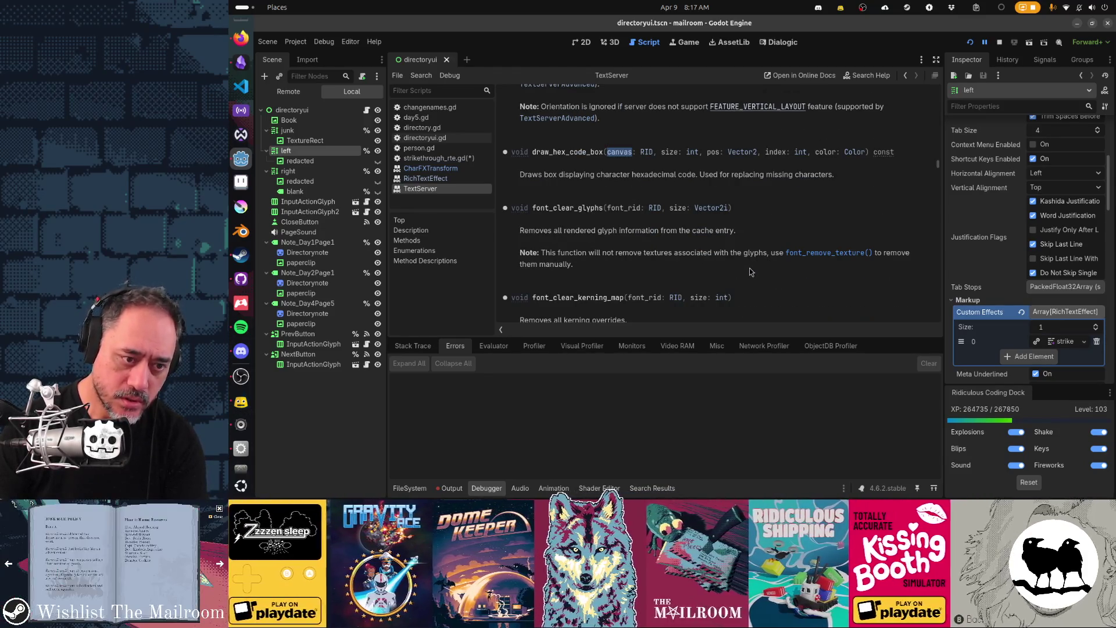
{"action": "scroll", "coordinate": [748, 267], "scroll_direction": "down", "scroll_amount": 2}
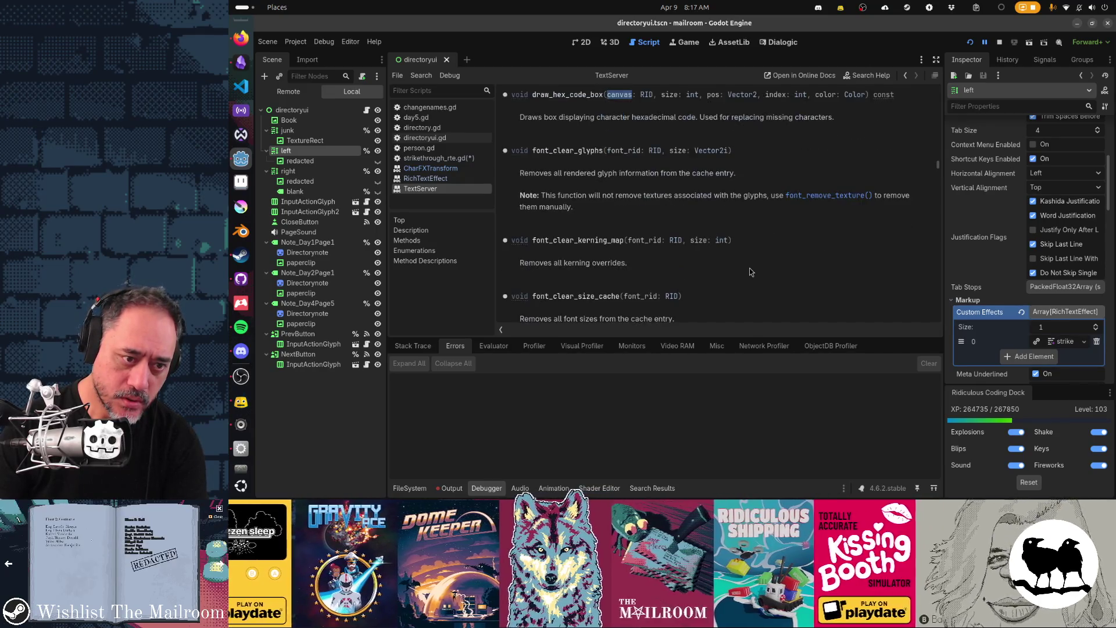
{"action": "scroll", "coordinate": [749, 267], "scroll_direction": "down", "scroll_amount": 5}
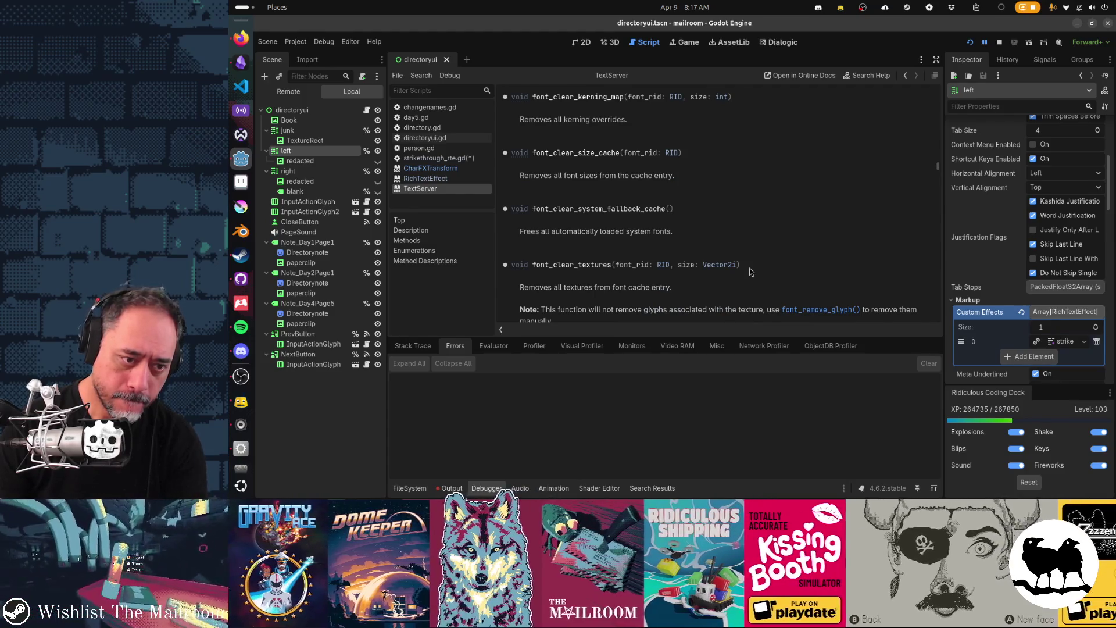
{"action": "scroll", "coordinate": [749, 271], "scroll_direction": "down", "scroll_amount": 2}
{"action": "scroll", "coordinate": [750, 271], "scroll_direction": "down", "scroll_amount": 2}
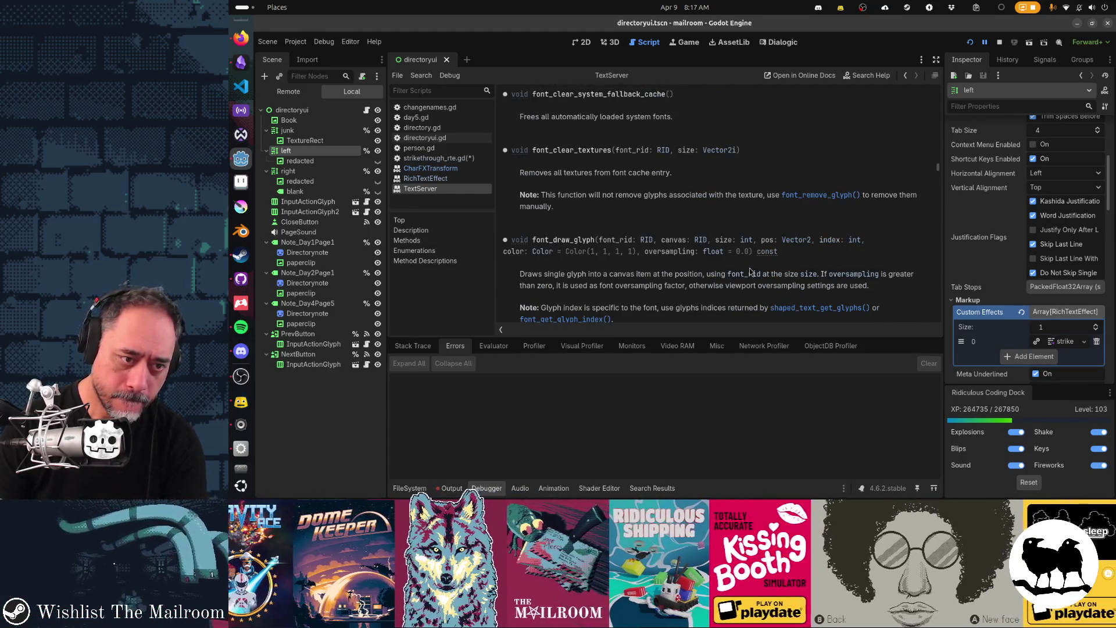
{"action": "double_click", "coordinate": [551, 241]}
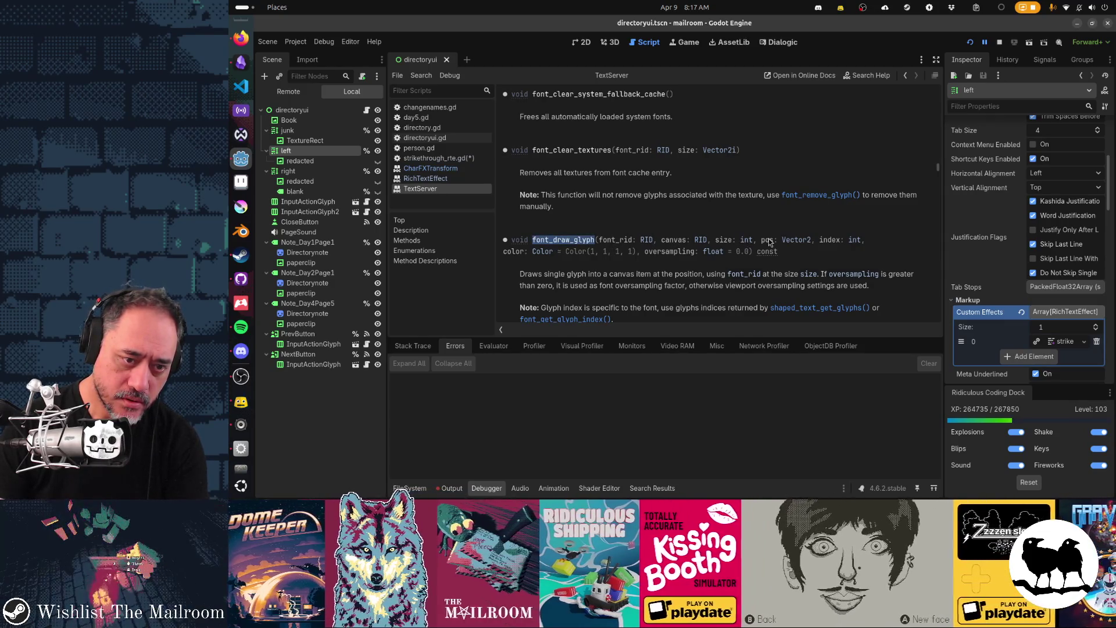
{"action": "scroll", "coordinate": [724, 265], "scroll_direction": "down", "scroll_amount": 4}
{"action": "scroll", "coordinate": [724, 265], "scroll_direction": "down", "scroll_amount": 6}
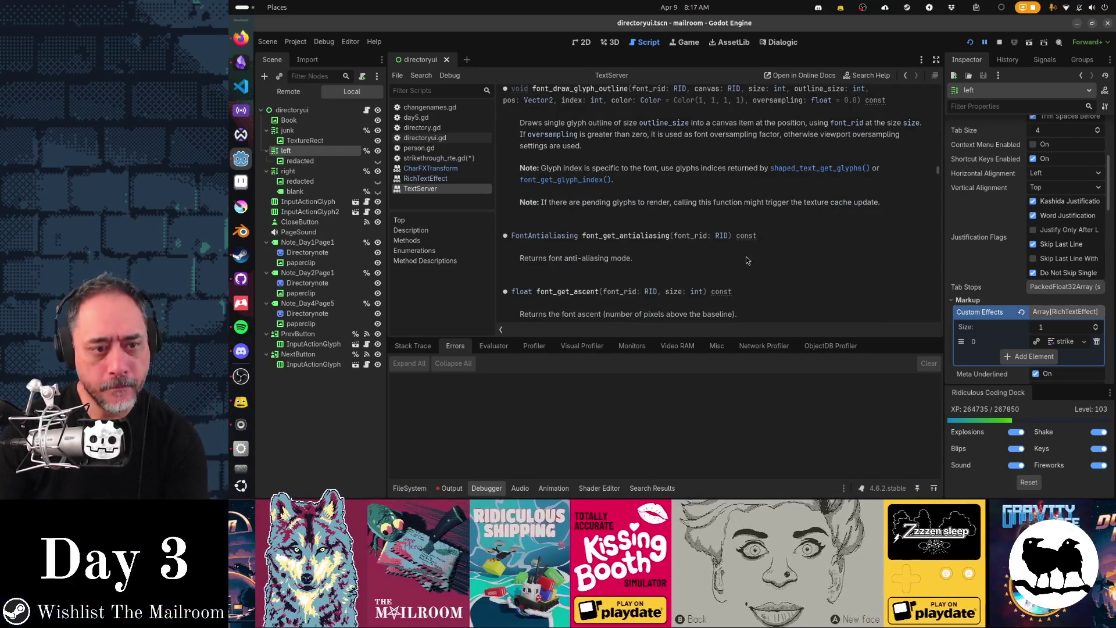
{"action": "scroll", "coordinate": [747, 260], "scroll_direction": "down", "scroll_amount": 8}
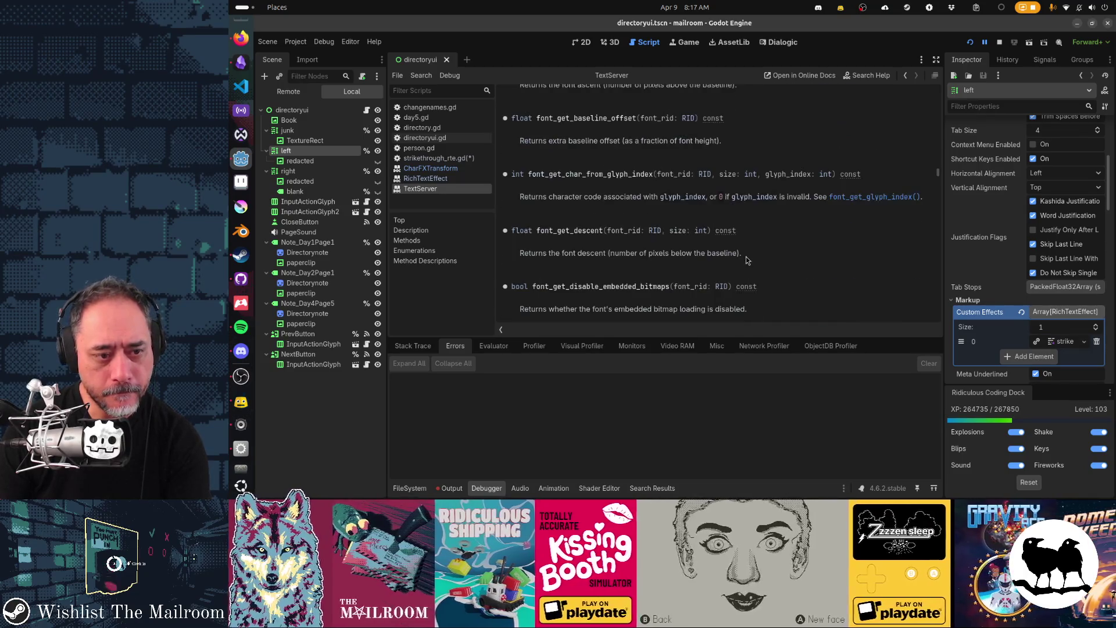
{"action": "scroll", "coordinate": [747, 260], "scroll_direction": "down", "scroll_amount": 6}
{"action": "scroll", "coordinate": [747, 260], "scroll_direction": "up", "scroll_amount": 10}
{"action": "scroll", "coordinate": [748, 260], "scroll_direction": "up", "scroll_amount": 20}
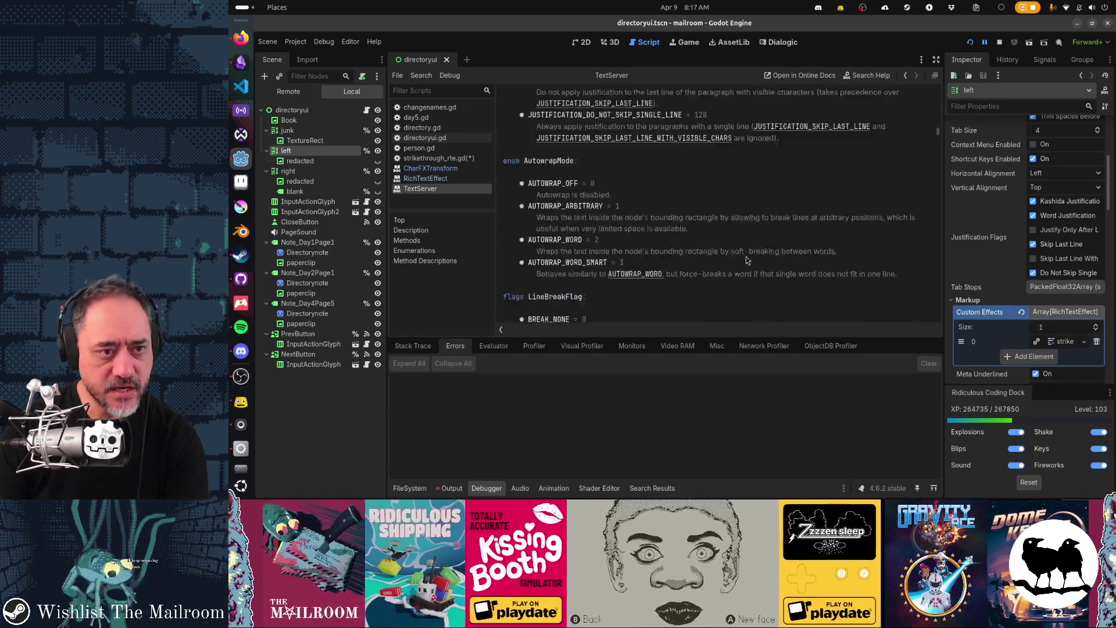
{"action": "scroll", "coordinate": [747, 260], "scroll_direction": "up", "scroll_amount": 20}
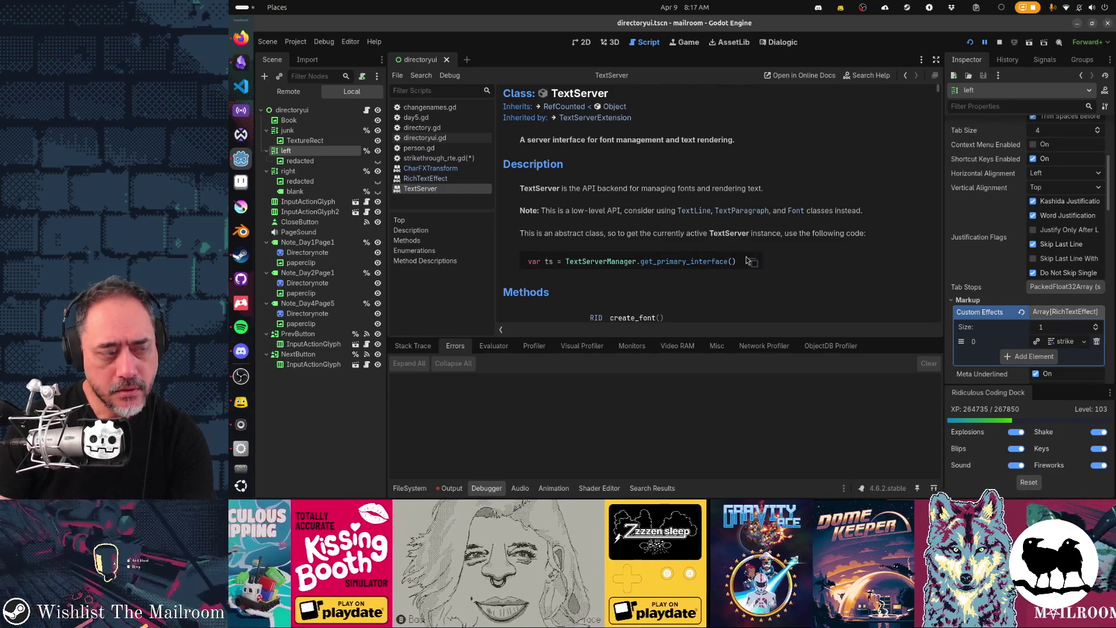
{"action": "left_click", "coordinate": [240, 40]}
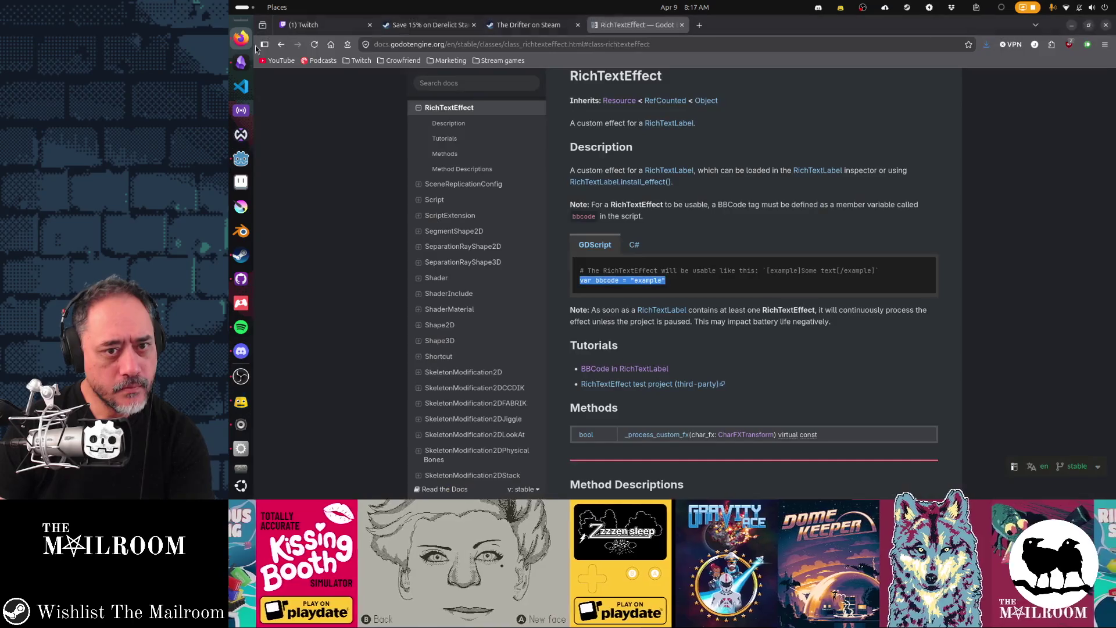
Switch from the Firefox RichTextEffect page back to Godot's TextServer reference
{"action": "key", "text": "alt+Tab"}
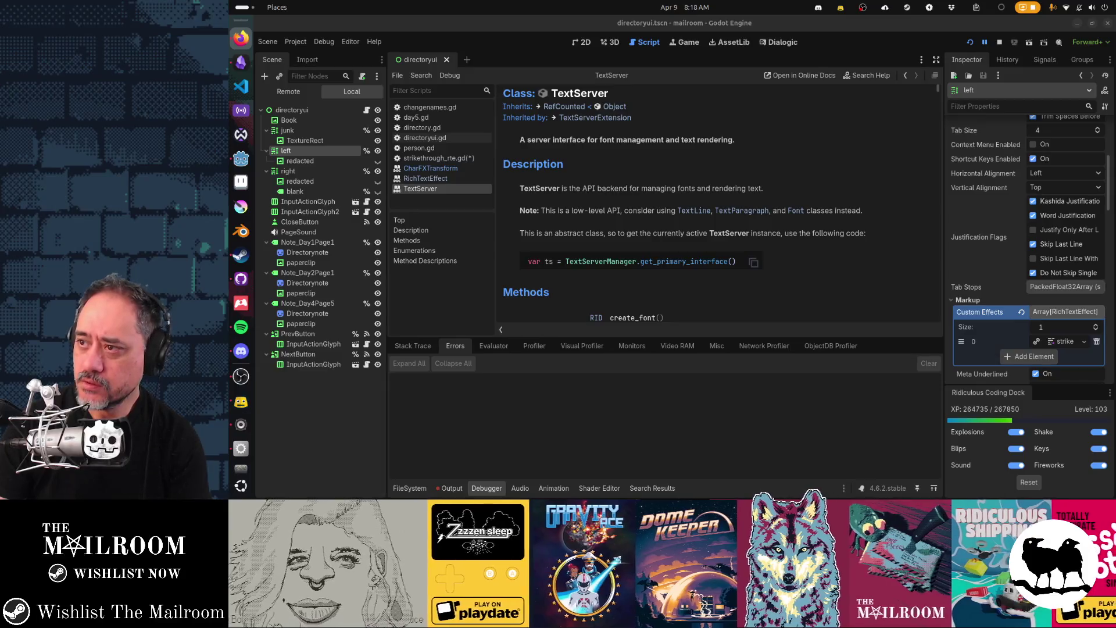
Show the godot-text_effects repository page in a maximized browser window
{"action": "key", "text": "alt+Tab"}
{"action": "left_click_drag", "start_coordinate": [1048, 164], "coordinate": [869, 91]}
{"action": "left_click", "coordinate": [773, 86]}
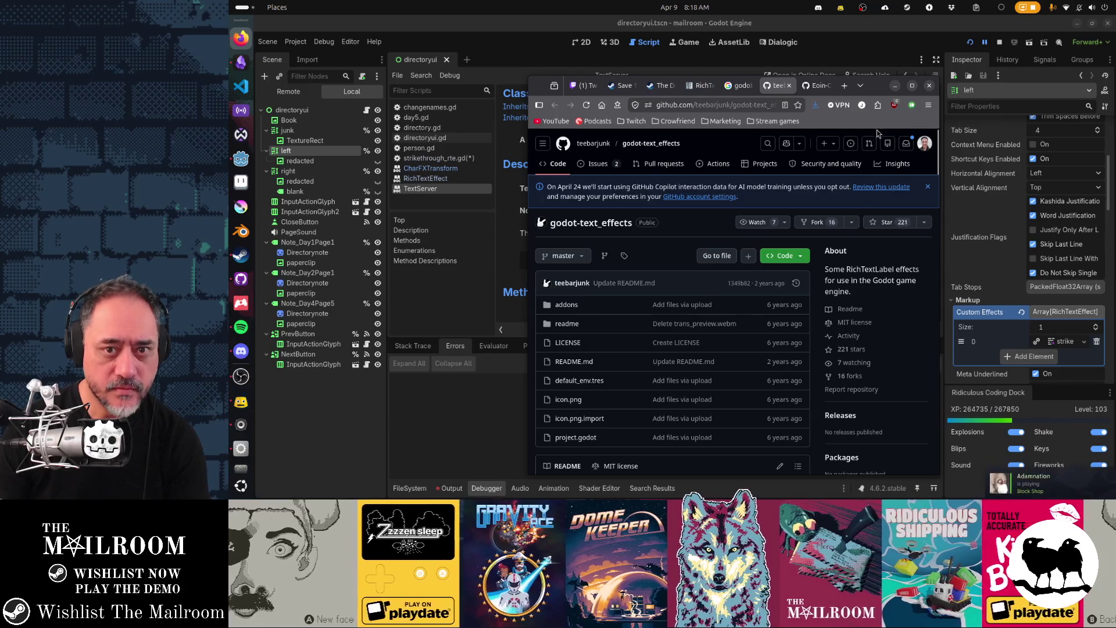
{"action": "double_click", "coordinate": [876, 85]}
{"action": "scroll", "coordinate": [766, 287], "scroll_direction": "down", "scroll_amount": 3}
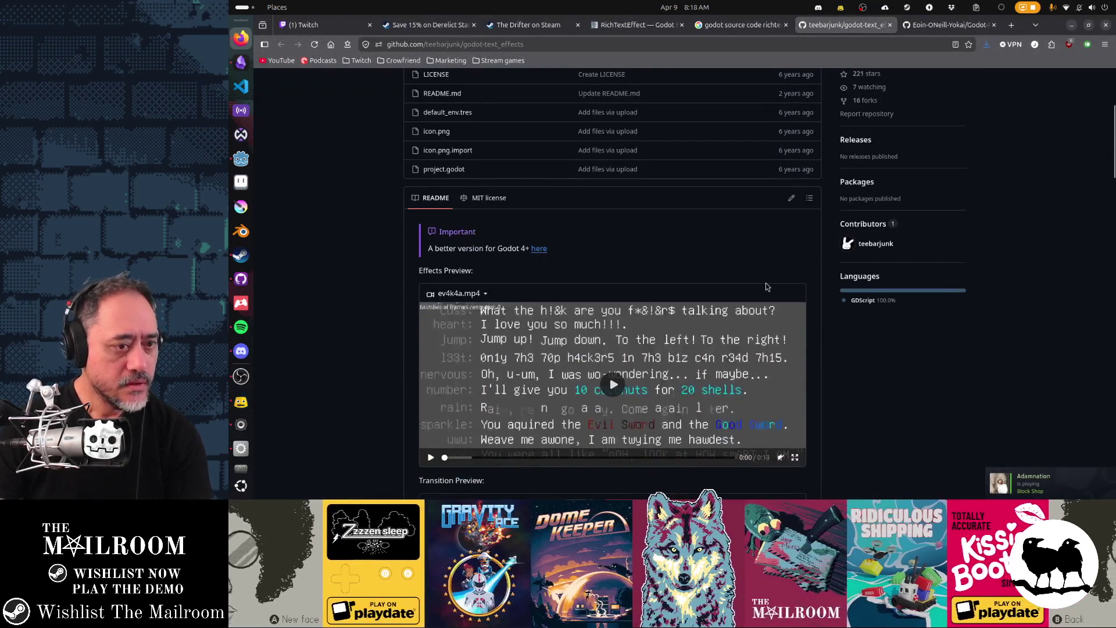
{"action": "scroll", "coordinate": [622, 324], "scroll_direction": "down", "scroll_amount": 1}
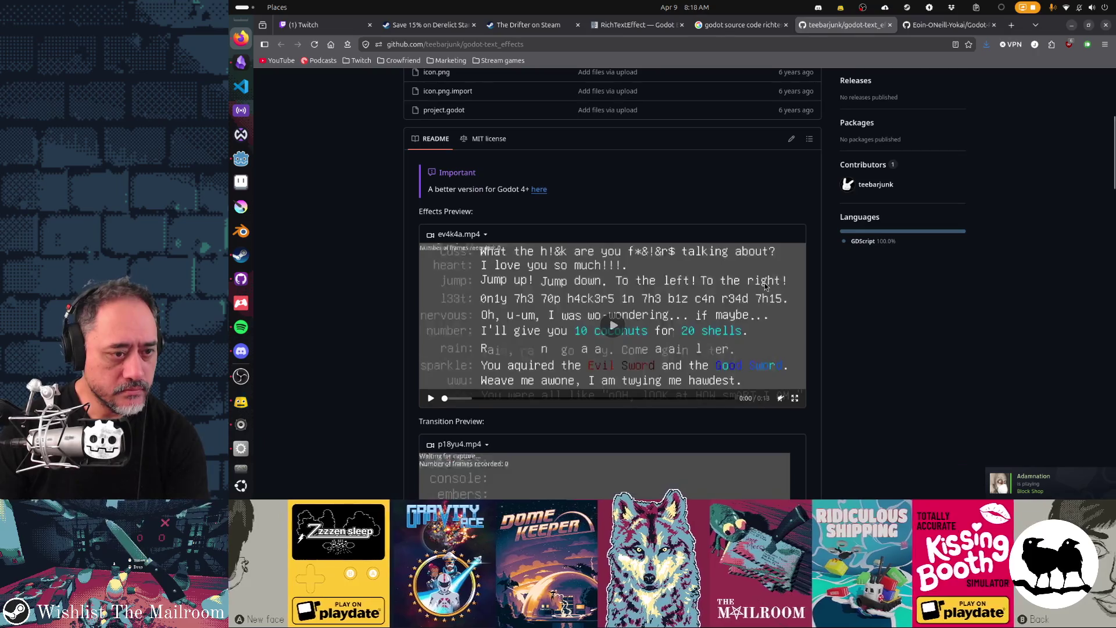
Watch the README's effects preview and Transition Preview videos
{"action": "left_click", "coordinate": [616, 319]}
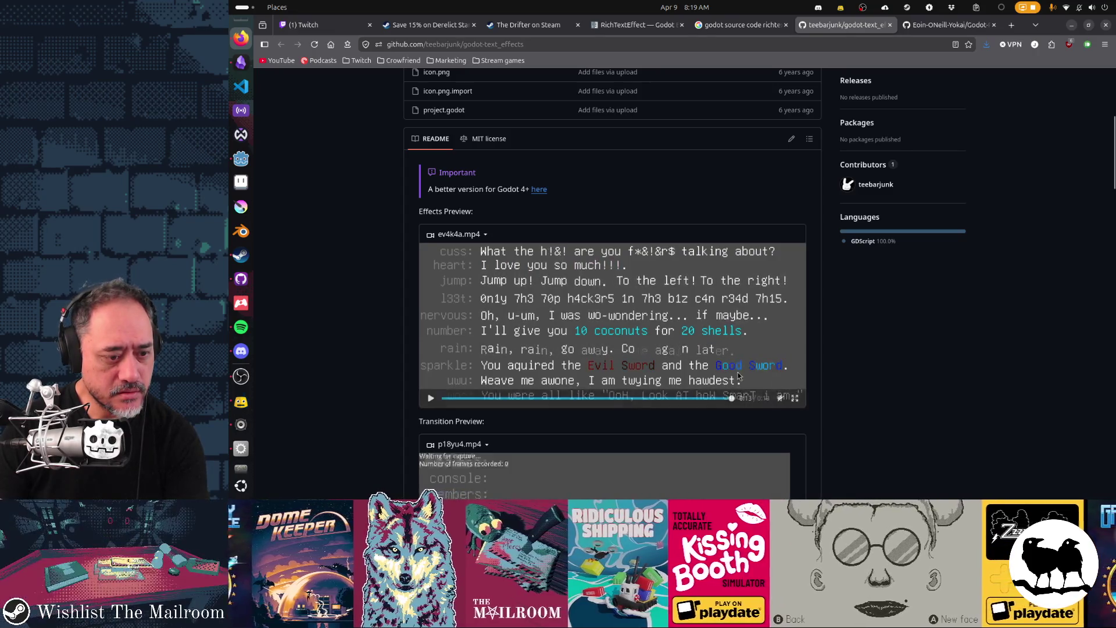
{"action": "scroll", "coordinate": [791, 393], "scroll_direction": "down", "scroll_amount": 3}
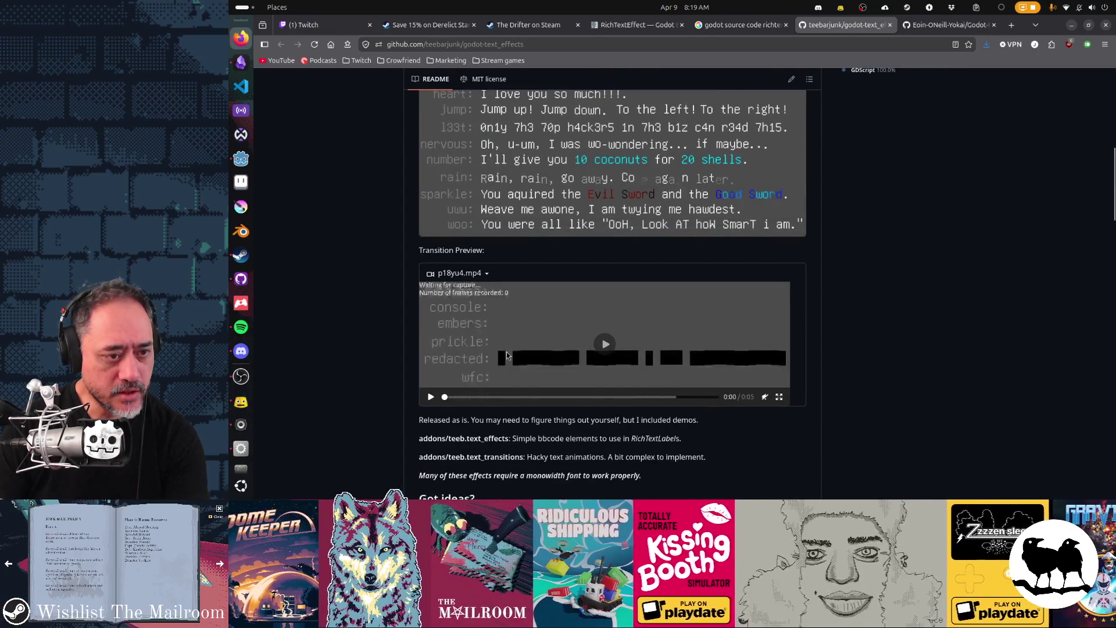
{"action": "left_click", "coordinate": [605, 344]}
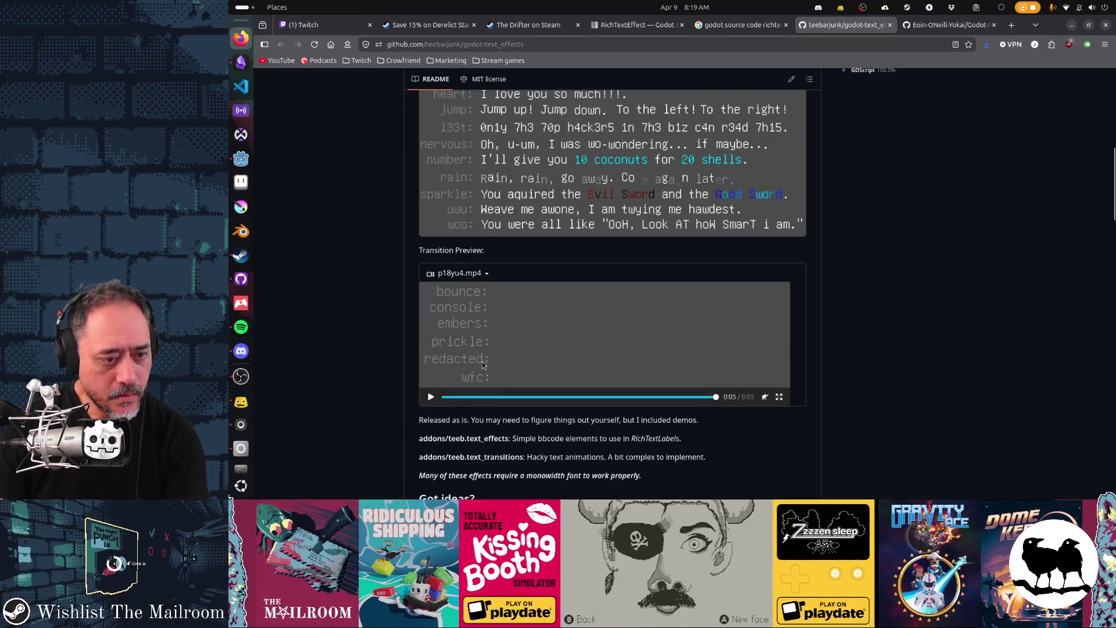
{"action": "left_click", "coordinate": [430, 395]}
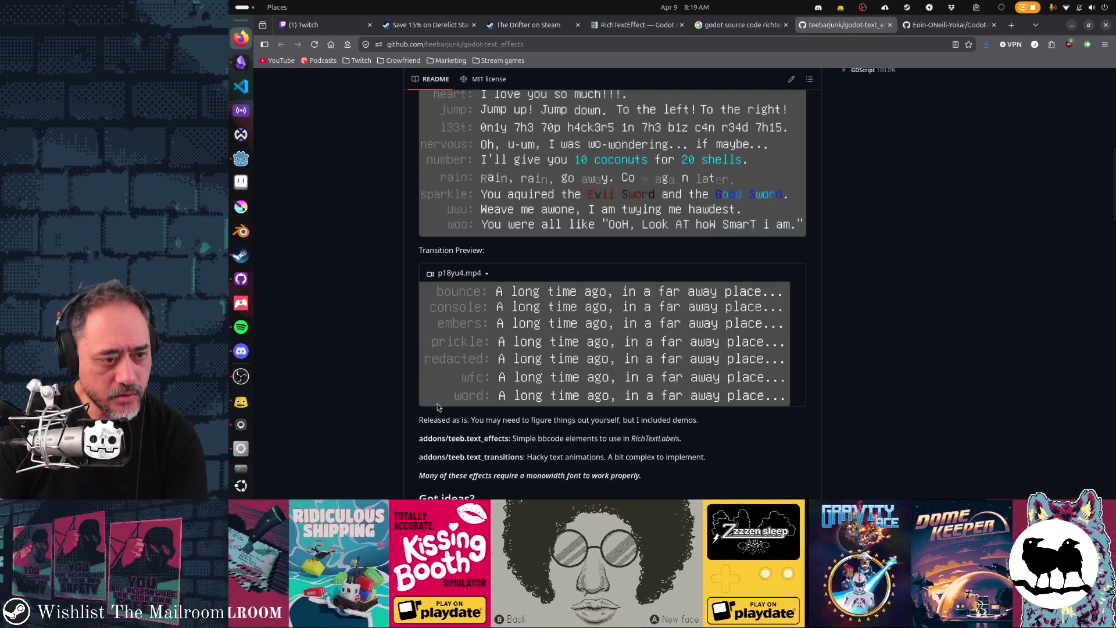
{"action": "left_click", "coordinate": [431, 397]}
{"action": "left_click", "coordinate": [432, 398]}
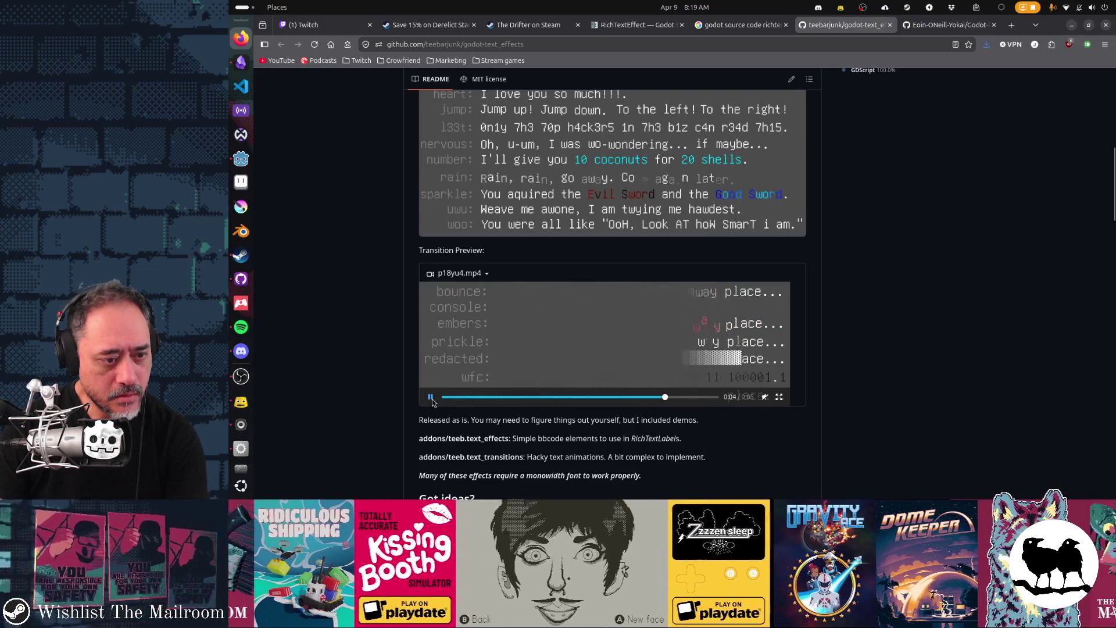
{"action": "left_click", "coordinate": [445, 395]}
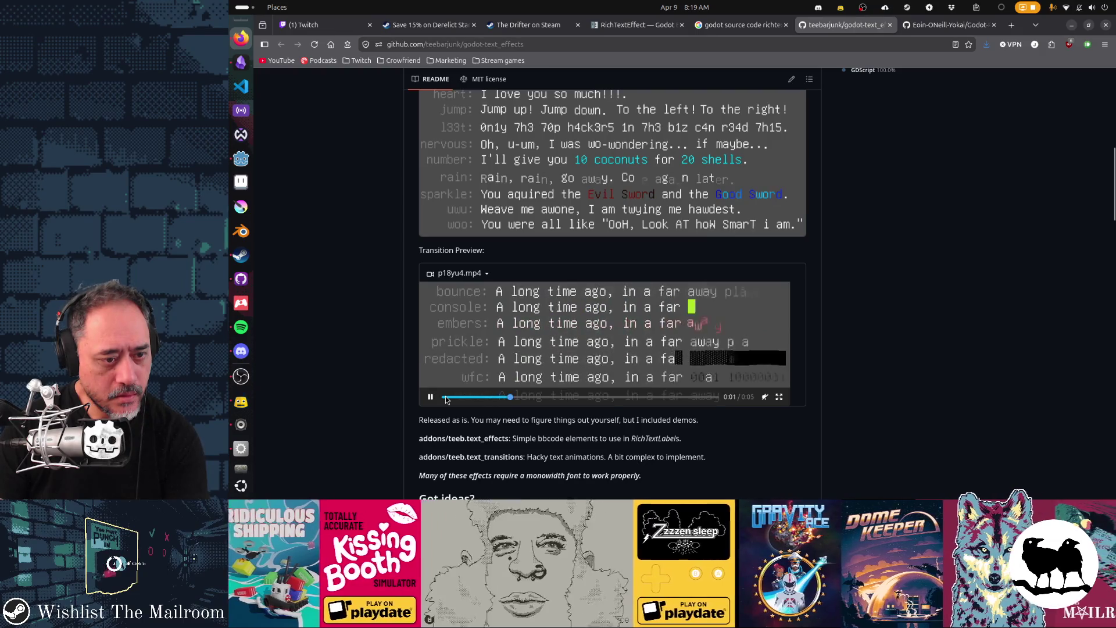
Return to the top of the repository page and open the addons folder
{"action": "scroll", "coordinate": [519, 398], "scroll_direction": "down", "scroll_amount": 3}
{"action": "scroll", "coordinate": [521, 417], "scroll_direction": "down", "scroll_amount": 5}
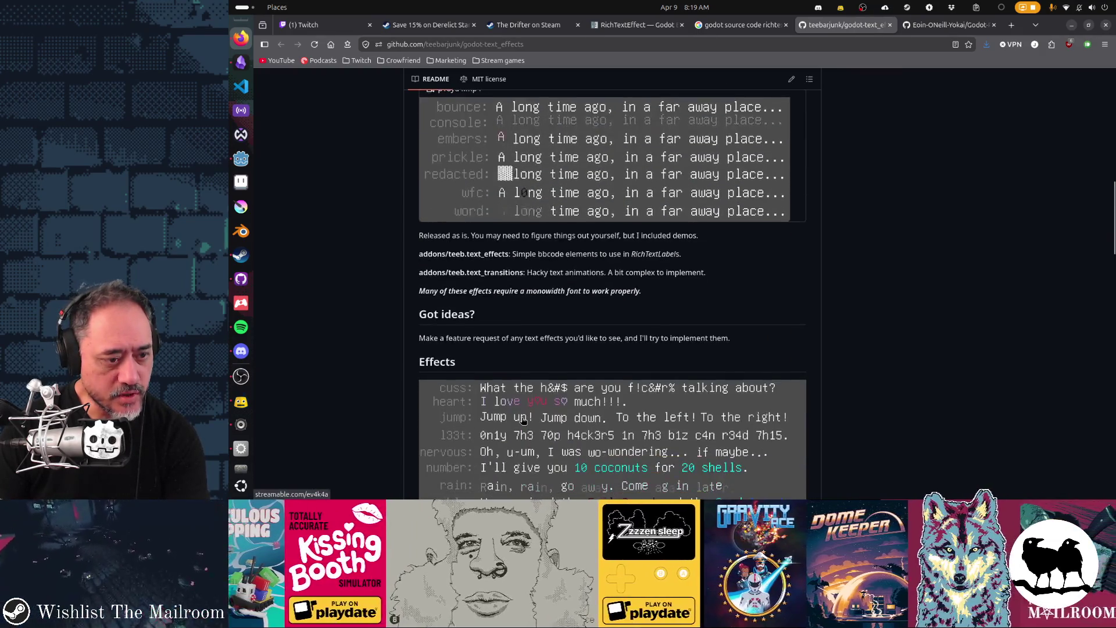
{"action": "key", "text": "Home"}
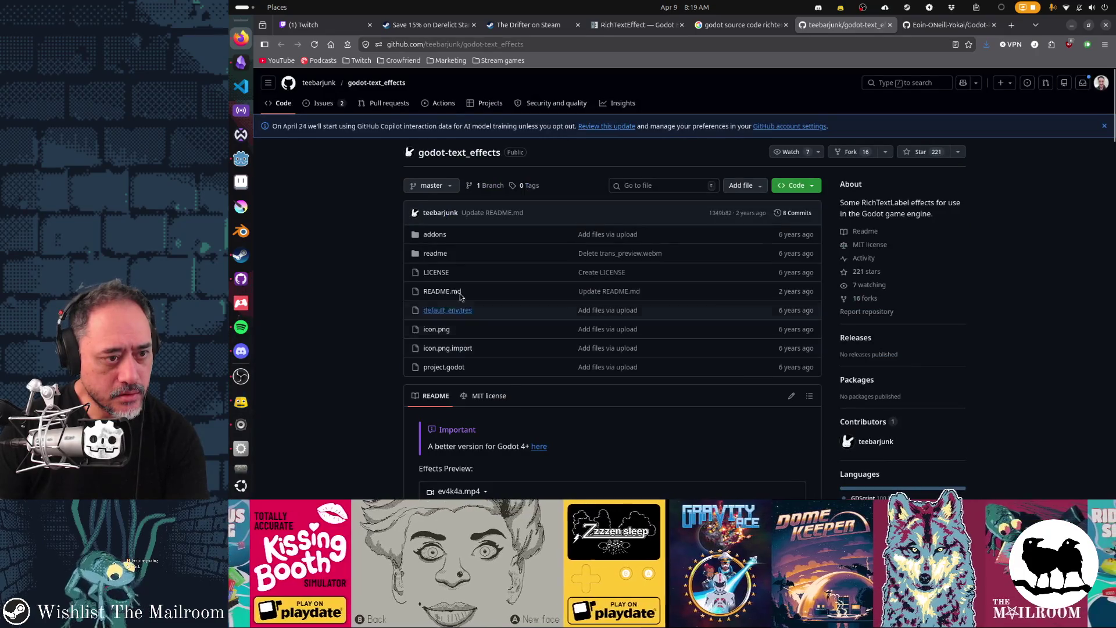
{"action": "left_click", "coordinate": [436, 234]}
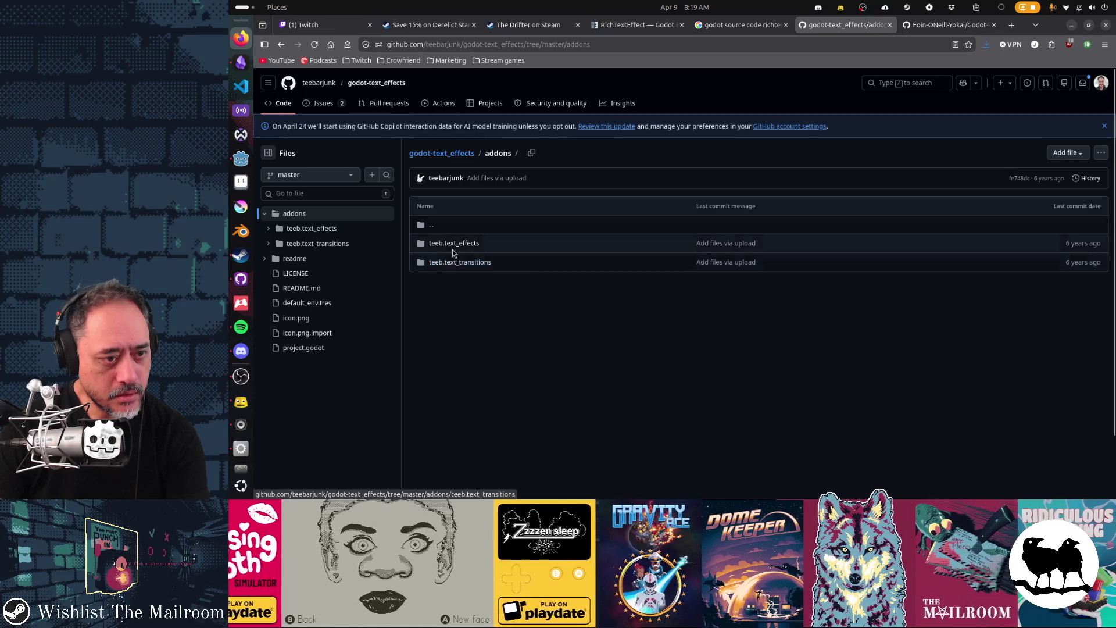
Browse teeb.text_effects' effects and resources folders, check Cuss.tres, then open effects/Cuss.gd
{"action": "left_click", "coordinate": [452, 250]}
{"action": "left_click", "coordinate": [443, 264]}
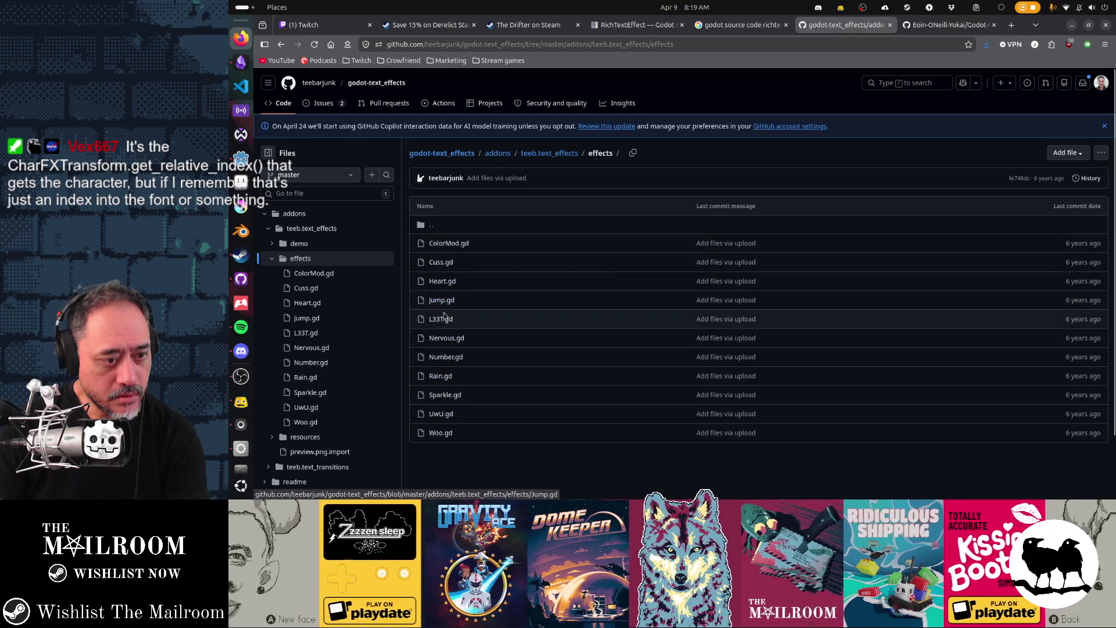
{"action": "key", "text": "alt+Left"}
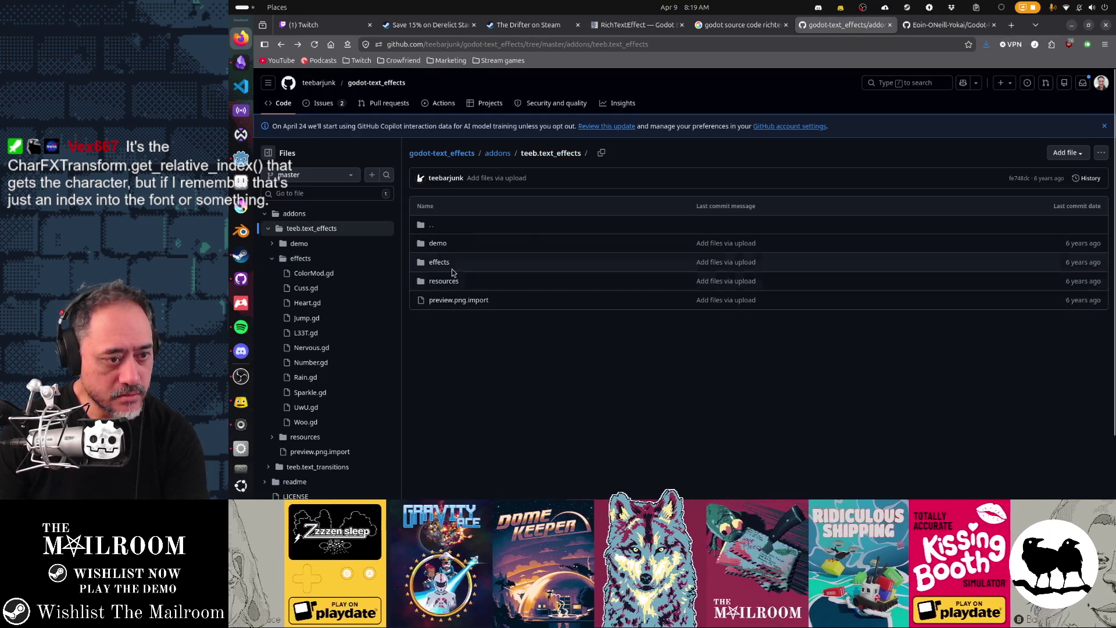
{"action": "left_click", "coordinate": [448, 281]}
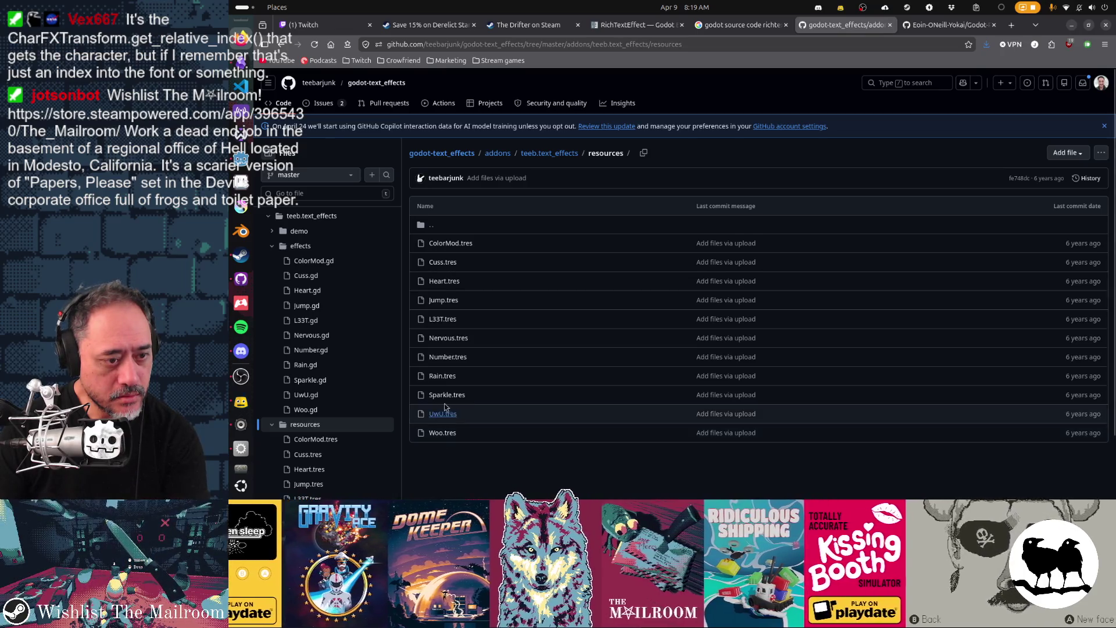
{"action": "left_click", "coordinate": [443, 262]}
{"action": "key", "text": "alt+Left"}
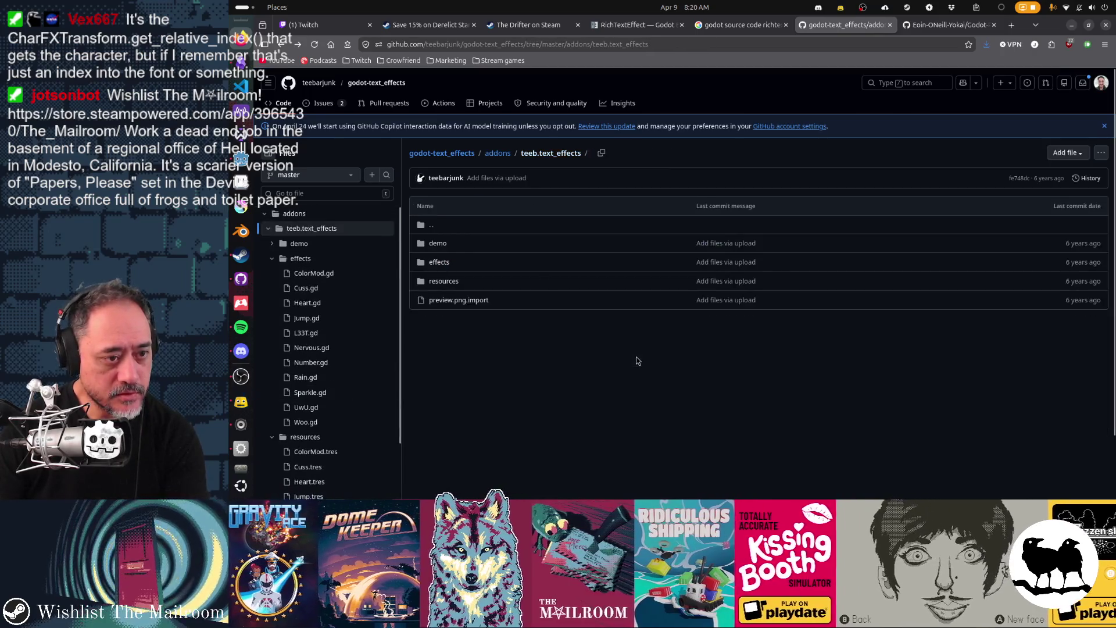
{"action": "left_click", "coordinate": [459, 262]}
{"action": "left_click", "coordinate": [445, 262]}
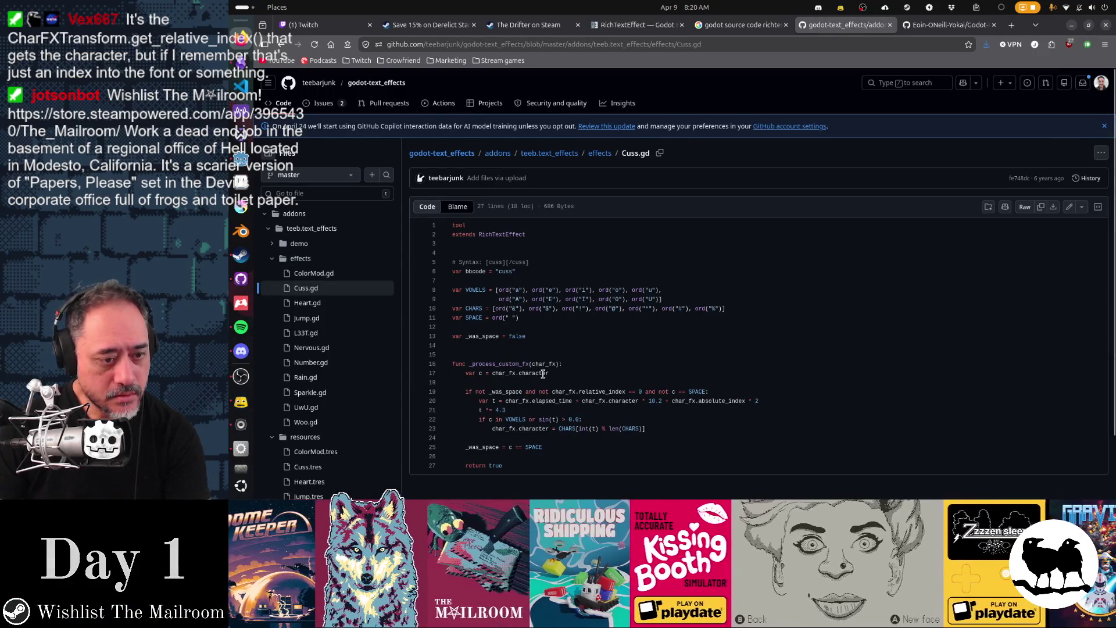
Inspect how Cuss.gd uses char_fx.character, then go back to the addons folder
{"action": "scroll", "coordinate": [677, 307], "scroll_direction": "down", "scroll_amount": 2}
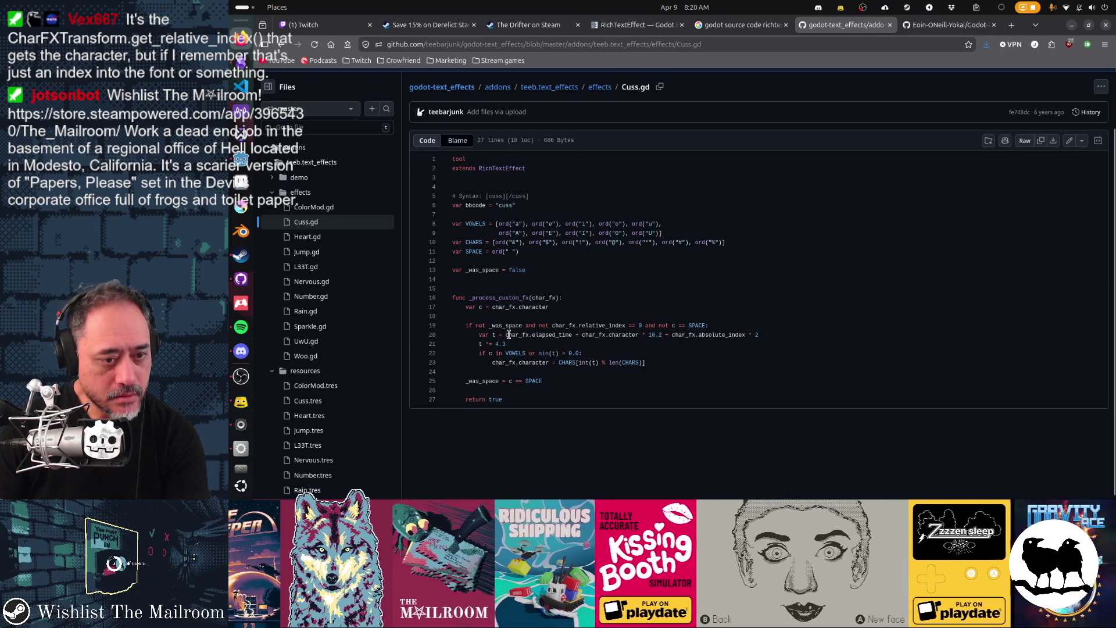
{"action": "left_click", "coordinate": [614, 335]}
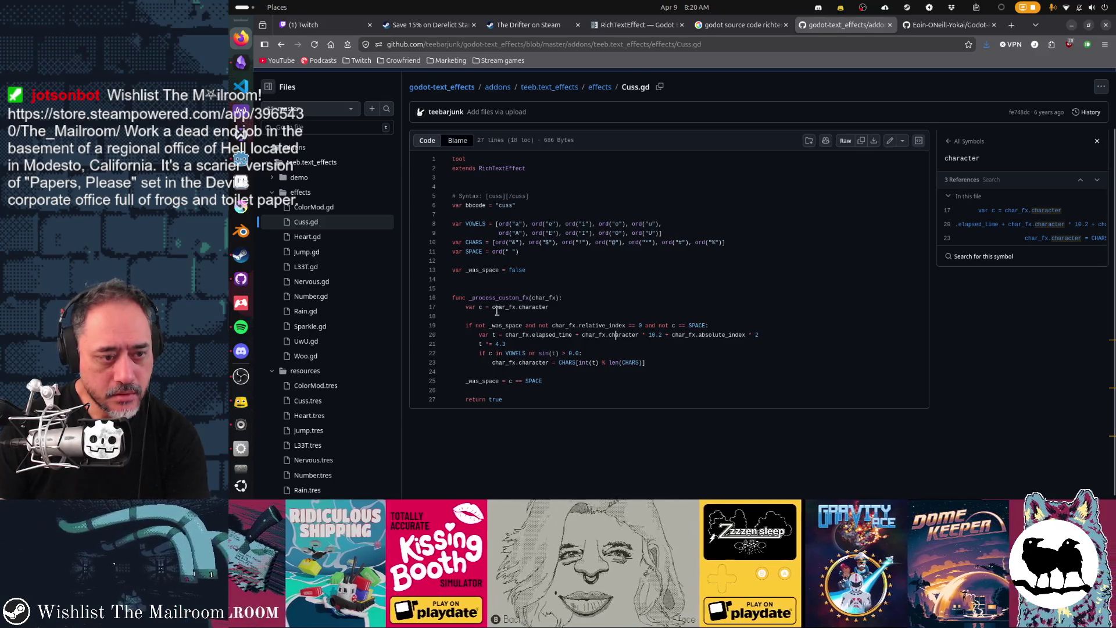
{"action": "left_click_drag", "start_coordinate": [490, 307], "coordinate": [549, 307]}
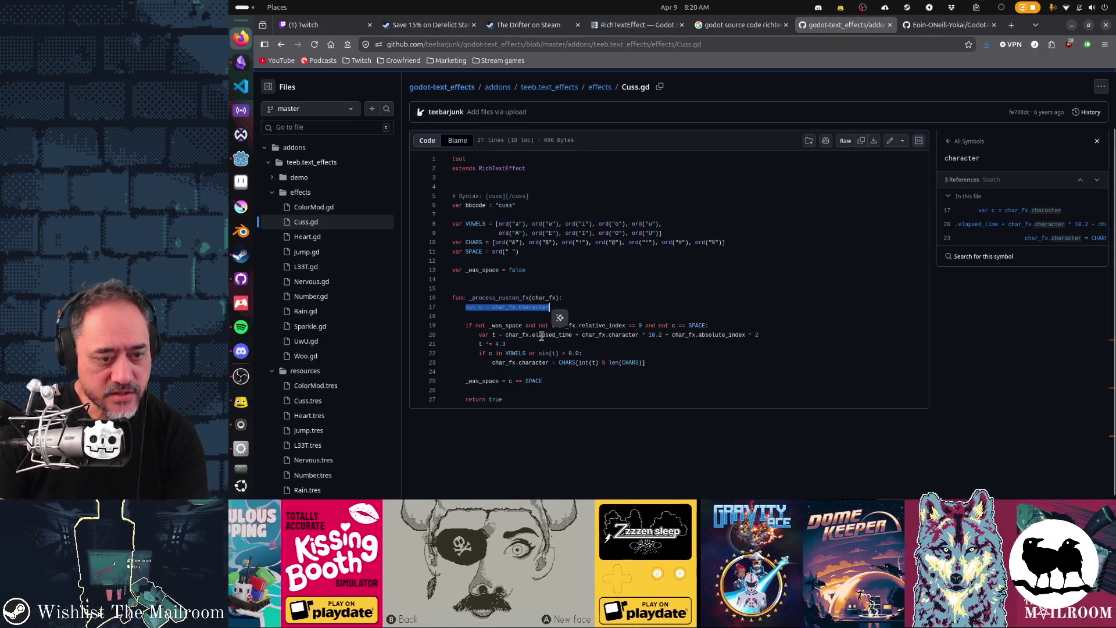
{"action": "left_click_drag", "start_coordinate": [491, 362], "coordinate": [512, 362]}
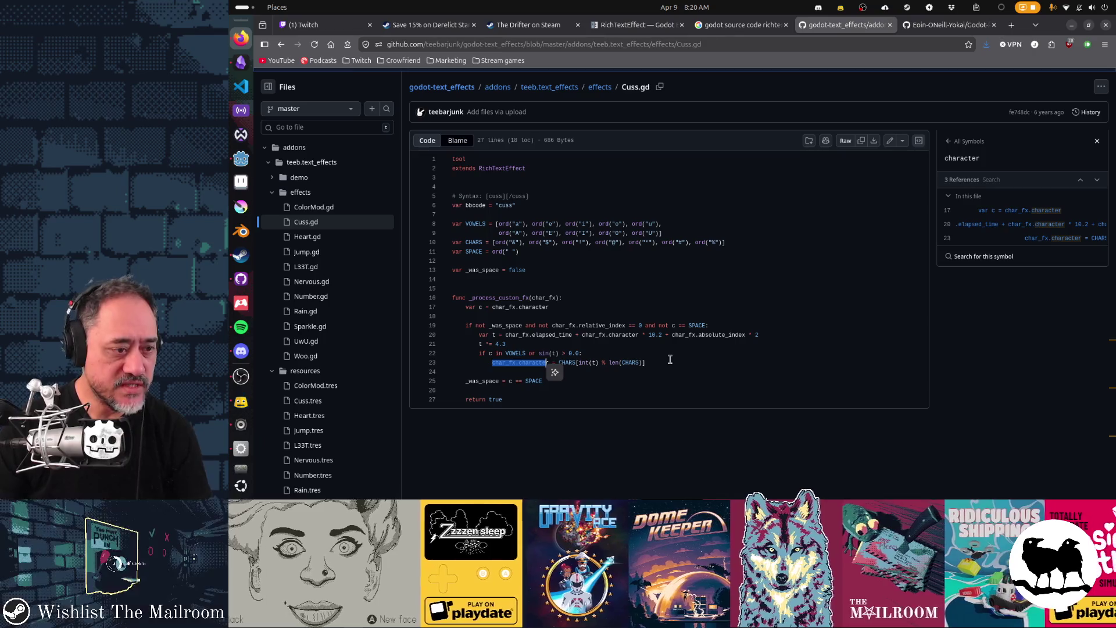
{"action": "key", "text": "alt+Left"}
{"action": "key", "text": "alt+Left"}
{"action": "key", "text": "alt+Left"}
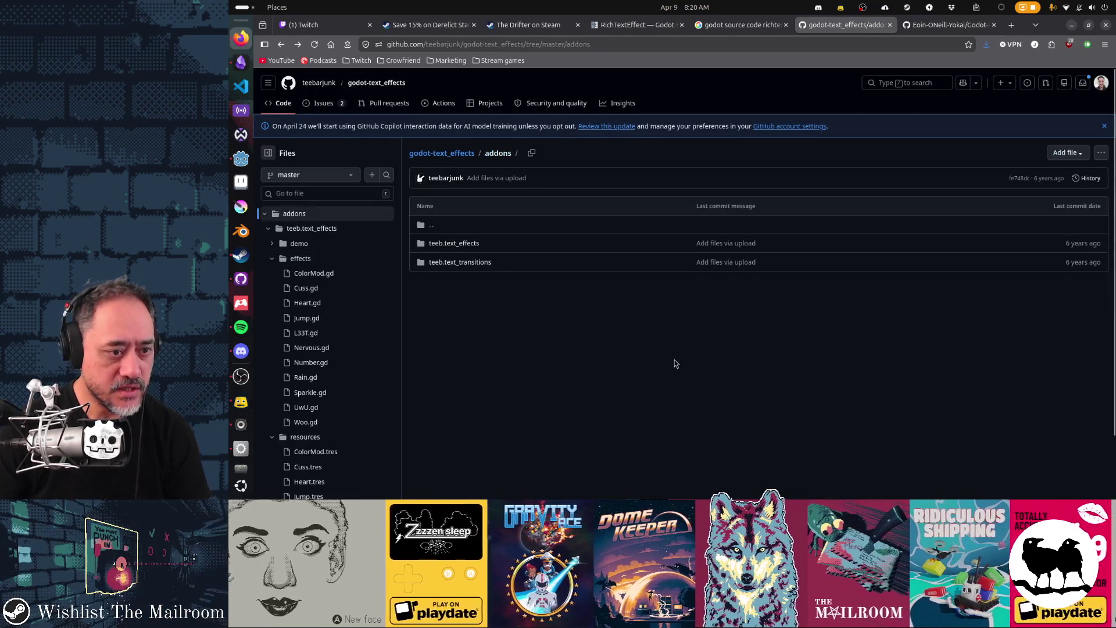
Skim the README, then open teeb.text_transitions/transitions/Redacted.gd
{"action": "scroll", "coordinate": [669, 363], "scroll_direction": "down", "scroll_amount": 6}
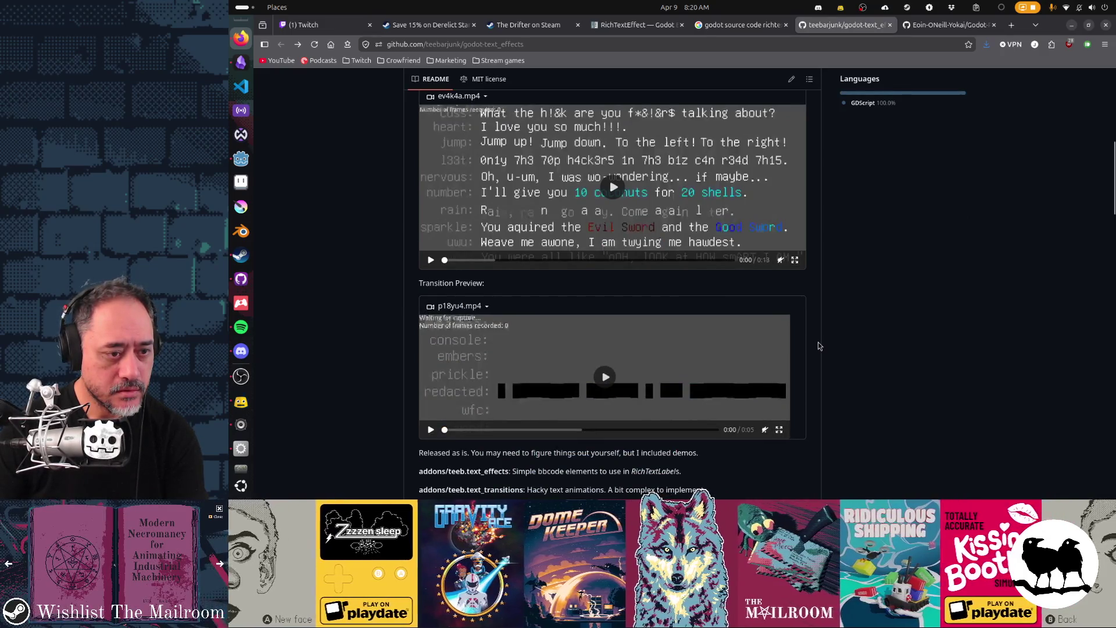
{"action": "scroll", "coordinate": [549, 296], "scroll_direction": "up", "scroll_amount": 3}
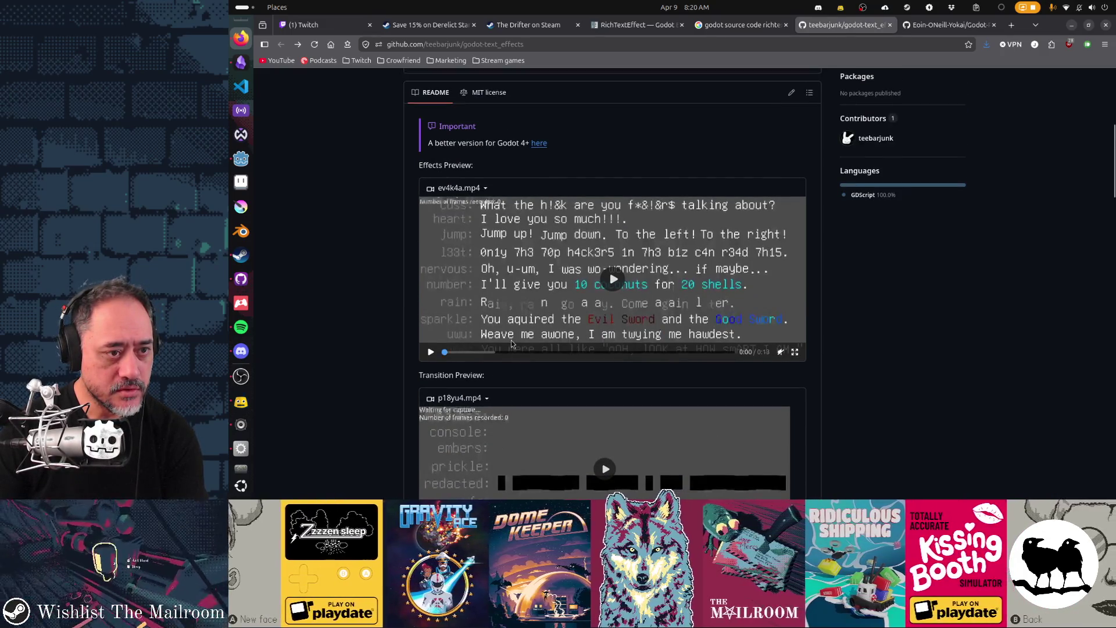
{"action": "scroll", "coordinate": [549, 295], "scroll_direction": "down", "scroll_amount": 5}
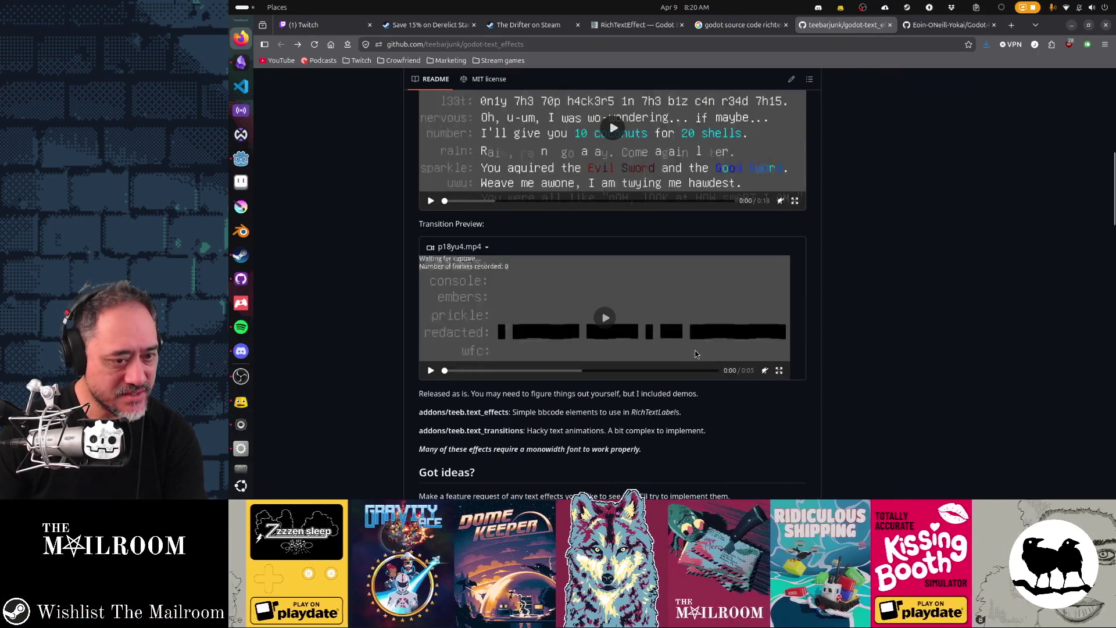
{"action": "key", "text": "alt+Left"}
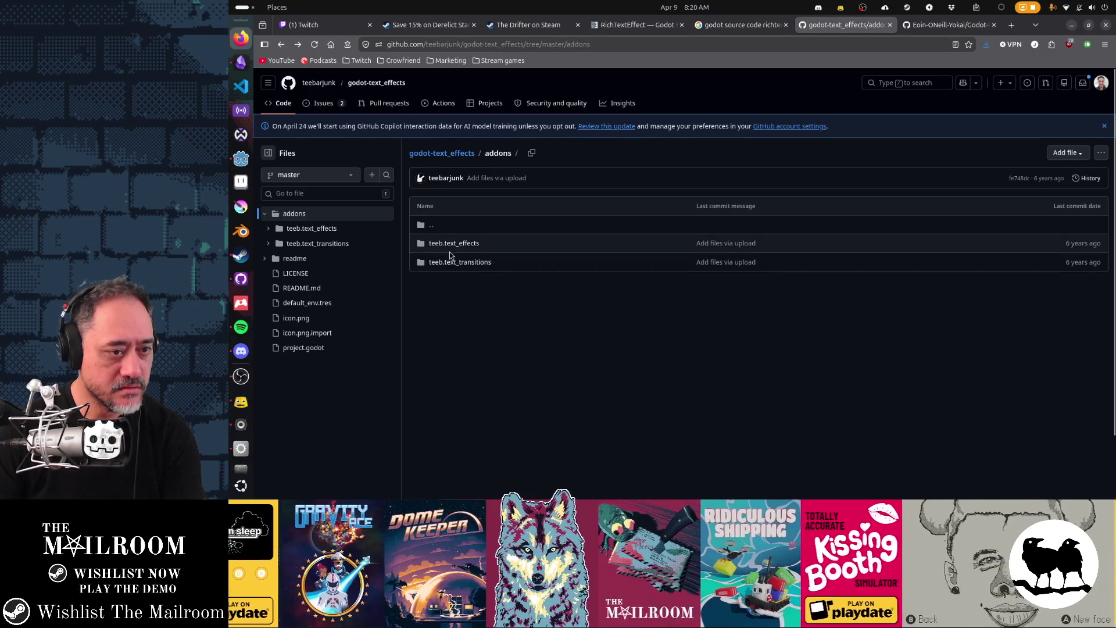
{"action": "left_click", "coordinate": [456, 263]}
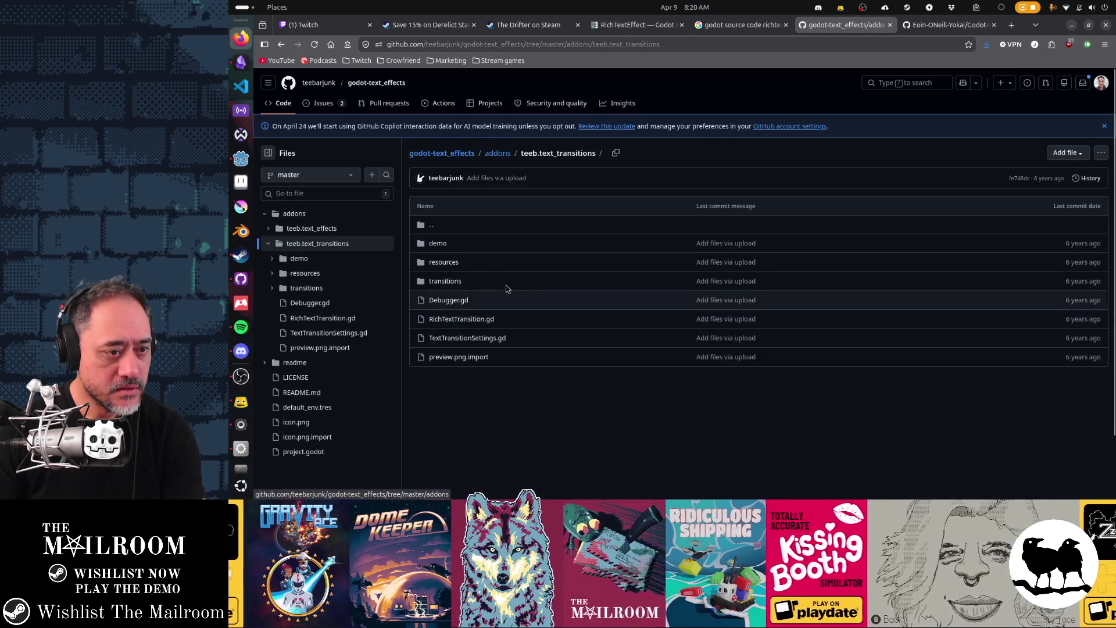
{"action": "left_click", "coordinate": [444, 281]}
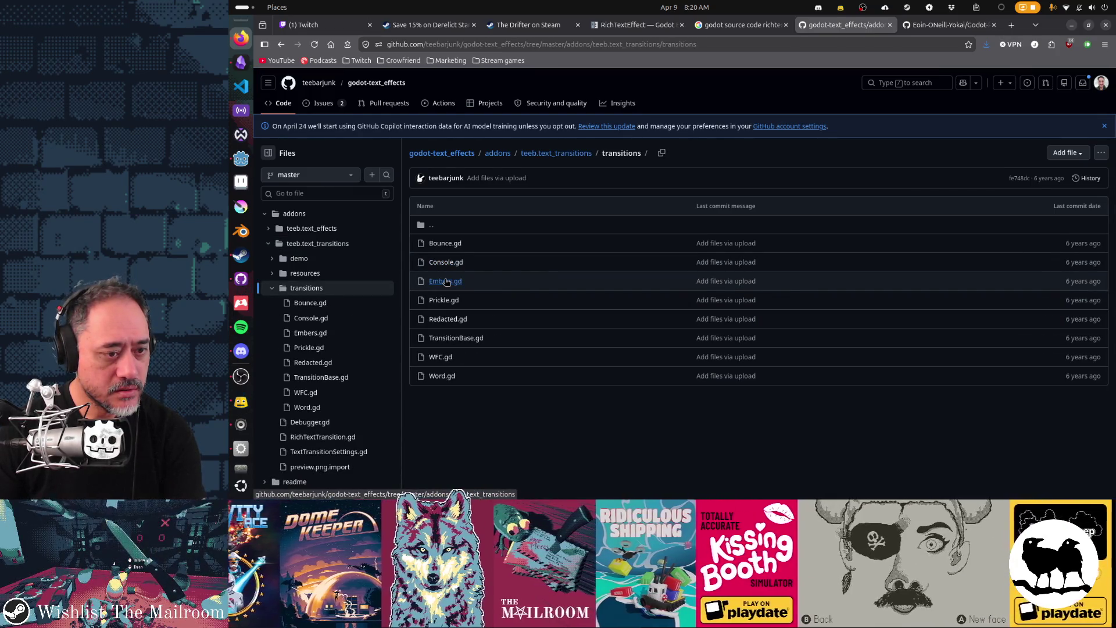
{"action": "left_click", "coordinate": [450, 318]}
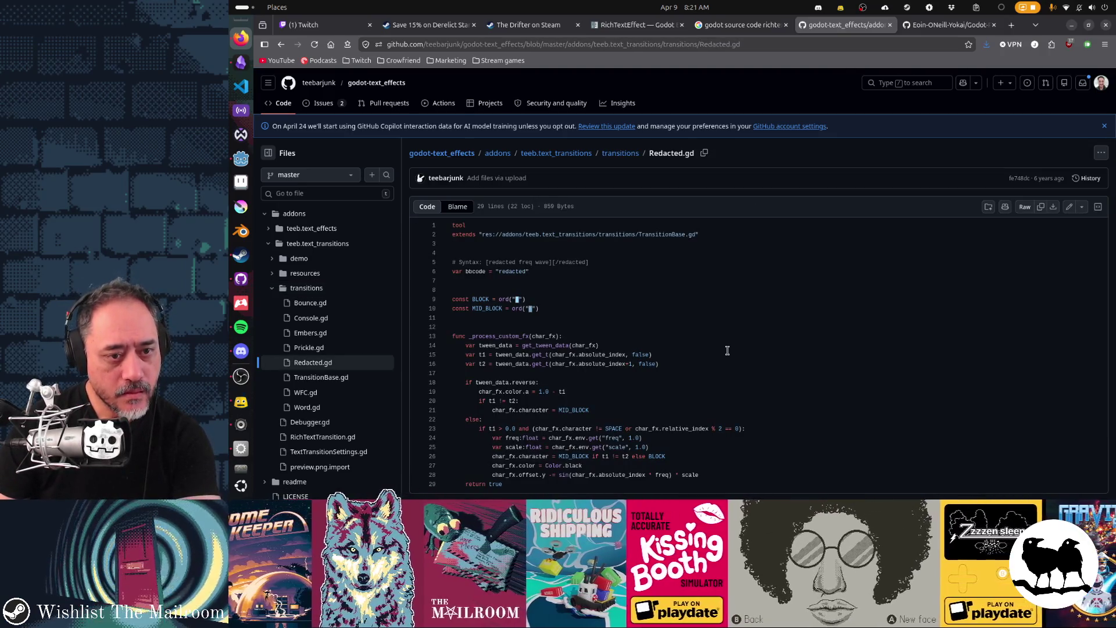
Look over TransitionBase.gd from the transitions folder
{"action": "key", "text": "alt+Left"}
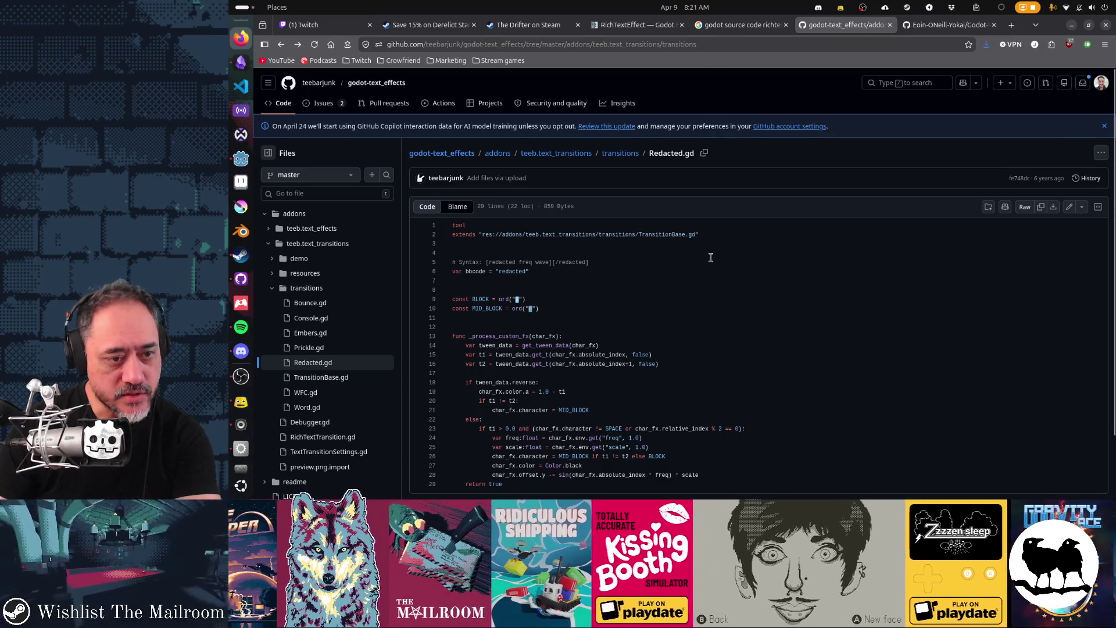
{"action": "left_click", "coordinate": [456, 338]}
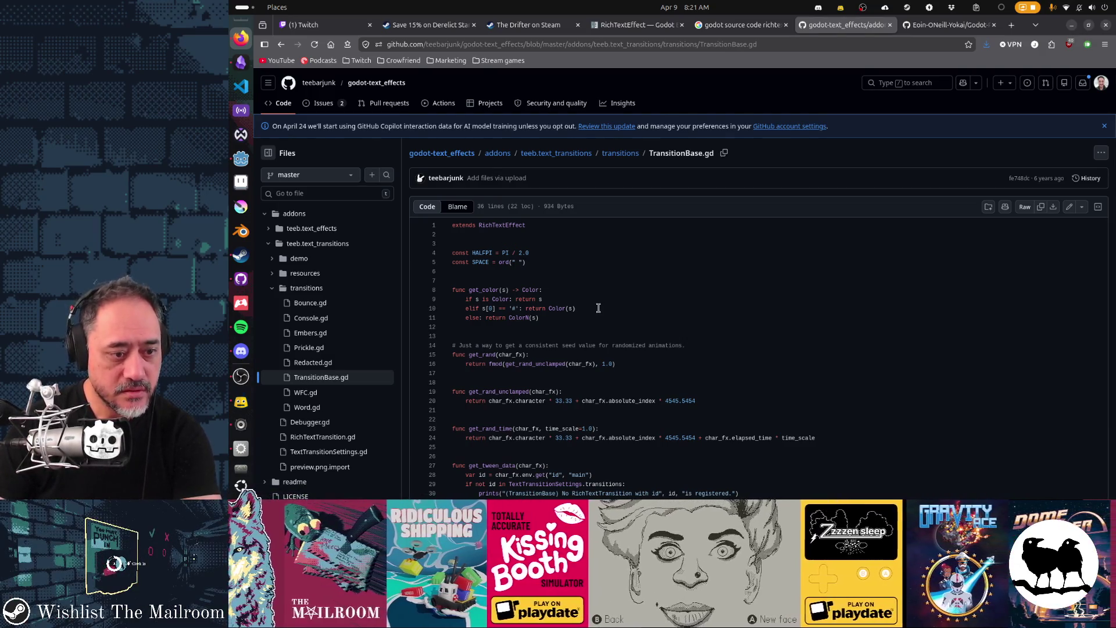
{"action": "scroll", "coordinate": [598, 308], "scroll_direction": "down", "scroll_amount": 2}
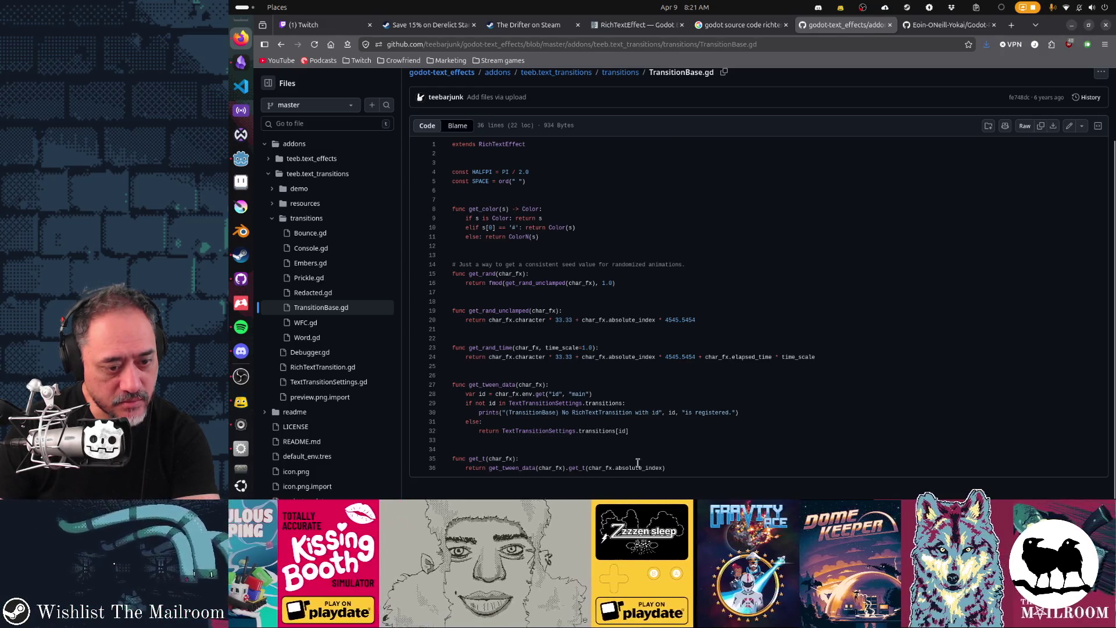
{"action": "key", "text": "alt+Left"}
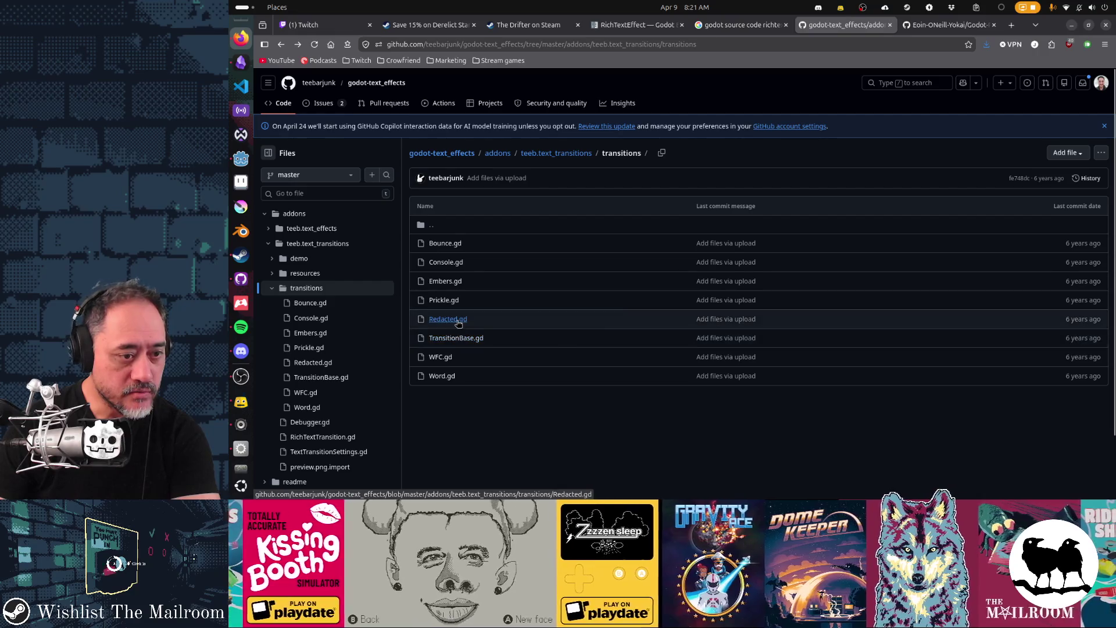
Reopen Redacted.gd, list MID_BLOCK's references at lines 10, 21 and 26, then return to Godot
{"action": "left_click", "coordinate": [458, 321]}
{"action": "scroll", "coordinate": [699, 310], "scroll_direction": "down", "scroll_amount": 2}
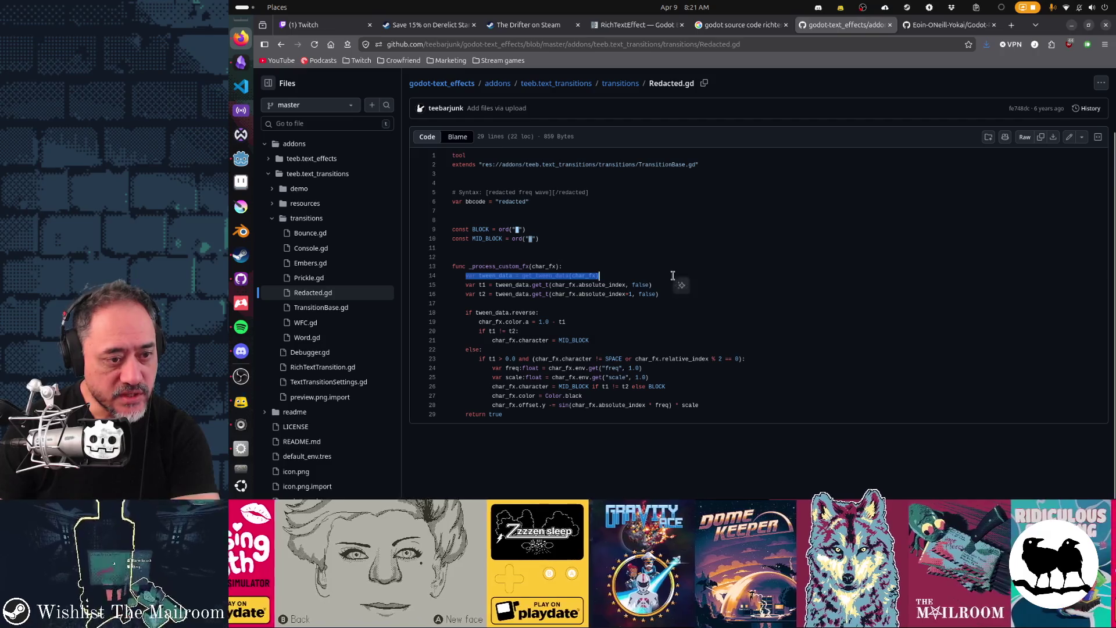
{"action": "left_click", "coordinate": [674, 303]}
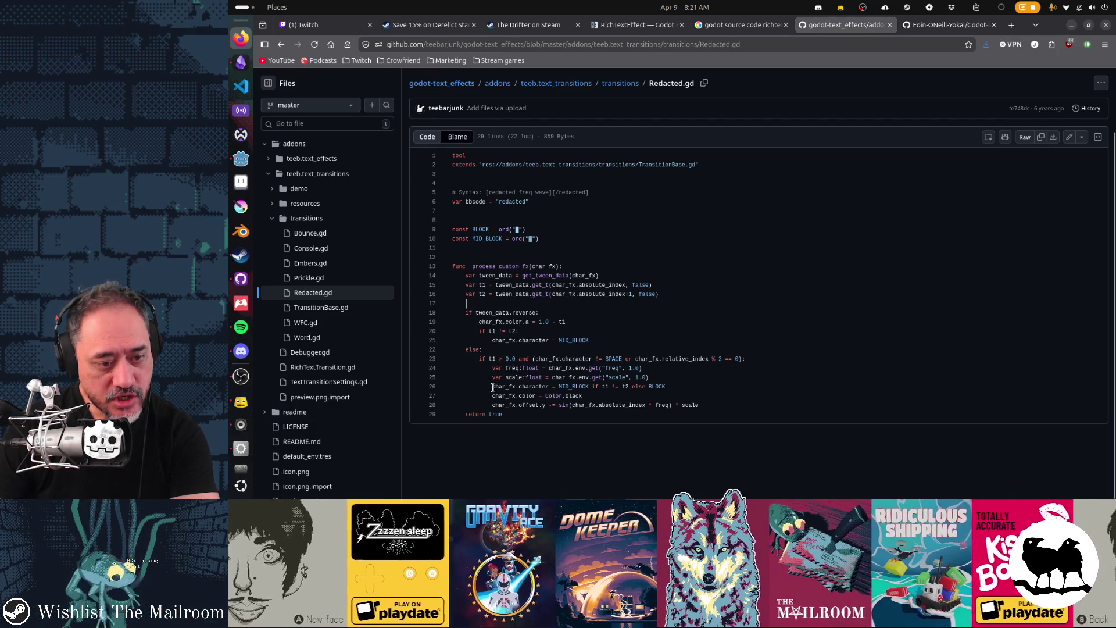
{"action": "left_click", "coordinate": [578, 386]}
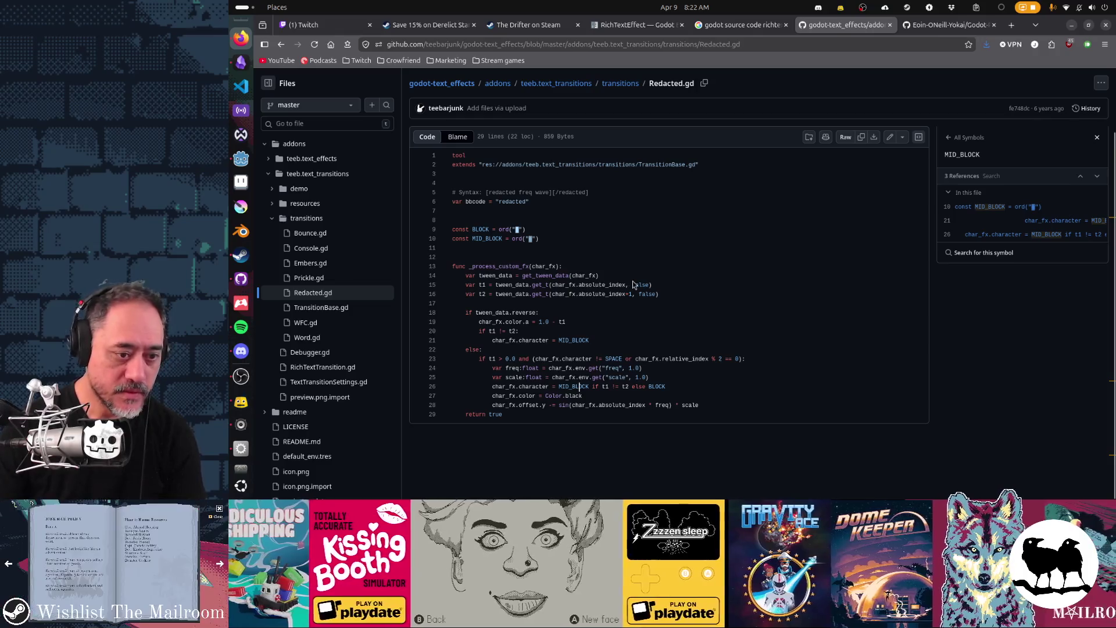
{"action": "key", "text": "alt+Tab"}
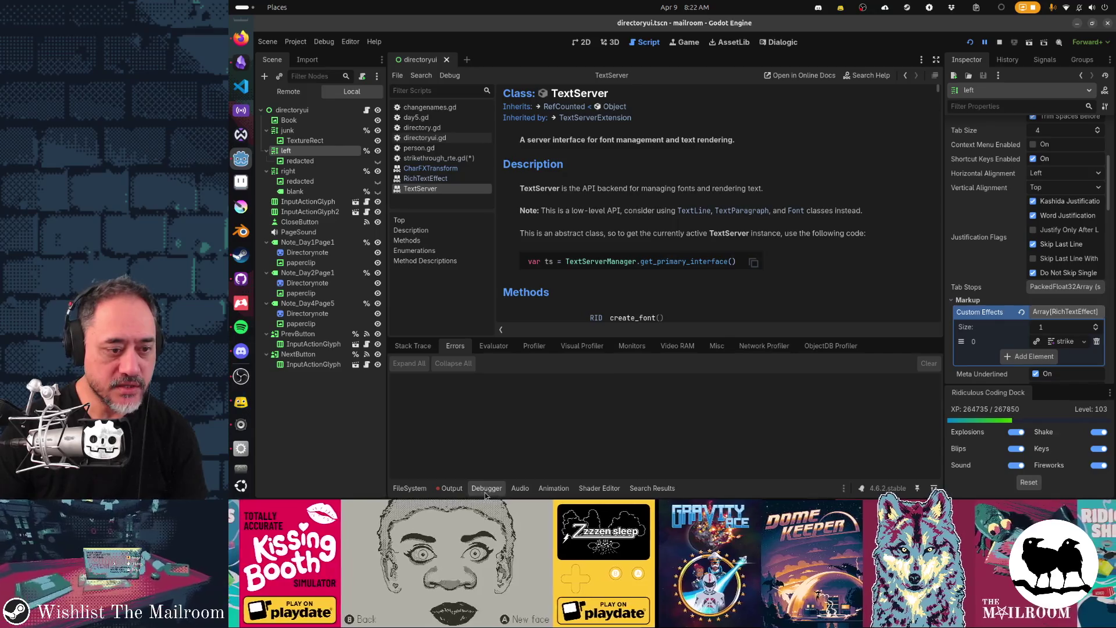
Replace lines 6–7 of strikethrough_rte.gd with char_fx.character = "x" and save
{"action": "left_click", "coordinate": [485, 491]}
{"action": "left_click", "coordinate": [435, 159]}
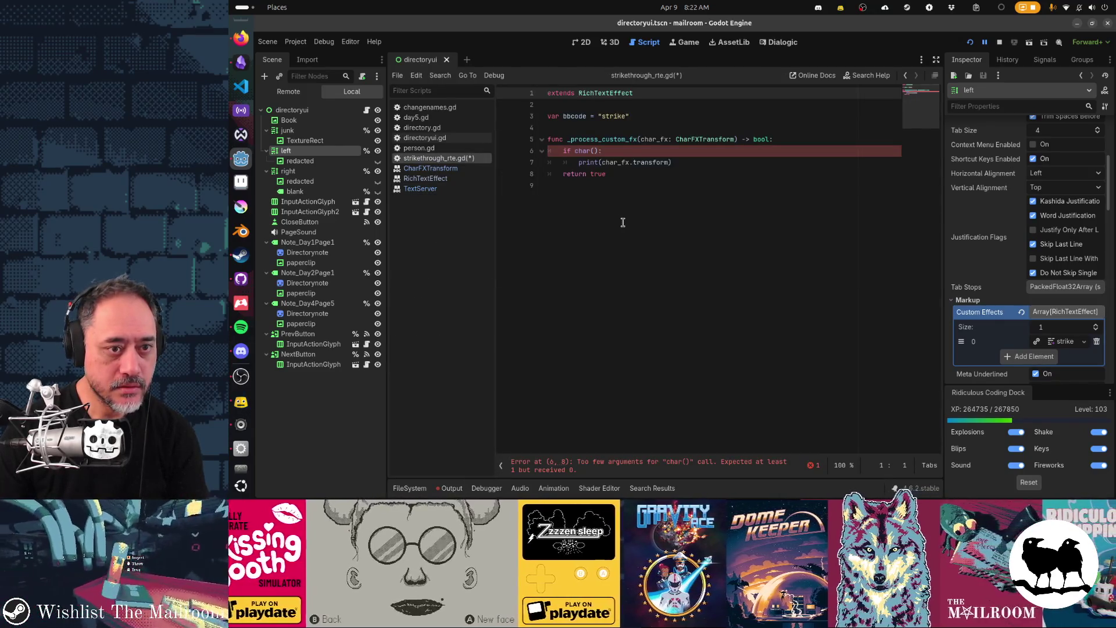
{"action": "left_click", "coordinate": [718, 160]}
{"action": "key", "text": "shift+Up"}
{"action": "key", "text": "shift+Home"}
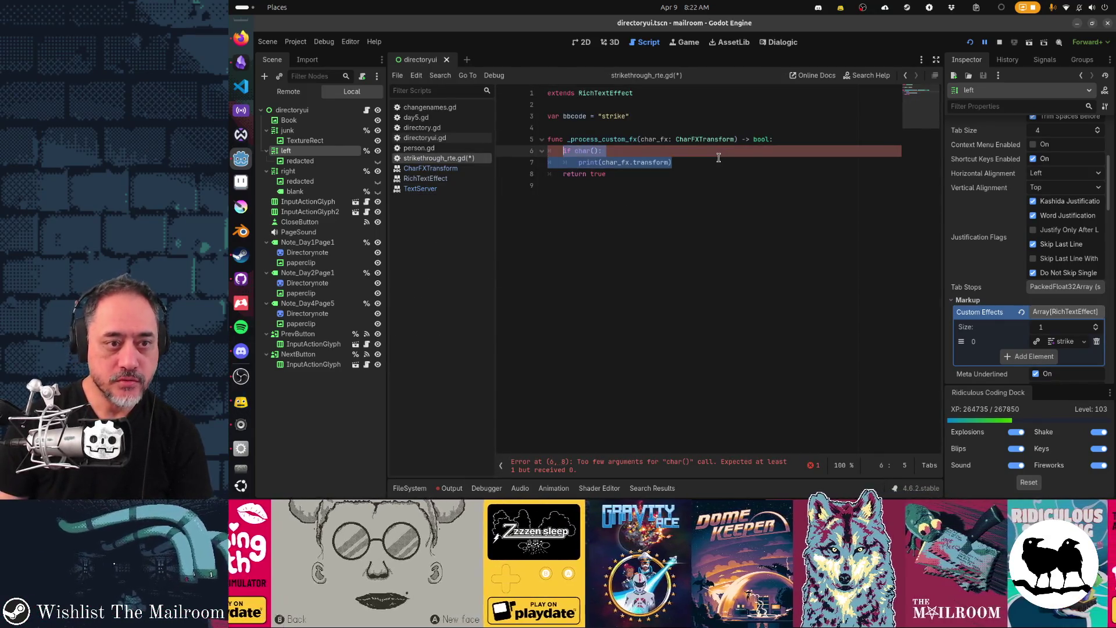
{"action": "type", "text": "char_fx."}
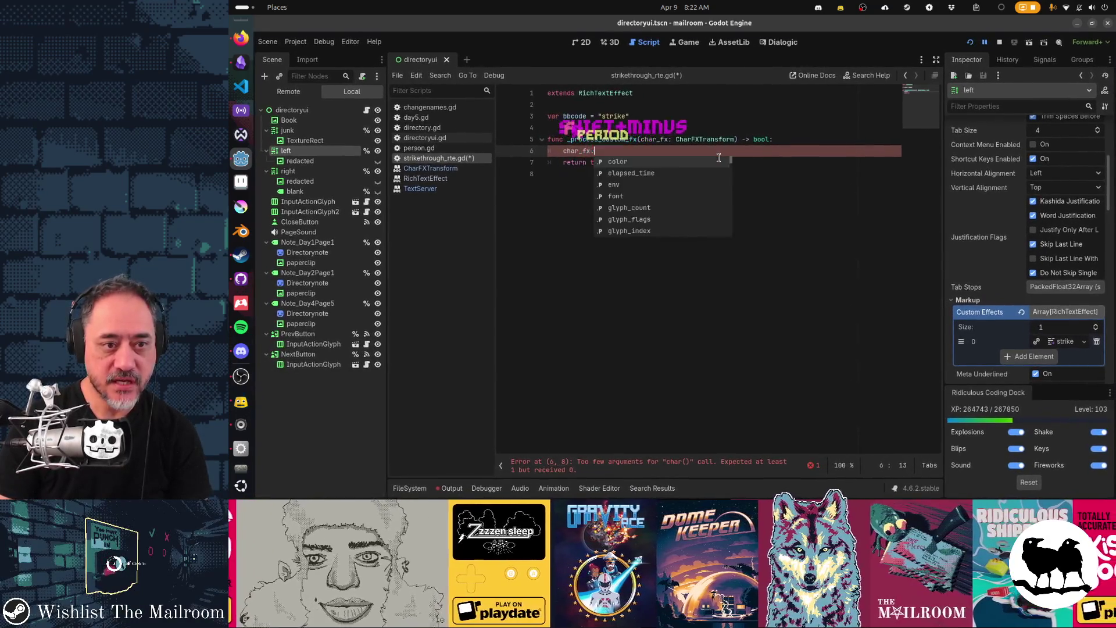
{"action": "type", "text": "characte"}
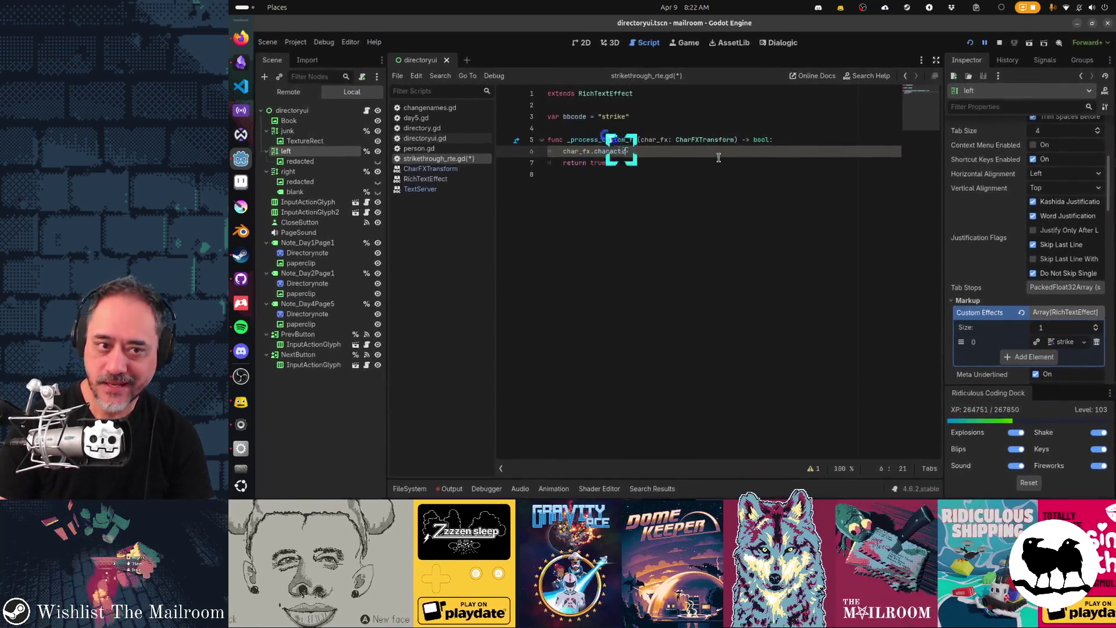
{"action": "type", "text": "r = "}
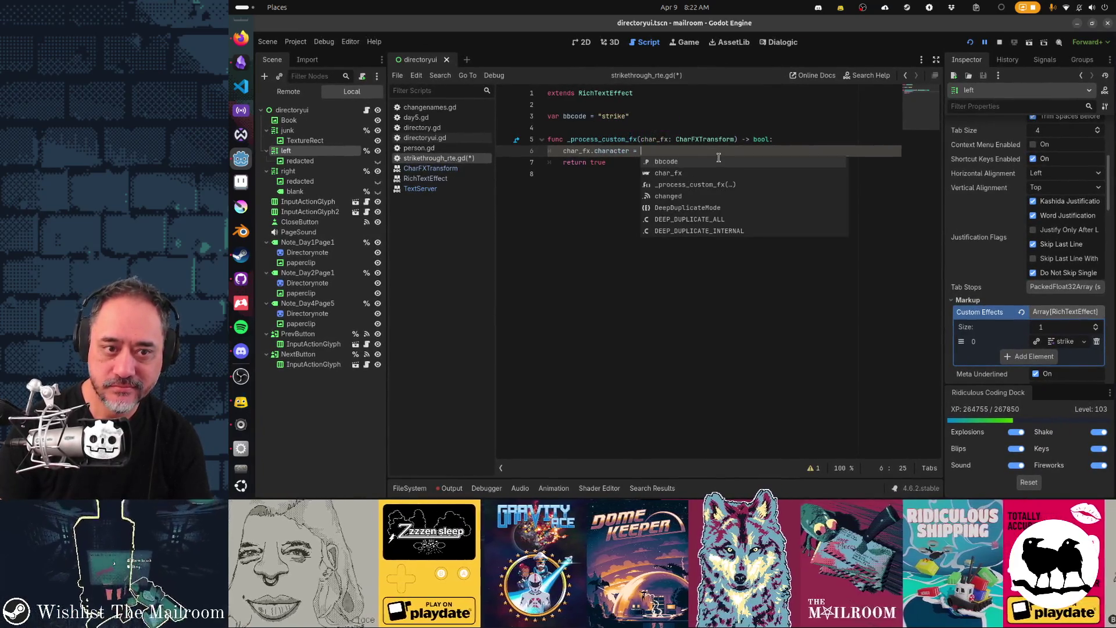
{"action": "type", "text": "\"x\""}
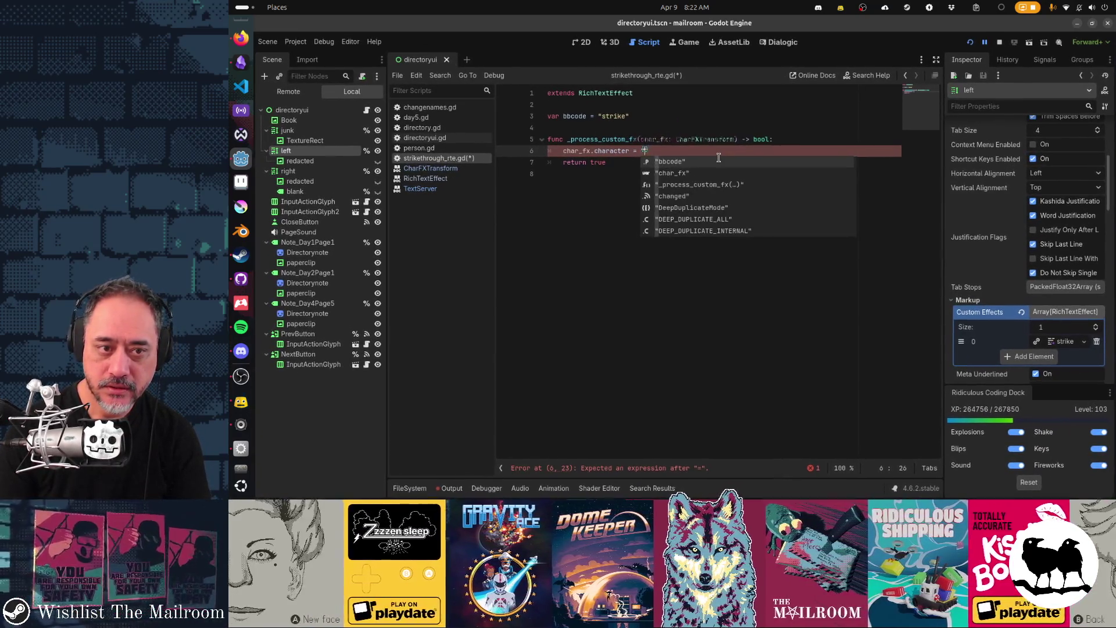
{"action": "key", "text": "ctrl+s"}
Turn the directory book page in the game, hitting the line 6 character-assignment error, then go to Redacted.gd
{"action": "key", "text": "alt+Tab"}
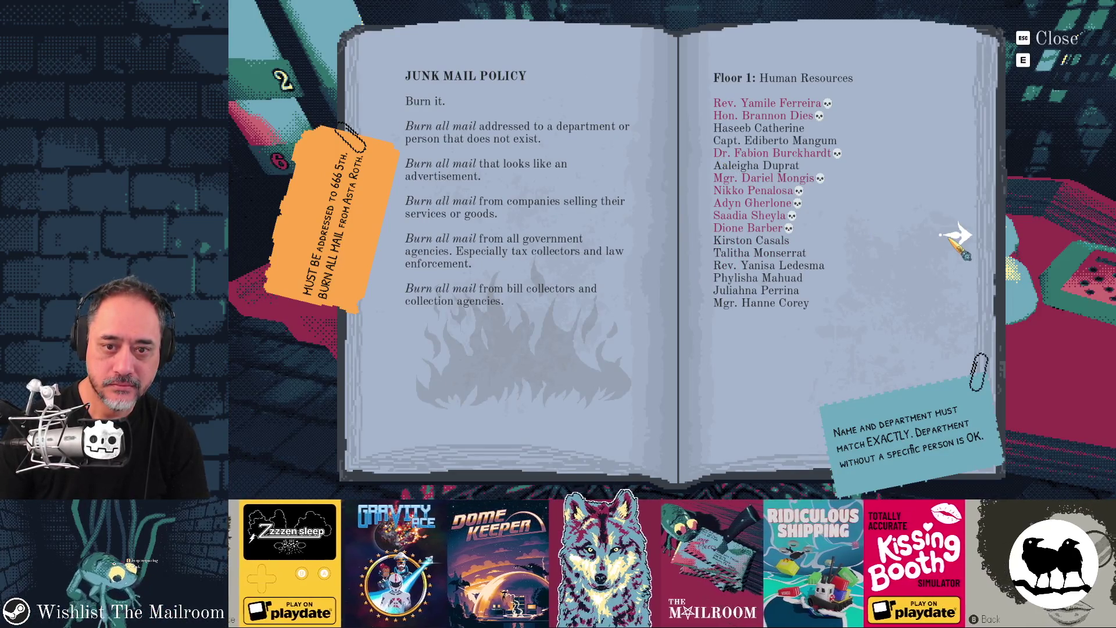
{"action": "key", "text": "alt+Tab"}
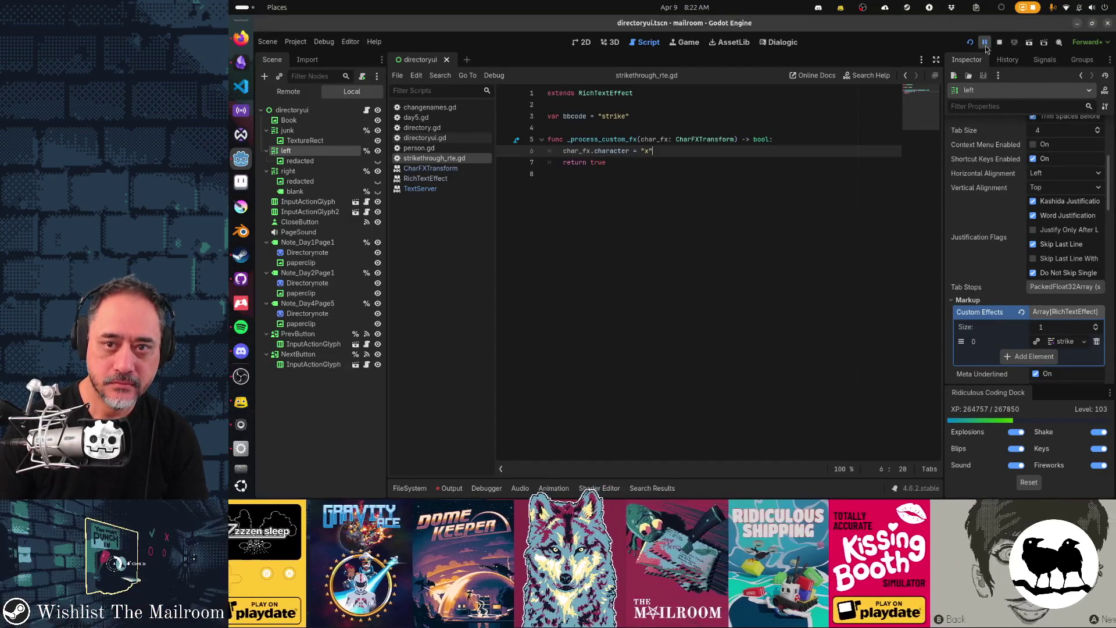
{"action": "key", "text": "alt+Tab"}
{"action": "left_click", "coordinate": [383, 242]}
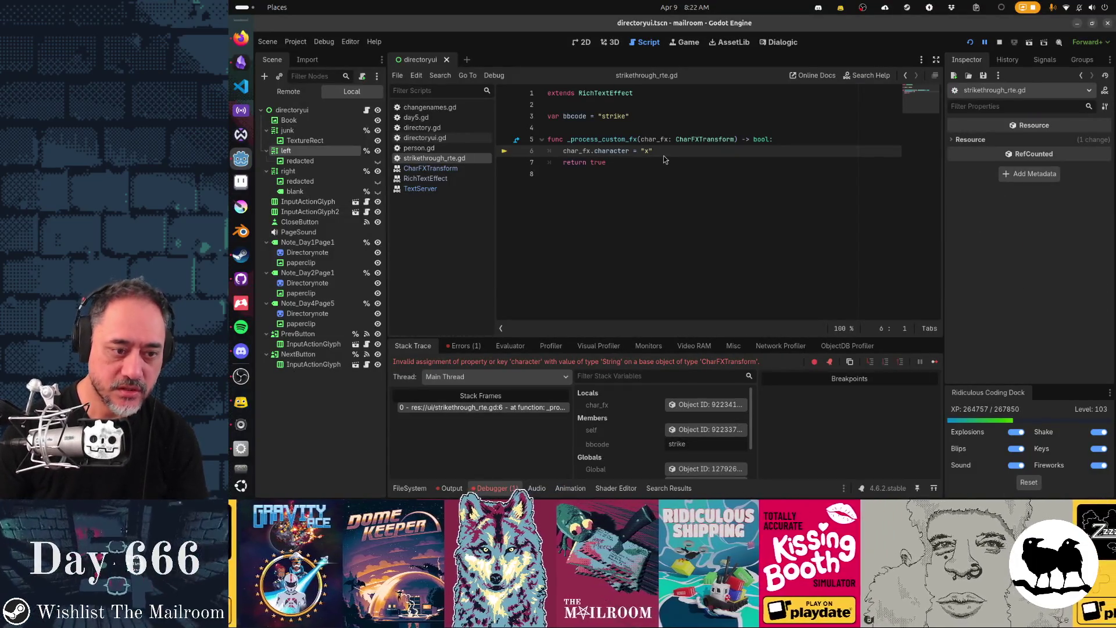
{"action": "key", "text": "alt+Tab"}
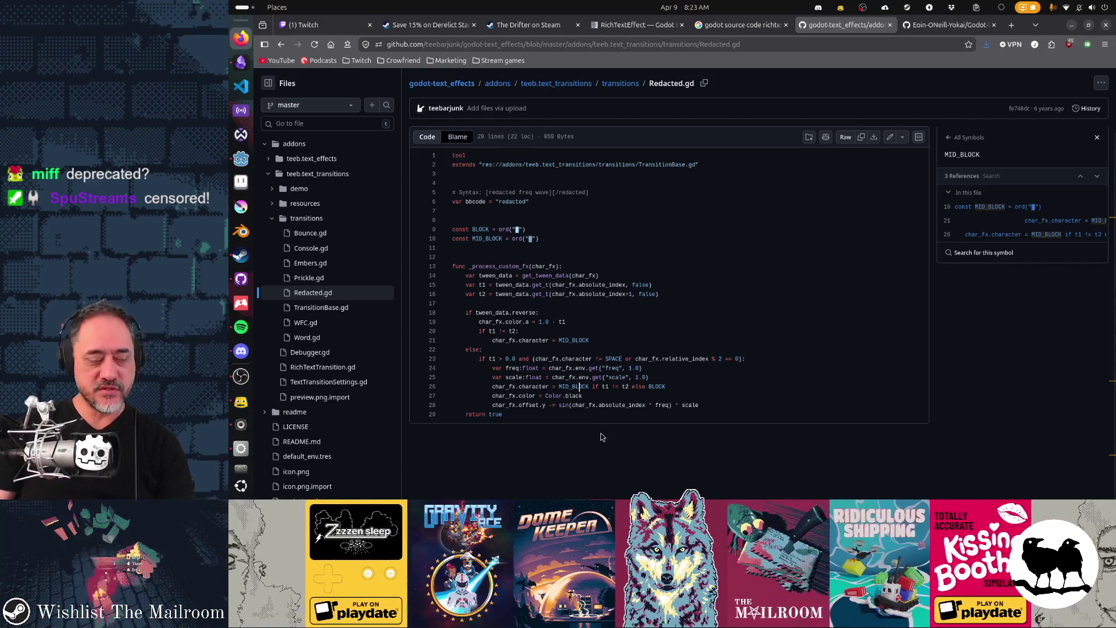
Replace the character property on line 6 with char_fx.relative_index using autocomplete
{"action": "key", "text": "alt+Tab"}
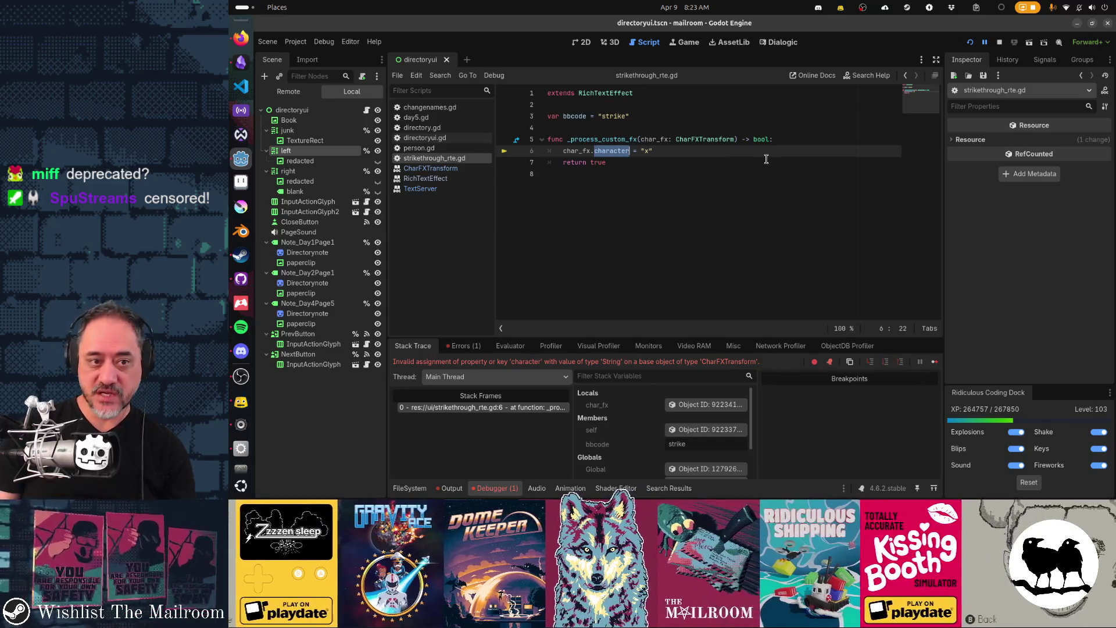
{"action": "key", "text": "BackSpace"}
{"action": "key", "text": "BackSpace"}
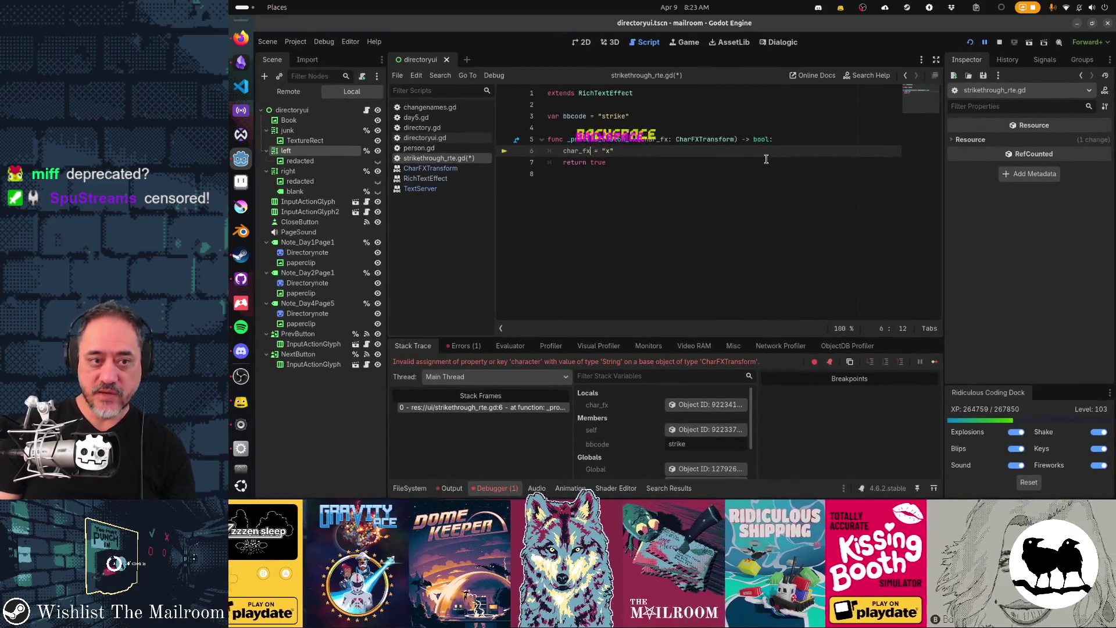
{"action": "type", "text": "."}
{"action": "key", "text": "Down"}
{"action": "key", "text": "Down"}
{"action": "key", "text": "Down"}
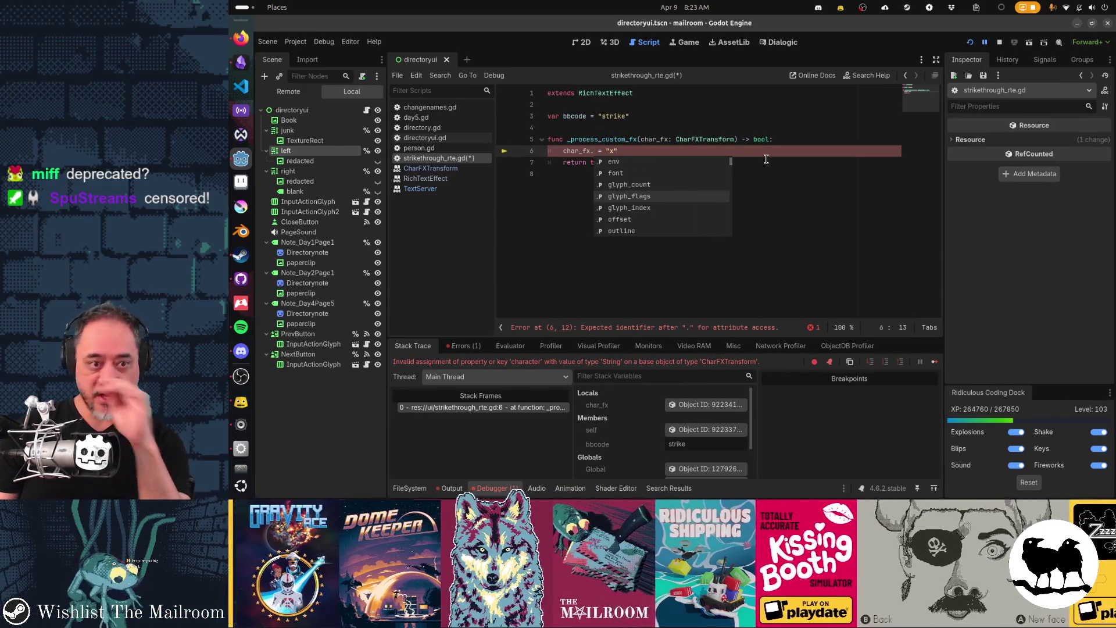
{"action": "key", "text": "Down"}
{"action": "key", "text": "Down"}
{"action": "key", "text": "Down"}
{"action": "key", "text": "Down"}
{"action": "key", "text": "Down"}
{"action": "key", "text": "Down"}
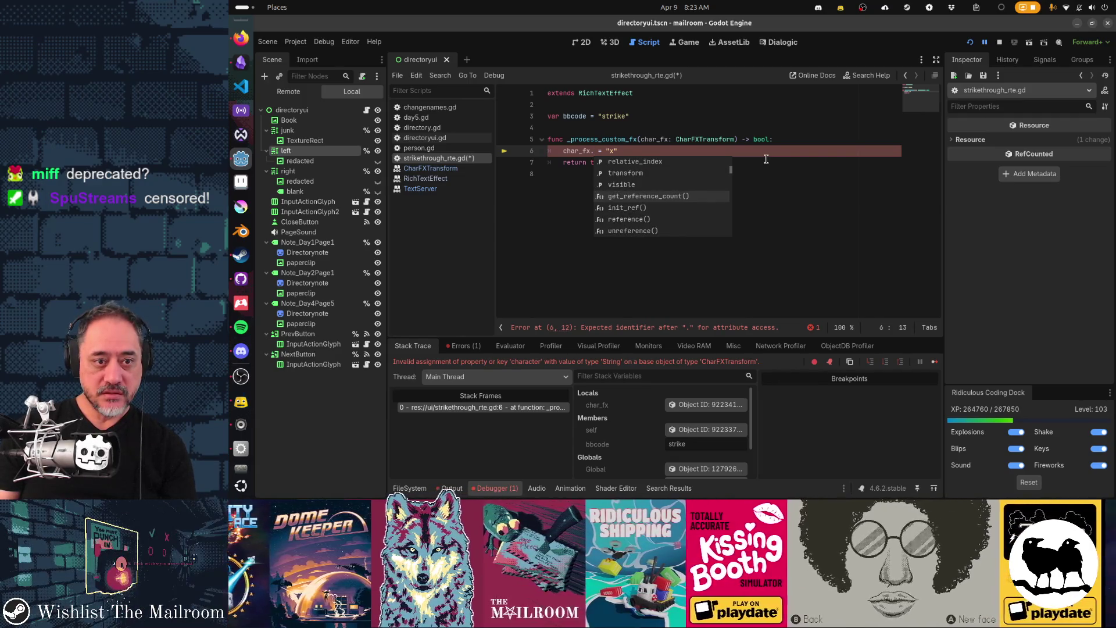
{"action": "key", "text": "Down"}
{"action": "key", "text": "Up"}
{"action": "key", "text": "Up"}
{"action": "key", "text": "Up"}
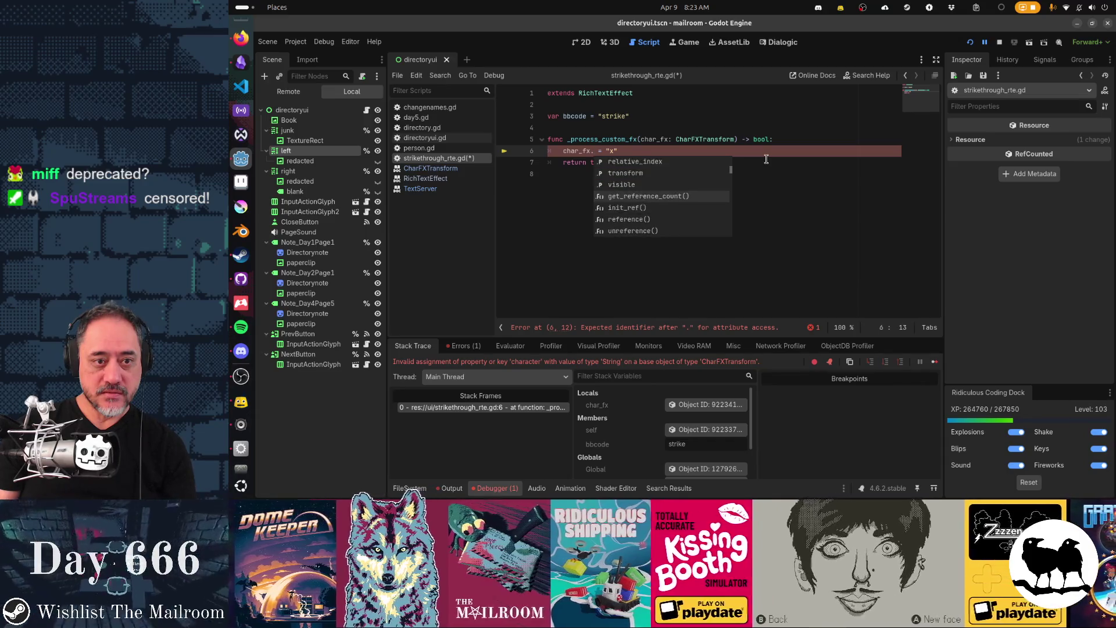
{"action": "key", "text": "Return"}
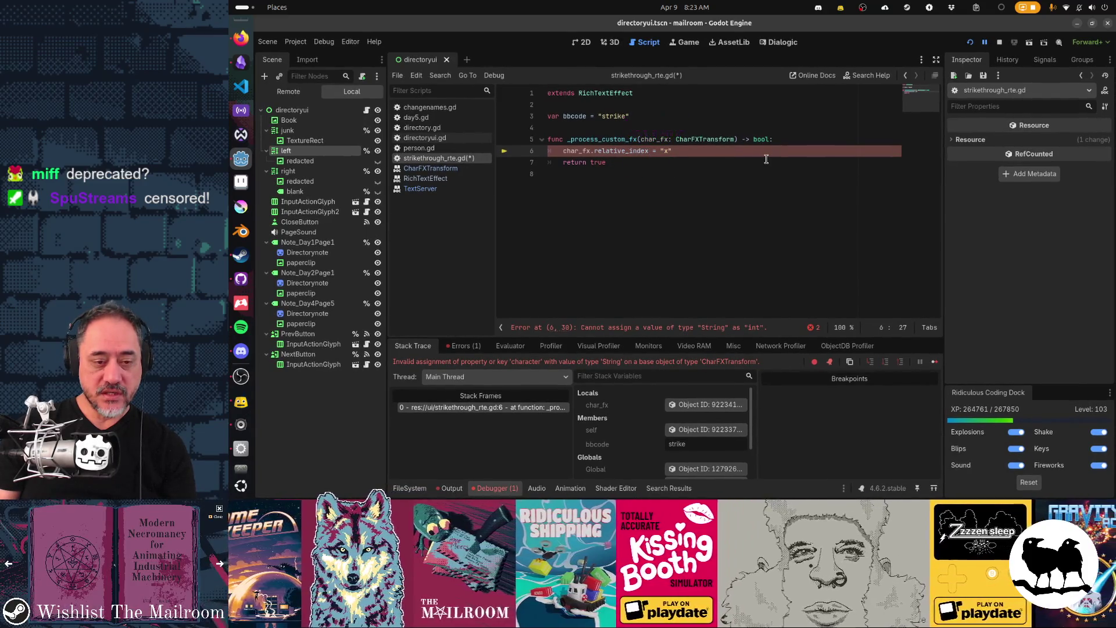
Remove the ' = "x"' assignment, wrap the line in print( ), save, and run the game
{"action": "key", "text": "Delete"}
{"action": "key", "text": "Delete"}
{"action": "key", "text": "Delete"}
{"action": "key", "text": "Home"}
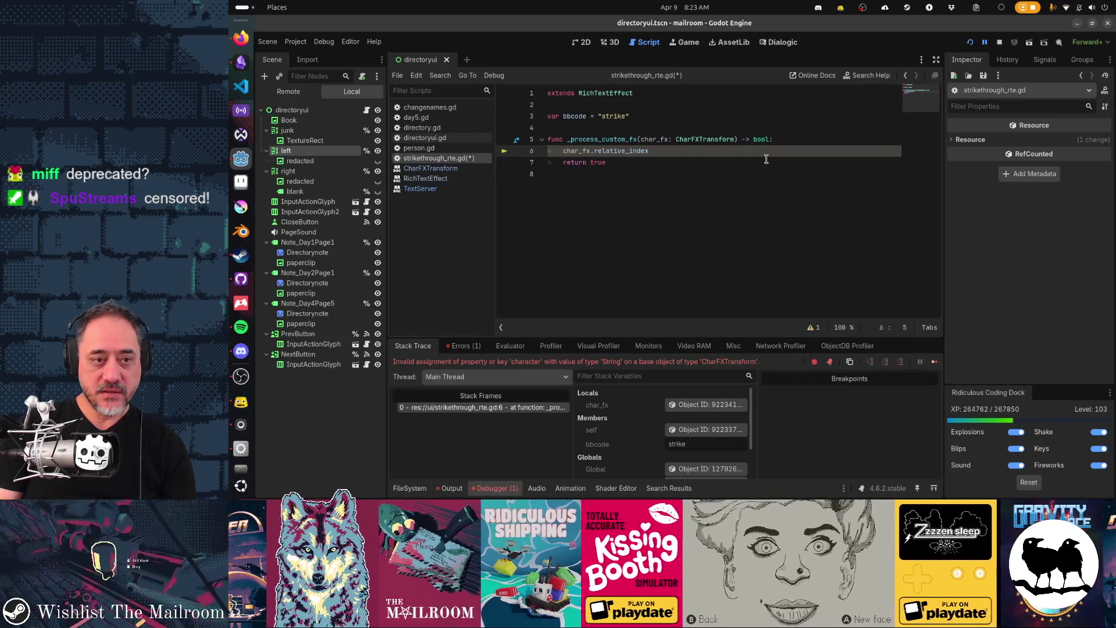
{"action": "key", "text": "BackSpace"}
{"action": "key", "text": "BackSpace"}
{"action": "key", "text": "BackSpace"}
{"action": "key", "text": "BackSpace"}
{"action": "type", "text": "print("}
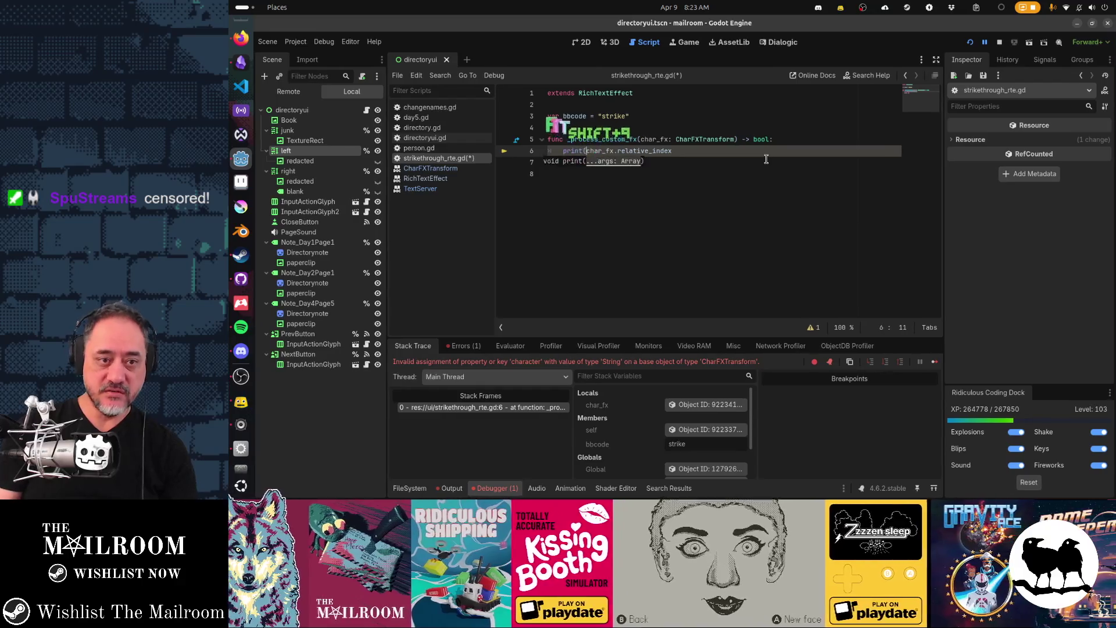
{"action": "key", "text": "End"}
{"action": "type", "text": ")"}
{"action": "key", "text": "ctrl+s"}
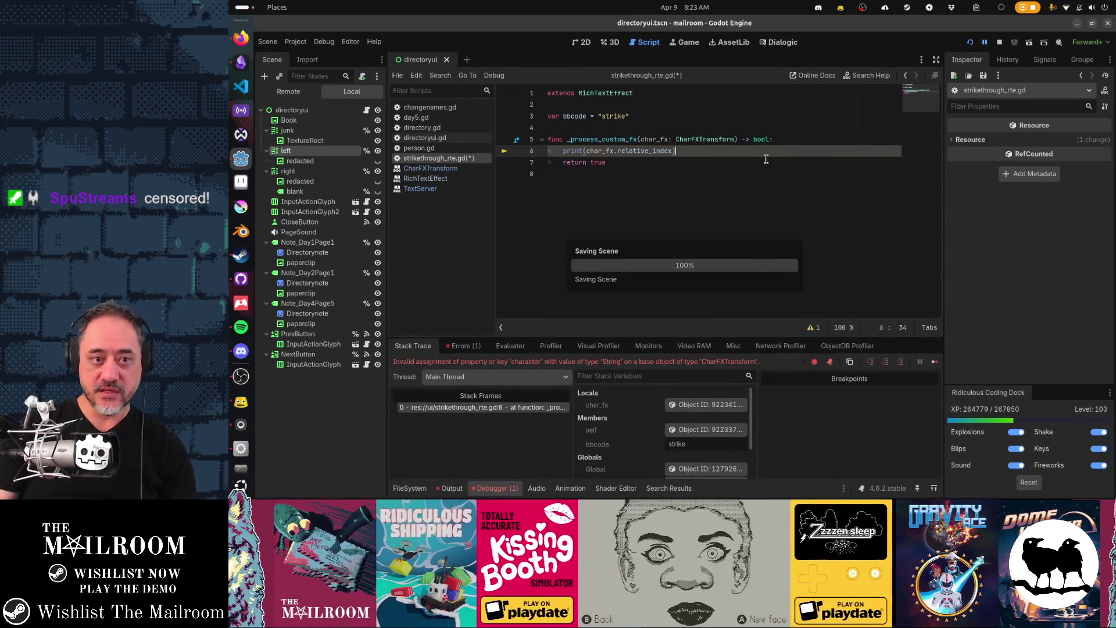
{"action": "left_click", "coordinate": [985, 45]}
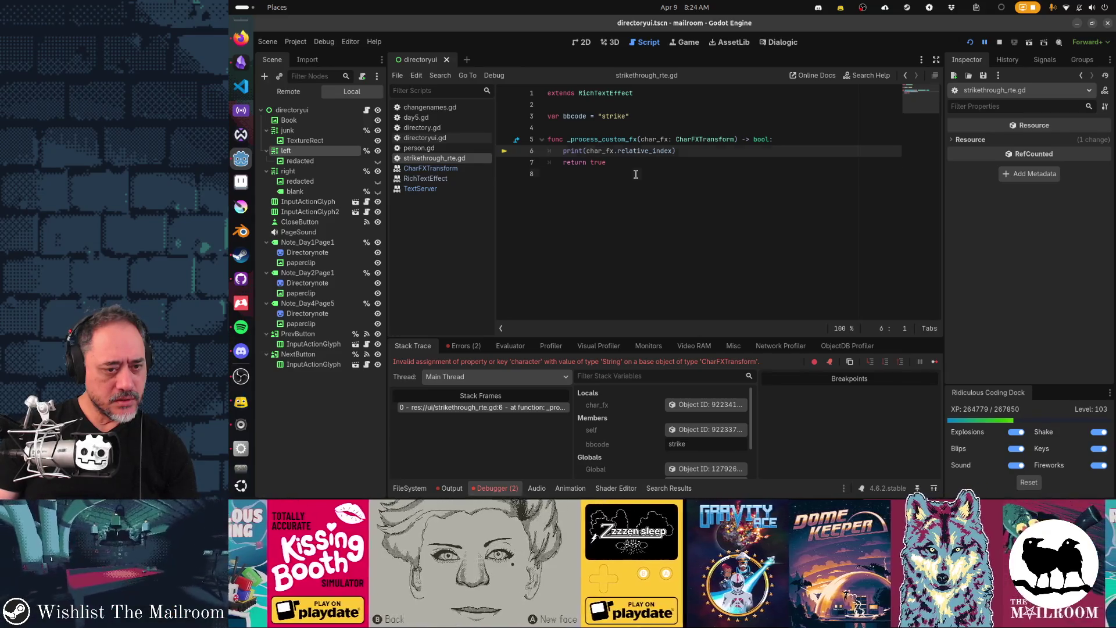
Read the printed relative indices in Output, cut the print line from line 6, and resume the game
{"action": "key", "text": "F12"}
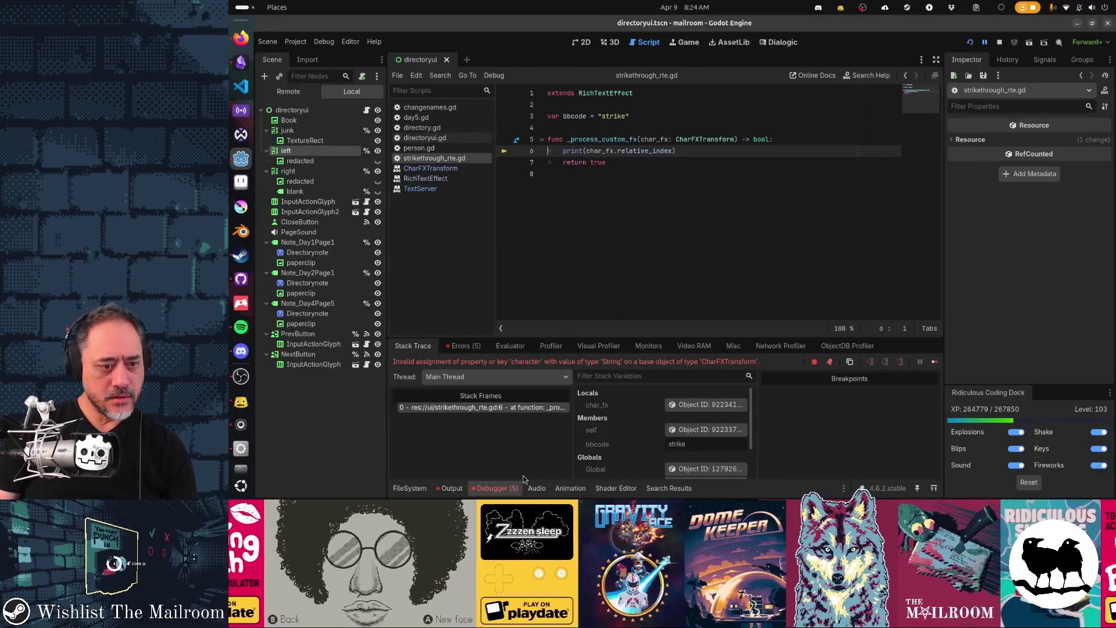
{"action": "left_click", "coordinate": [451, 488]}
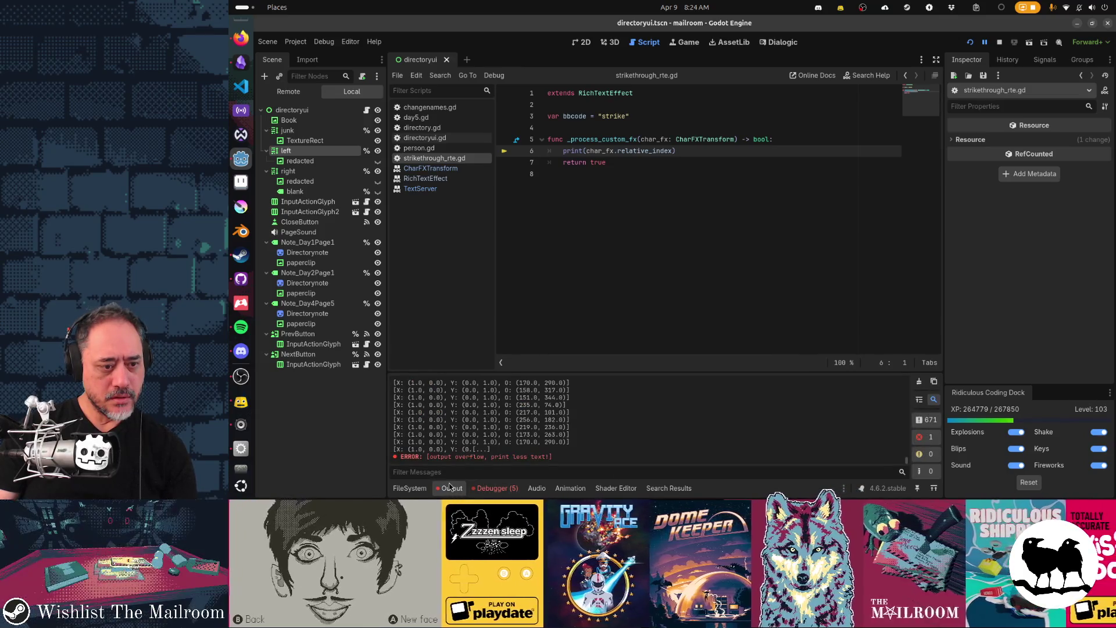
{"action": "left_click", "coordinate": [986, 43]}
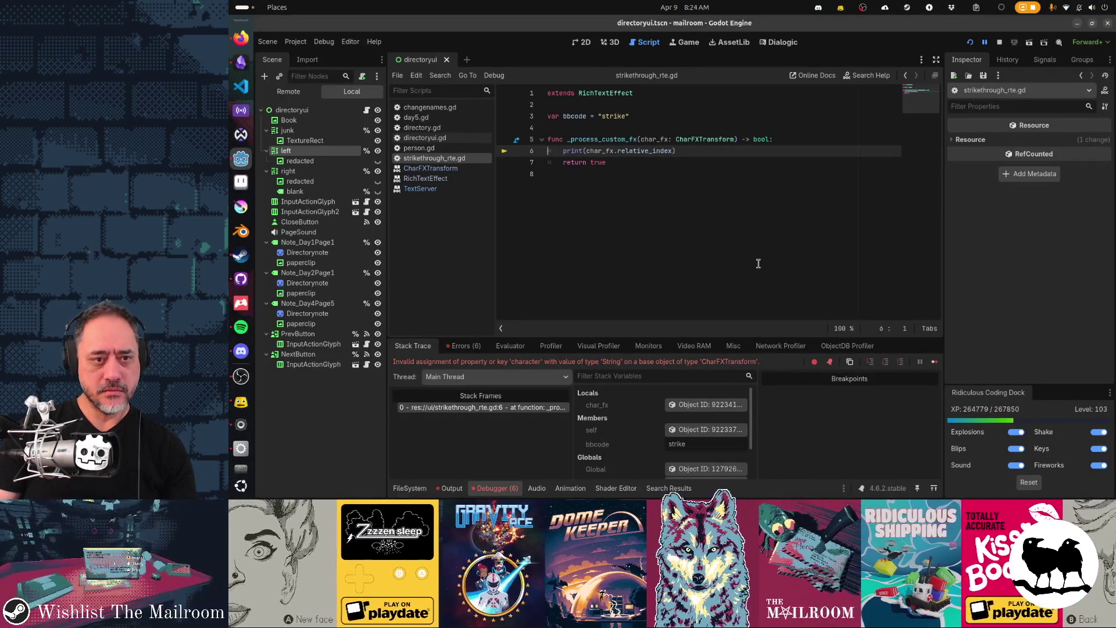
{"action": "key", "text": "ctrl+x"}
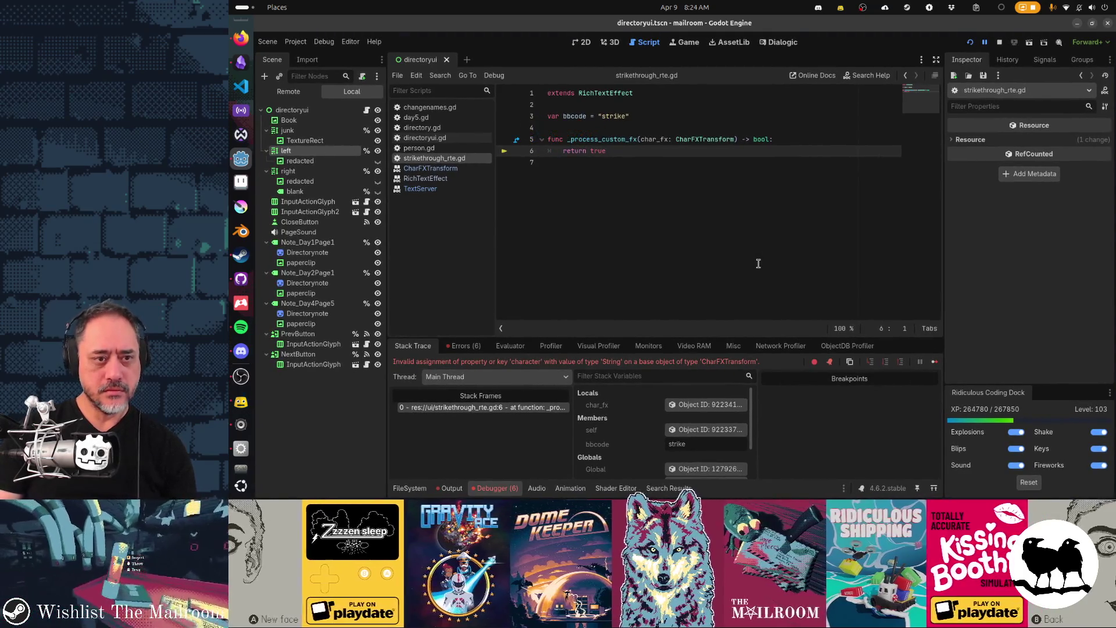
{"action": "key", "text": "F7"}
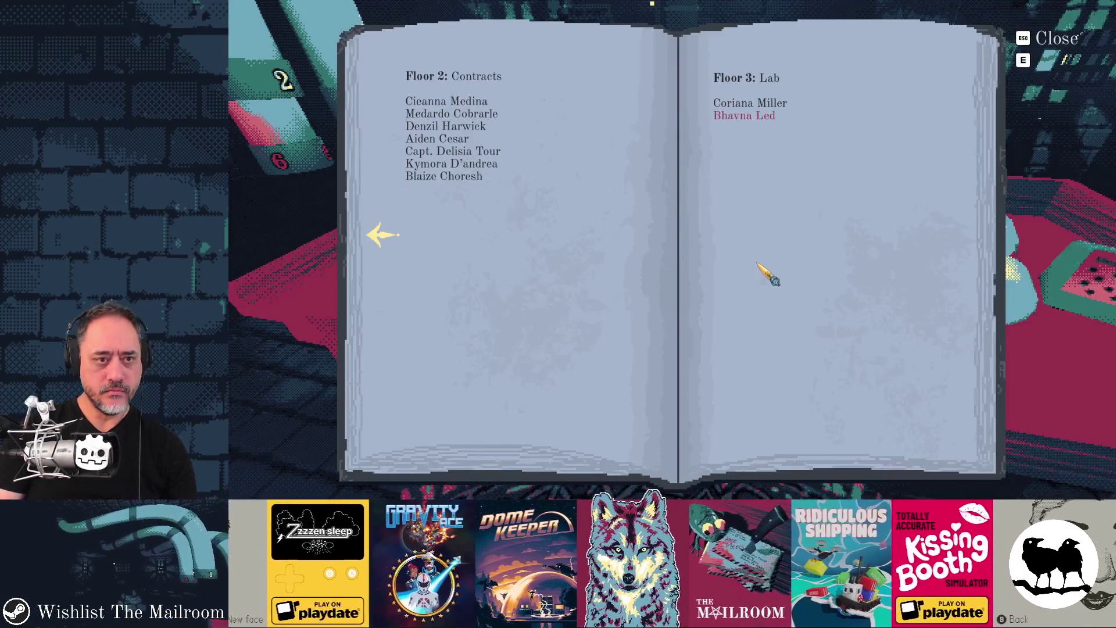
Continue past the repeated breaks and relaunch The Mailroom with F5
{"action": "key", "text": "F7"}
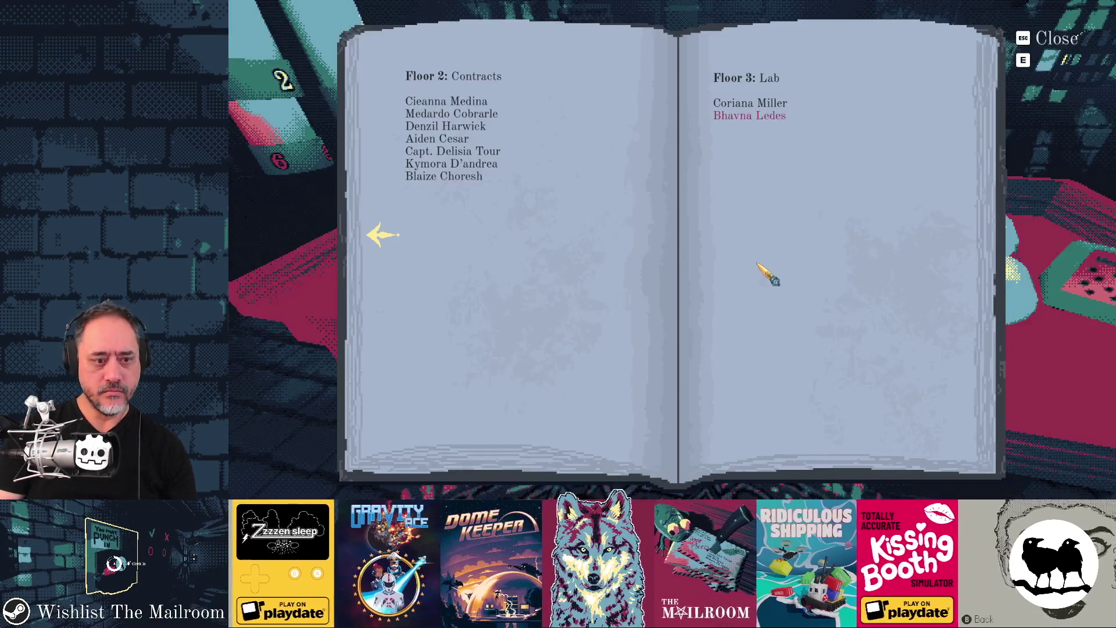
{"action": "key", "text": "F5"}
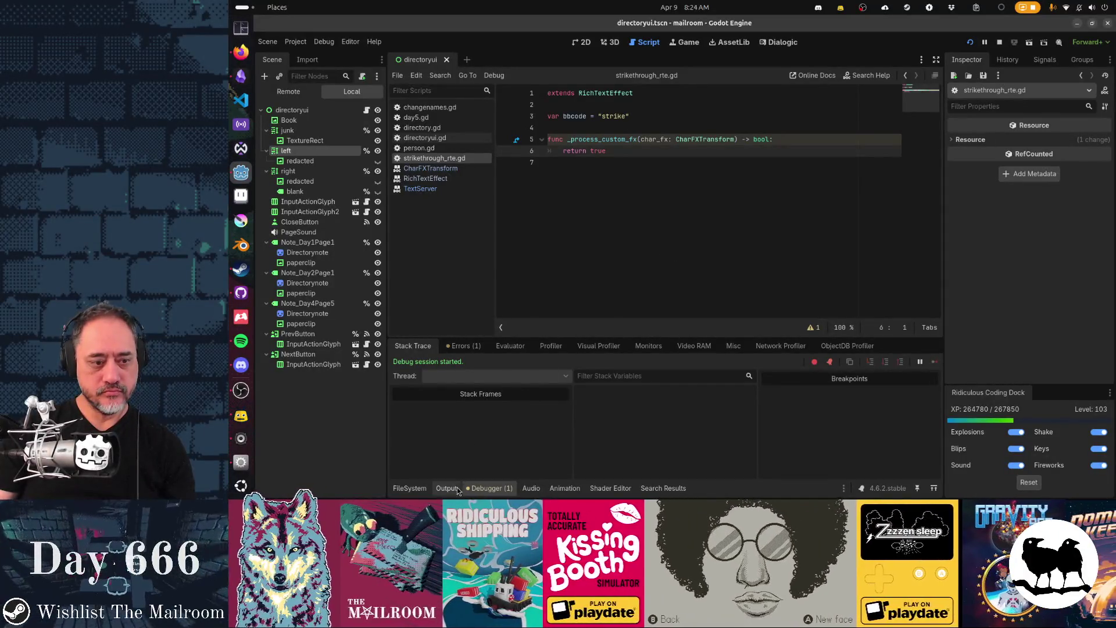
Undo to restore the relative_index print, then delete that line again and save the script
{"action": "left_click", "coordinate": [457, 490]}
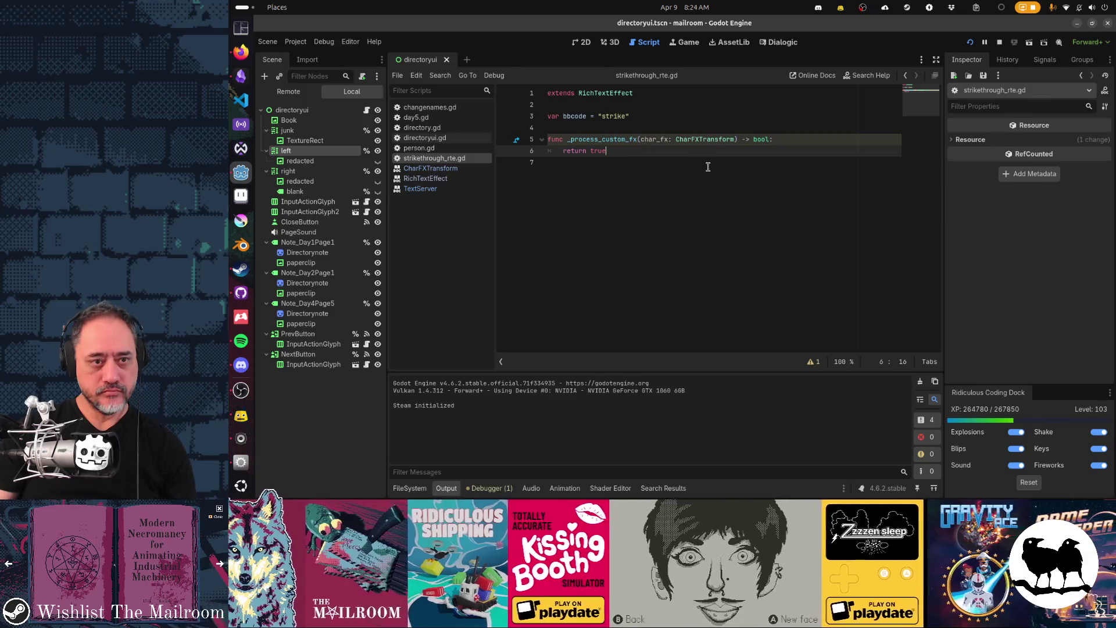
{"action": "key", "text": "ctrl+z"}
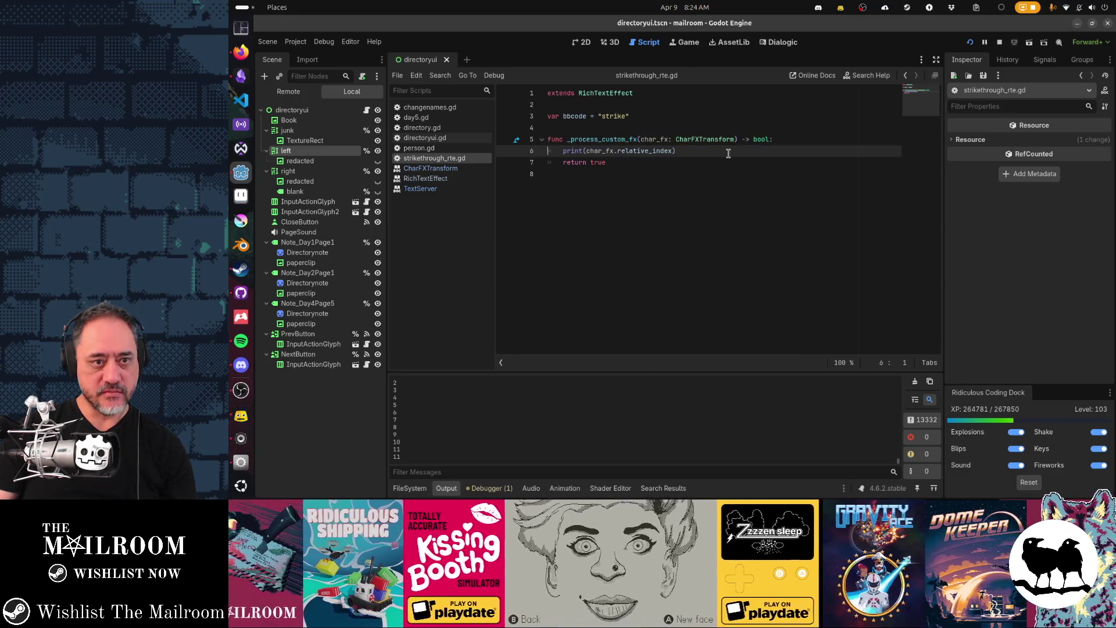
{"action": "key", "text": "Up"}
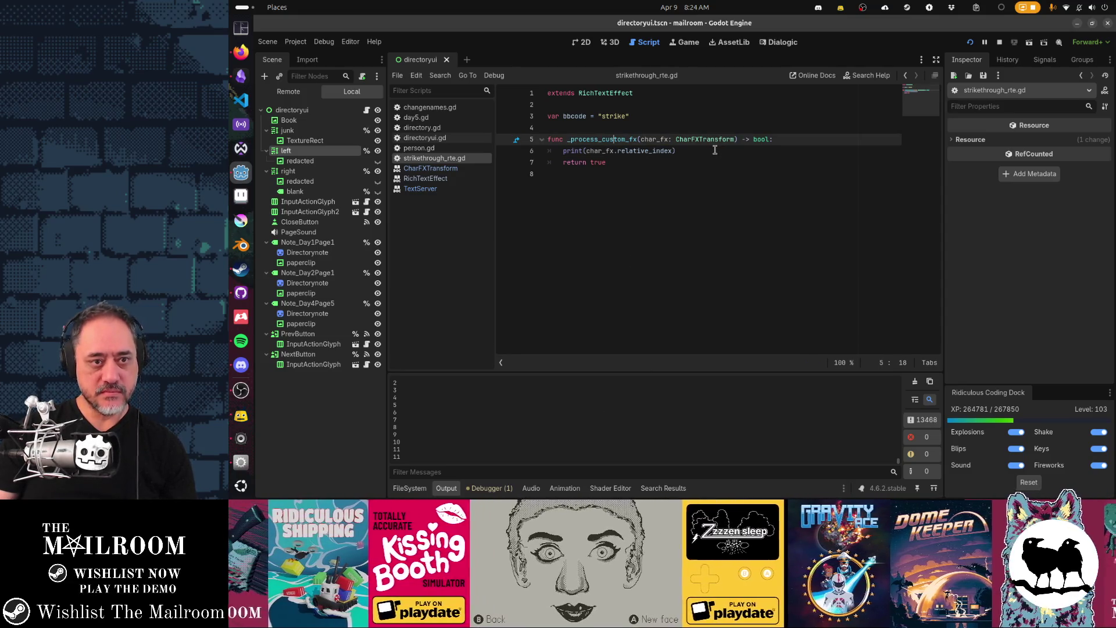
{"action": "key", "text": "Down"}
{"action": "key", "text": "ctrl+shift+k"}
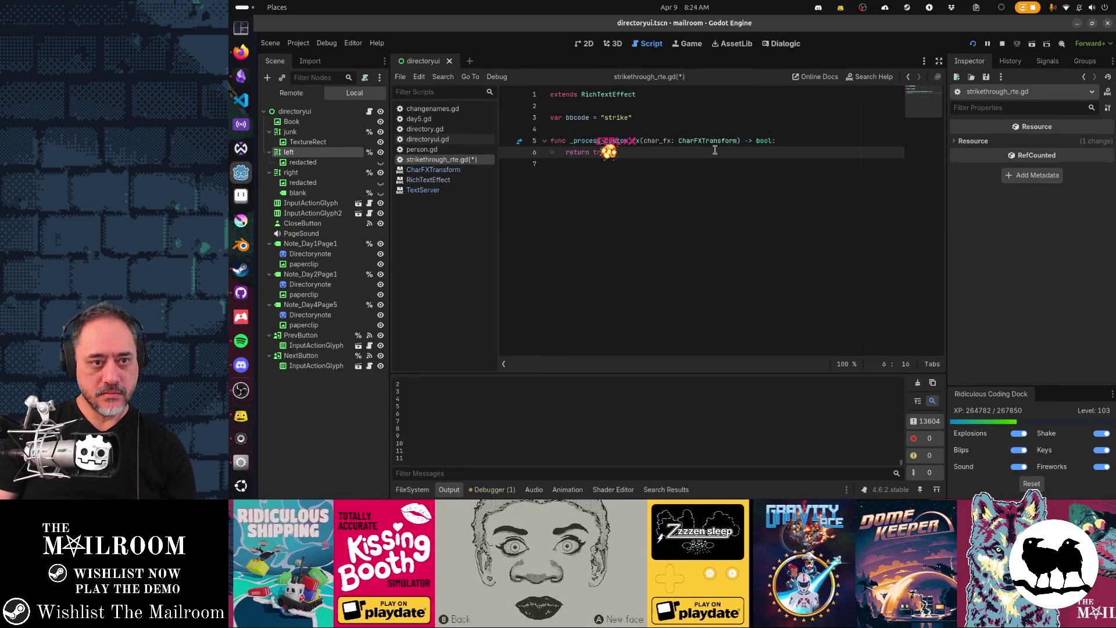
{"action": "key", "text": "ctrl+s"}
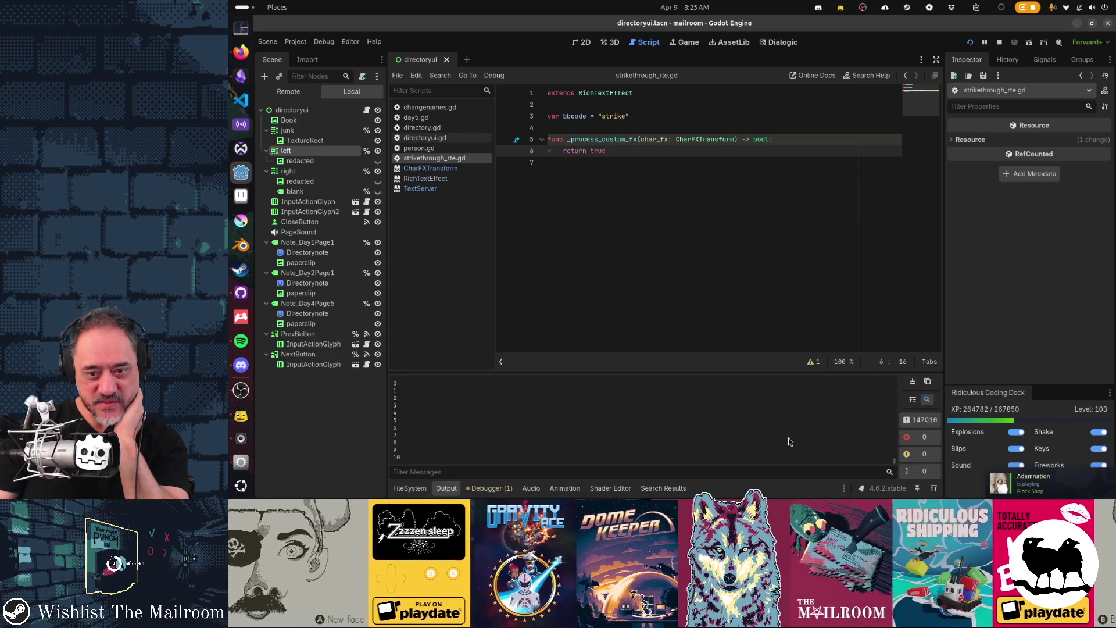
Clear the output log and bring Firefox's Redacted.gd page to the front
{"action": "left_click", "coordinate": [911, 399]}
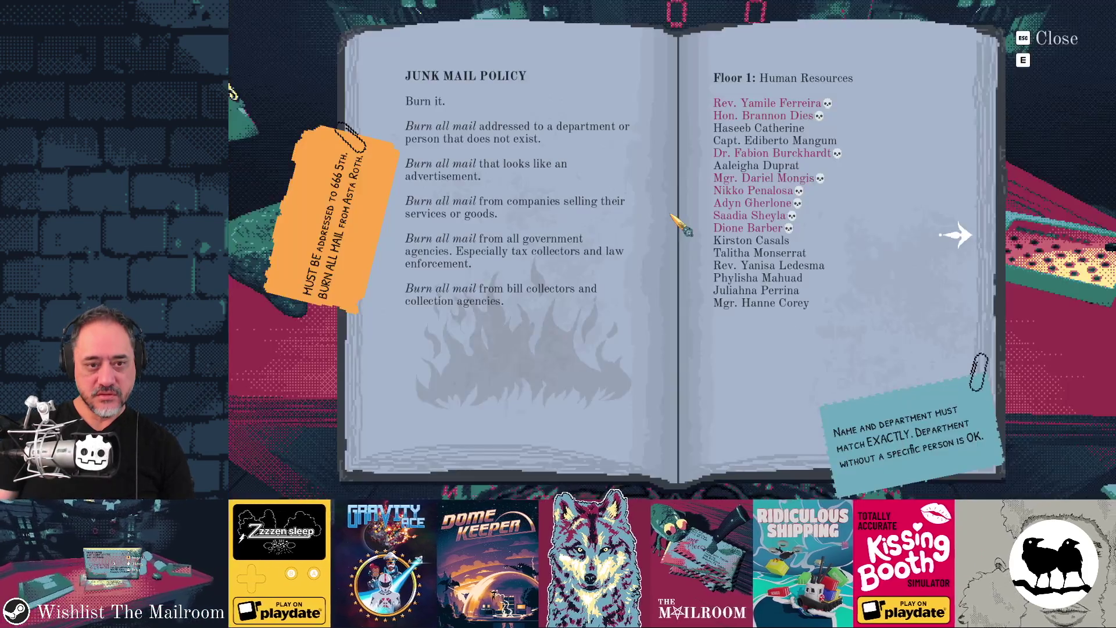
{"action": "key", "text": "alt+Tab"}
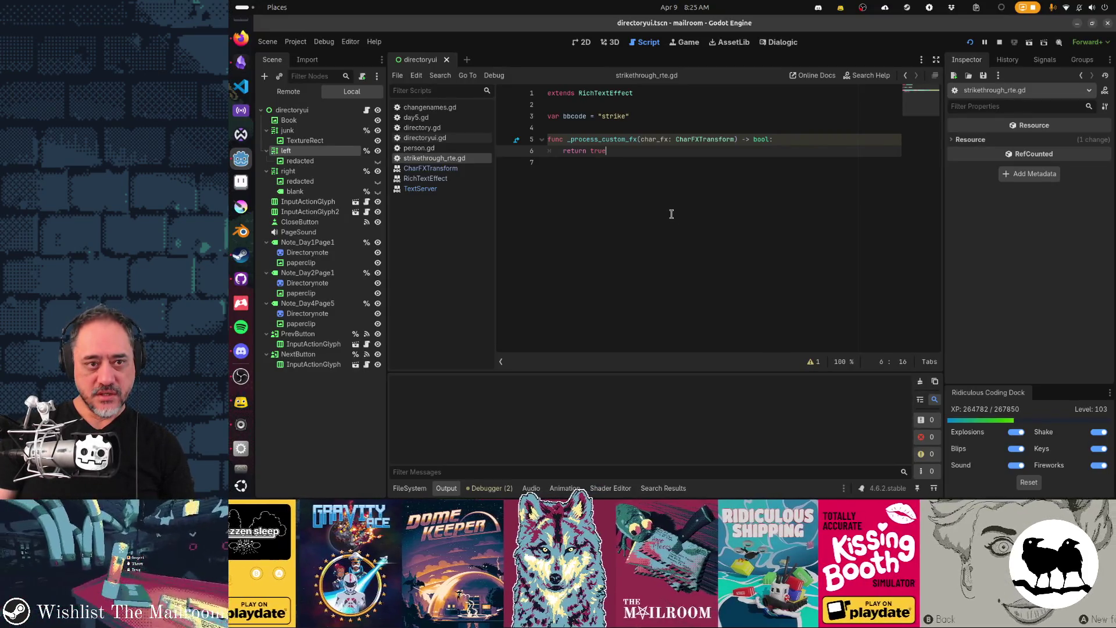
{"action": "key", "text": "alt+Tab"}
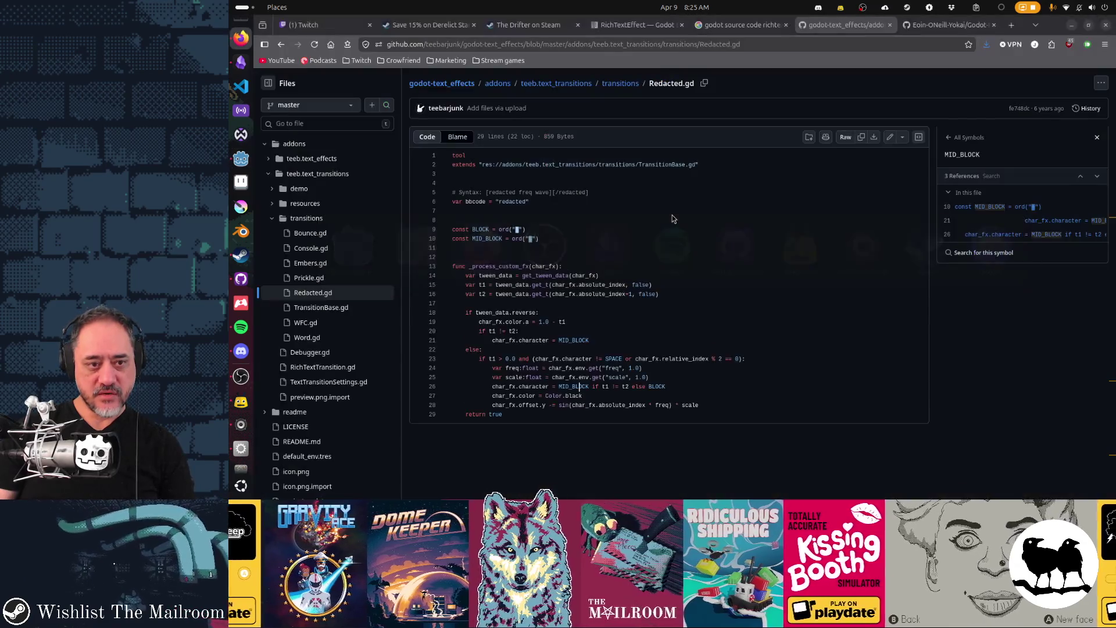
Go back to the Redacted.gd repository and follow its README link to the Godot 4 version
{"action": "left_click", "coordinate": [750, 26]}
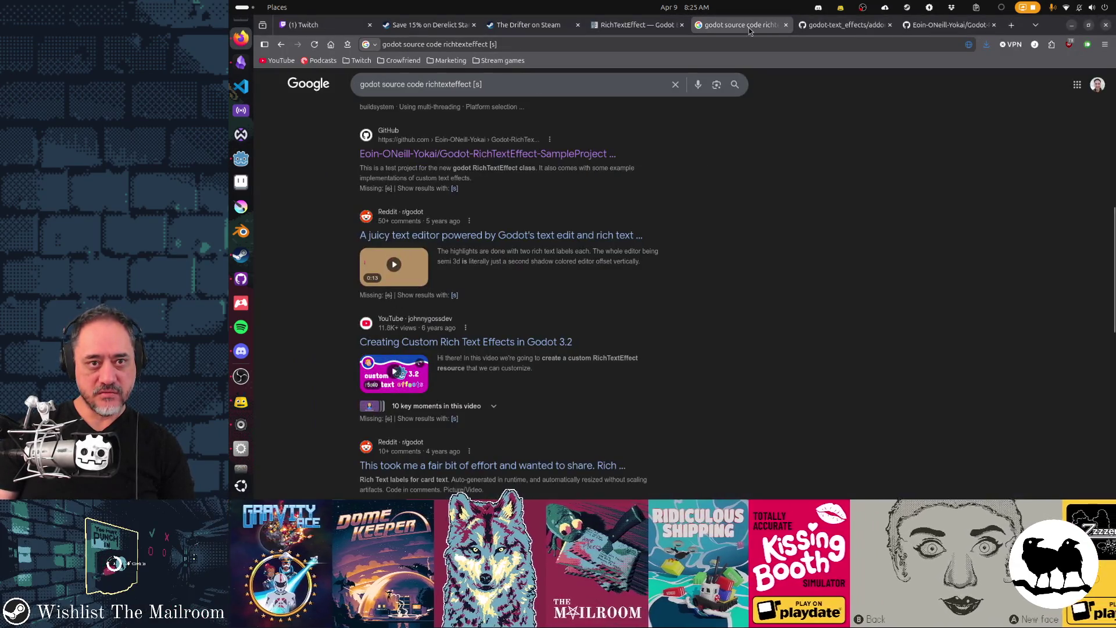
{"action": "left_click", "coordinate": [843, 25]}
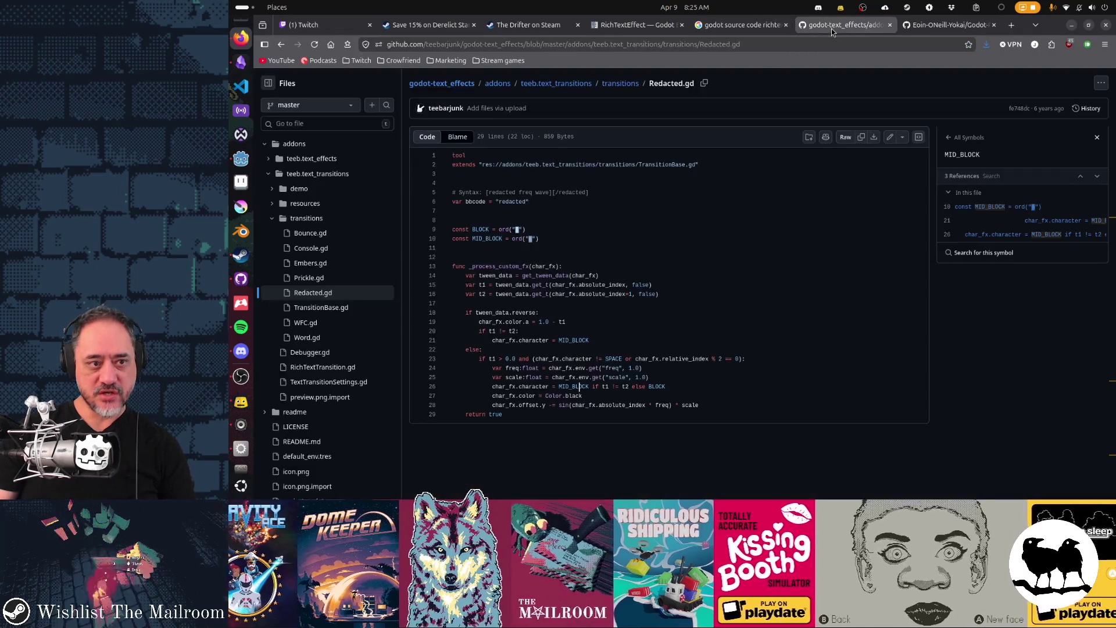
{"action": "key", "text": "alt+Left"}
{"action": "key", "text": "alt+Left"}
{"action": "key", "text": "alt+Left"}
{"action": "key", "text": "alt+Left"}
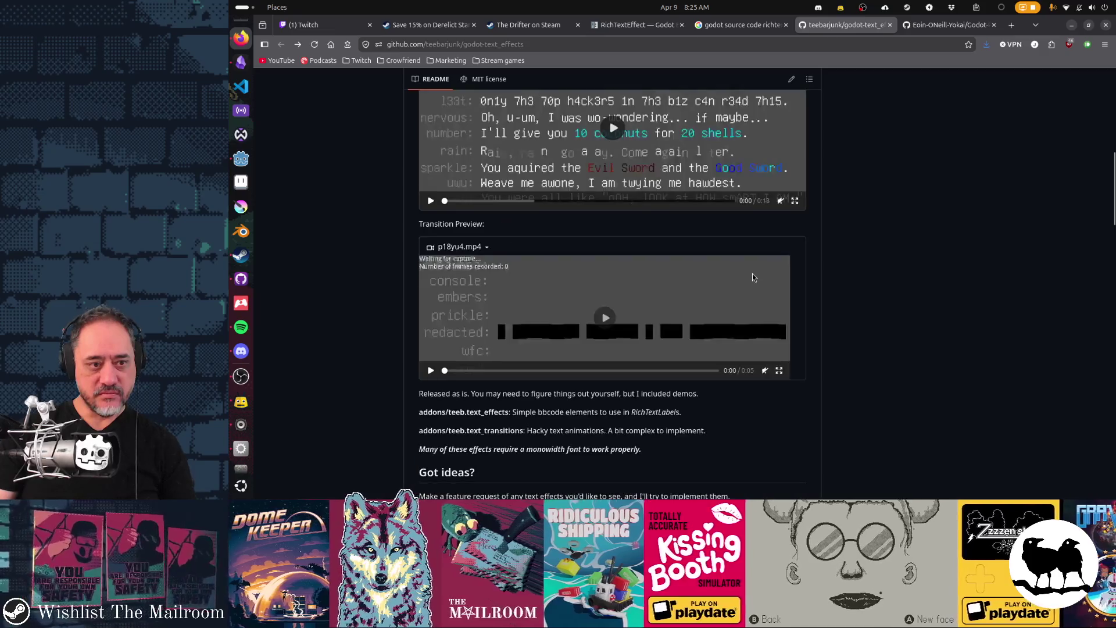
{"action": "scroll", "coordinate": [752, 278], "scroll_direction": "up", "scroll_amount": 8}
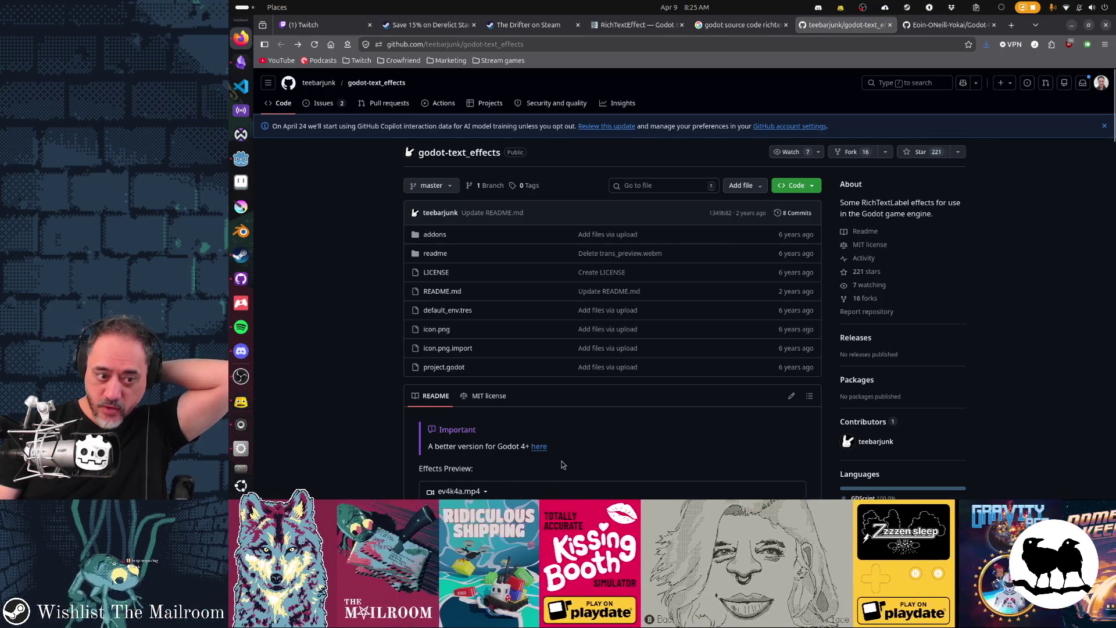
{"action": "left_click", "coordinate": [538, 445]}
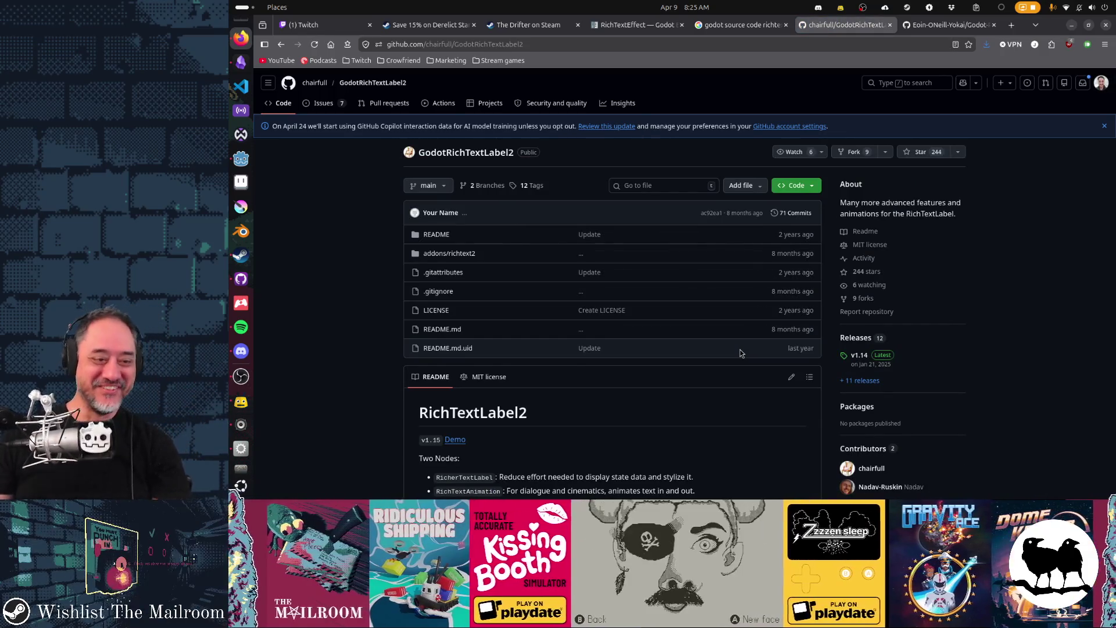
Open addons/richtext2/text_effects/effects/rte_cuss.gd and show the references to get_char
{"action": "left_click", "coordinate": [439, 255]}
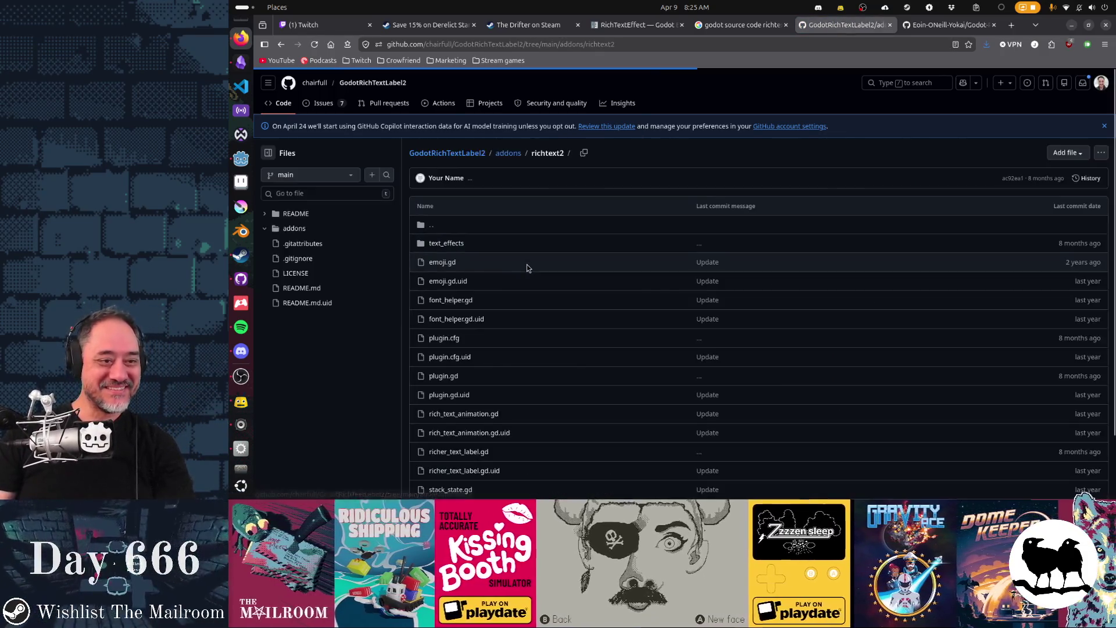
{"action": "scroll", "coordinate": [578, 342], "scroll_direction": "down", "scroll_amount": 2}
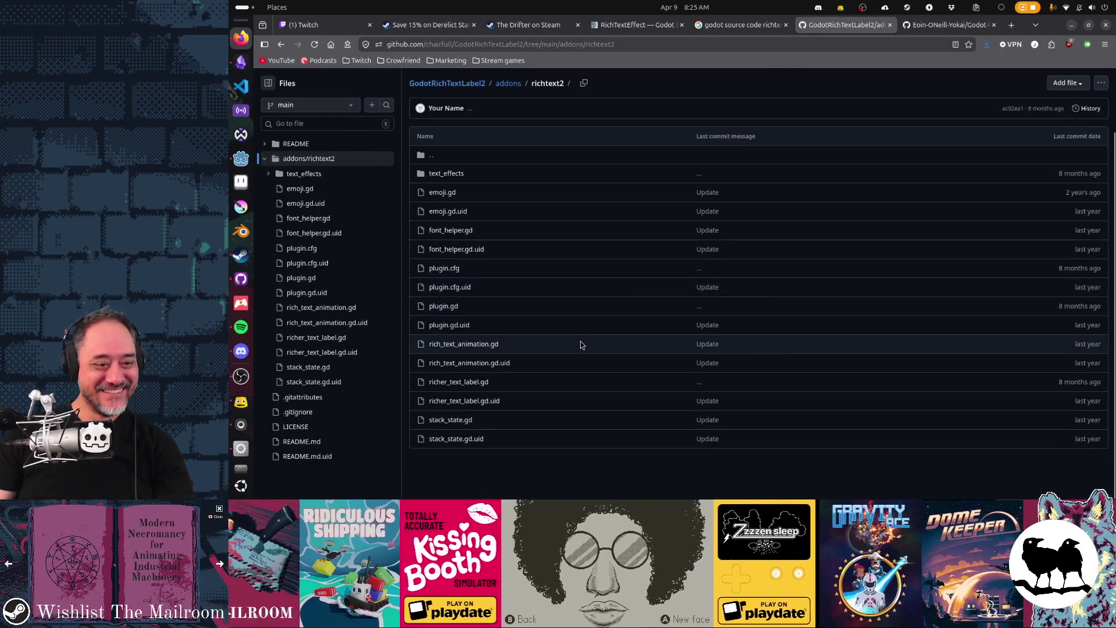
{"action": "left_click", "coordinate": [446, 174]}
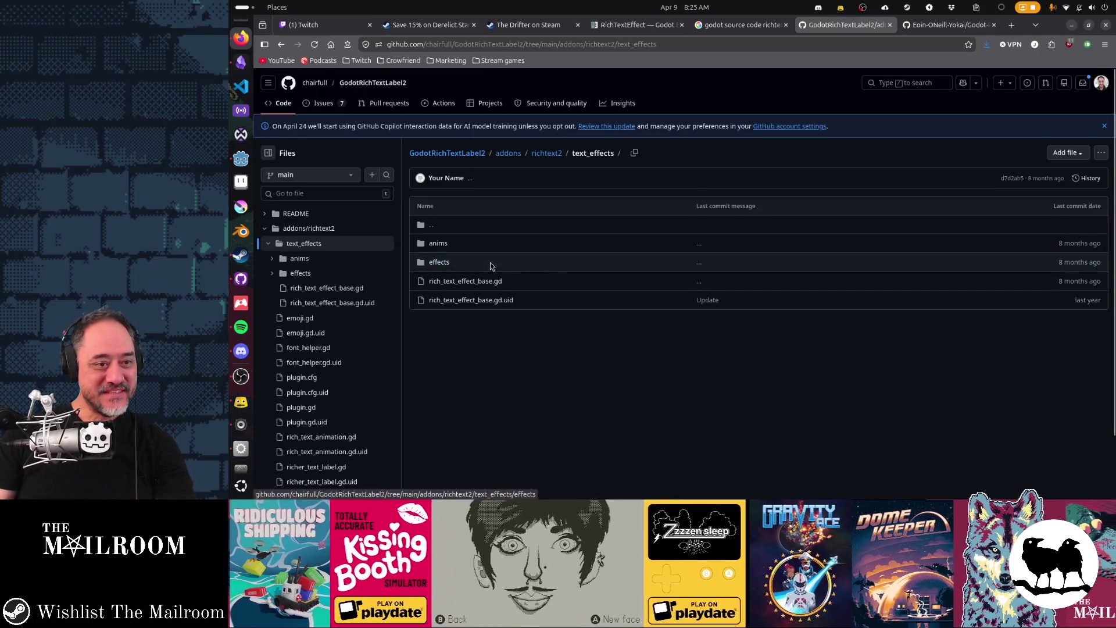
{"action": "left_click", "coordinate": [511, 263]}
{"action": "scroll", "coordinate": [549, 270], "scroll_direction": "down", "scroll_amount": 4}
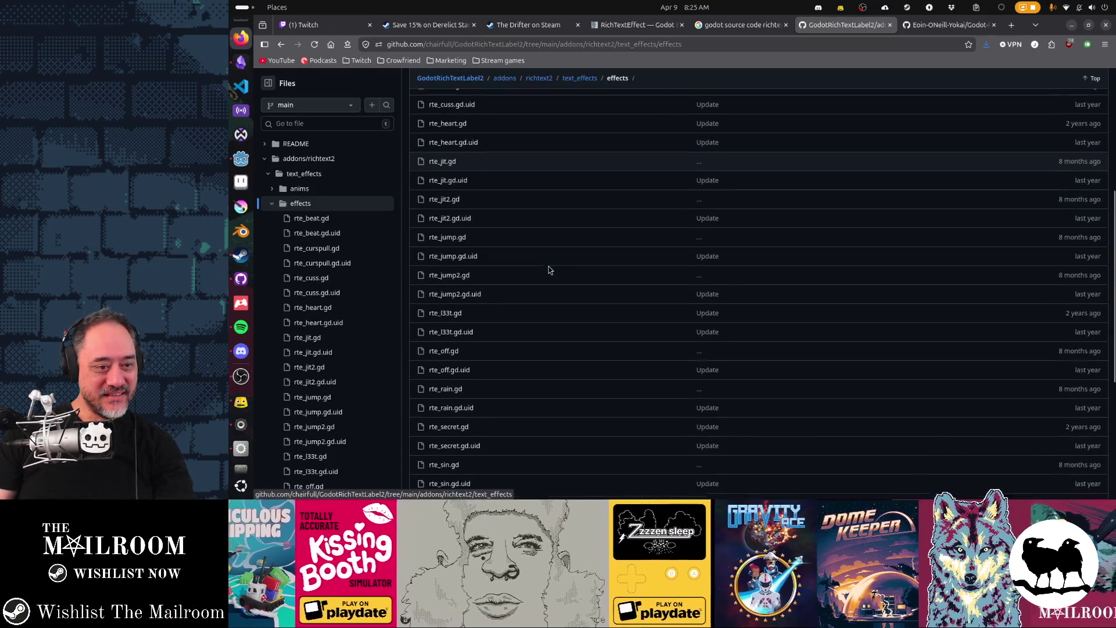
{"action": "scroll", "coordinate": [549, 270], "scroll_direction": "up", "scroll_amount": 4}
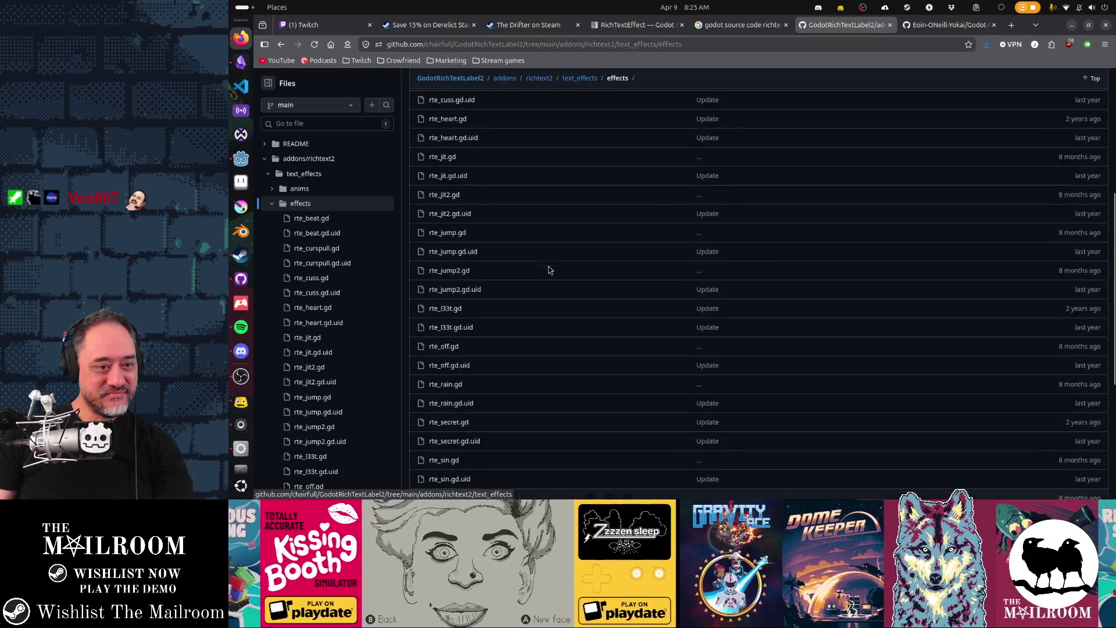
{"action": "left_click", "coordinate": [446, 295]}
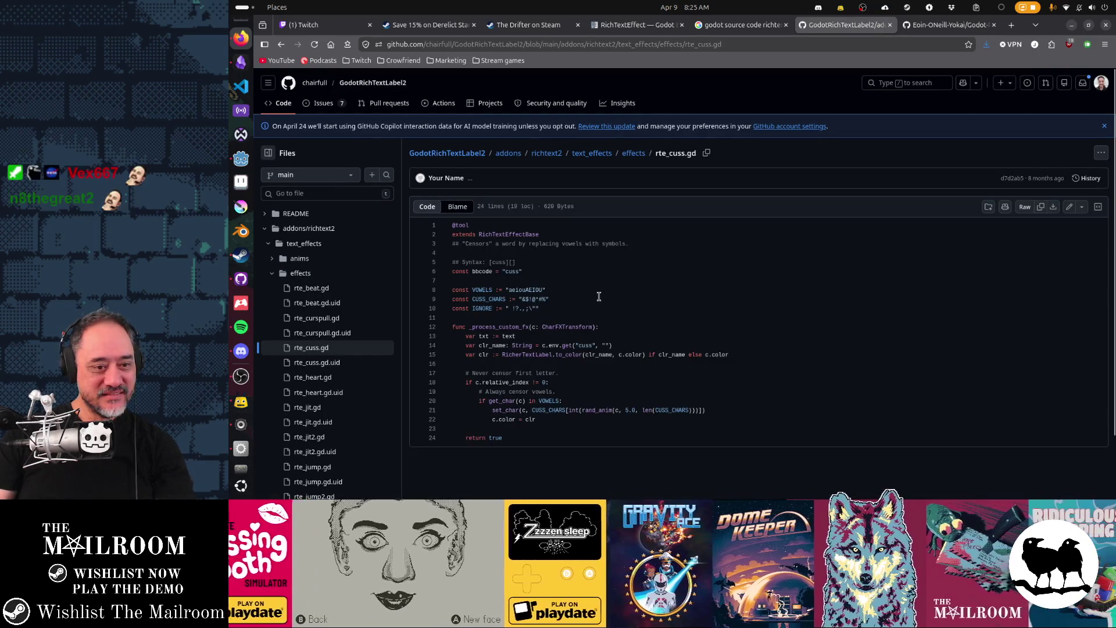
{"action": "left_click", "coordinate": [498, 400]}
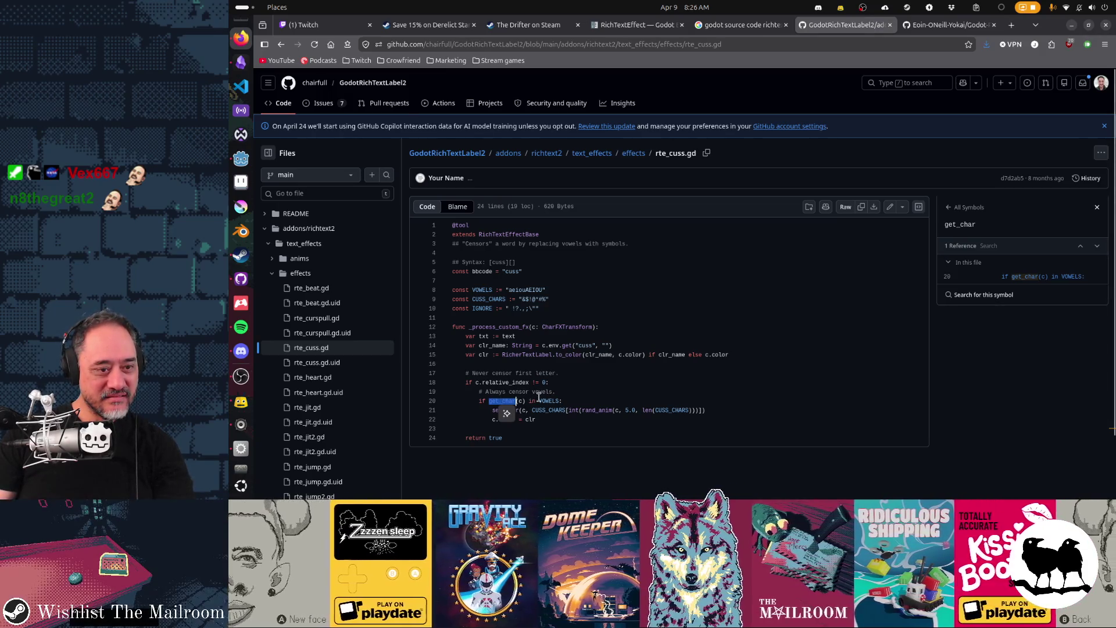
{"action": "key", "text": "alt+Tab"}
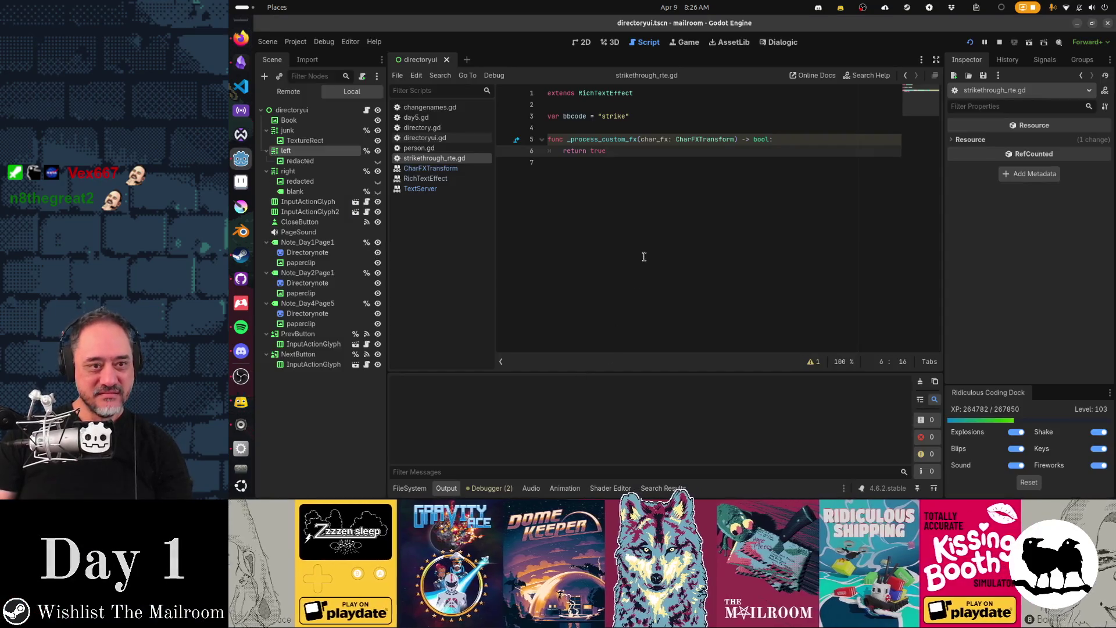
Add a new line 6 above return true and type get_char( there
{"action": "key", "text": "Up"}
{"action": "key", "text": "End"}
{"action": "key", "text": "Return"}
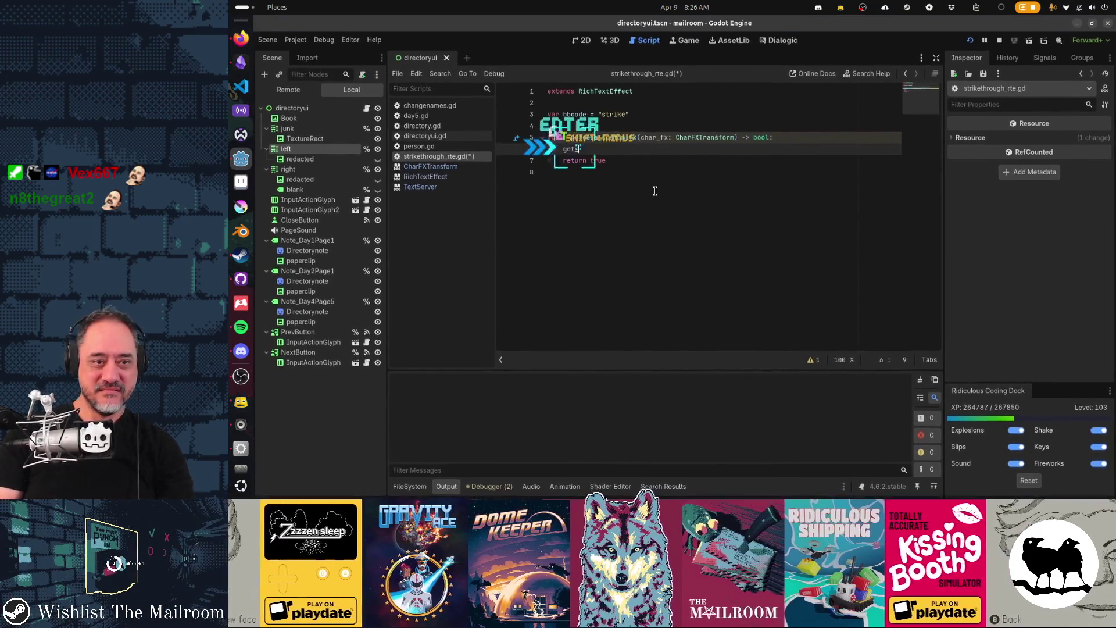
{"action": "type", "text": "get_char("}
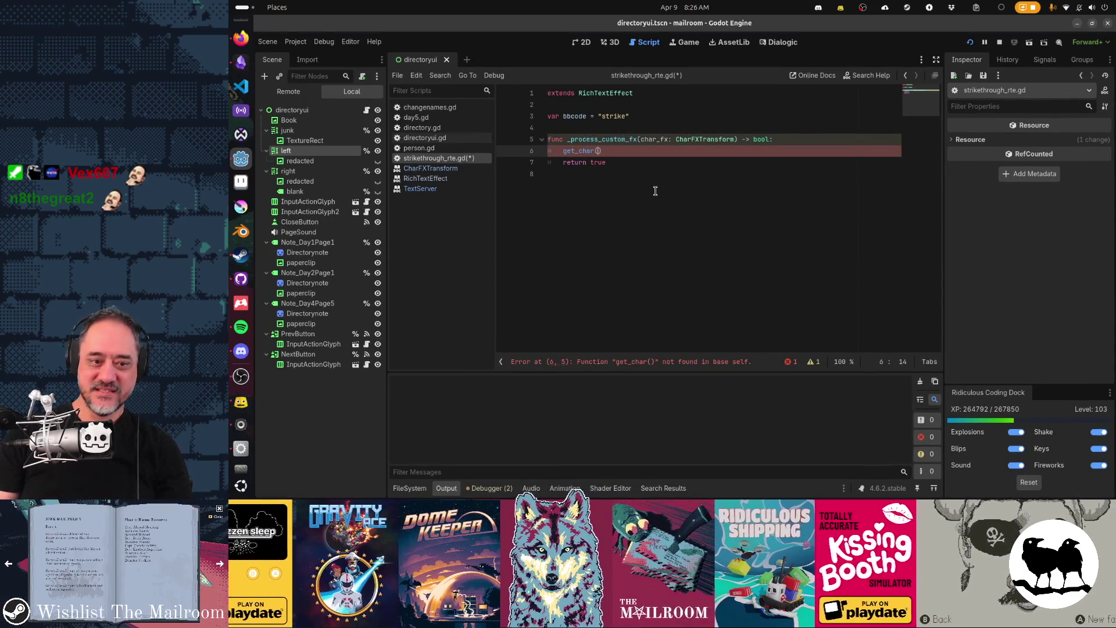
{"action": "key", "text": "alt+Tab"}
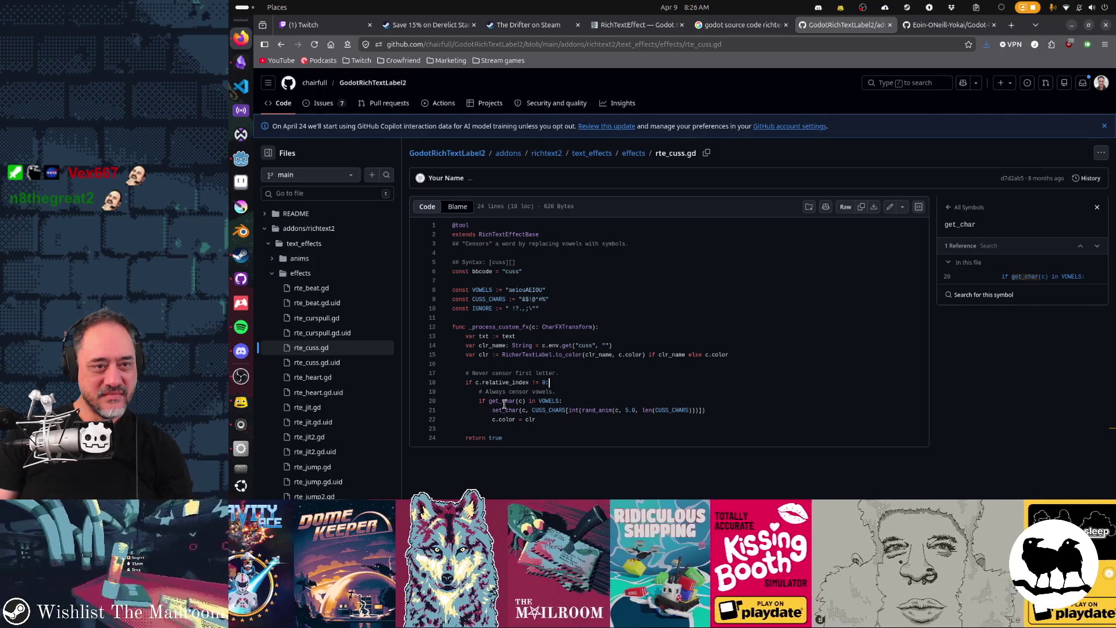
Go back up to the text_effects folder and open rich_text_effect_base.gd, scrolling to get_char
{"action": "key", "text": "alt+Tab"}
{"action": "key", "text": "alt+Tab"}
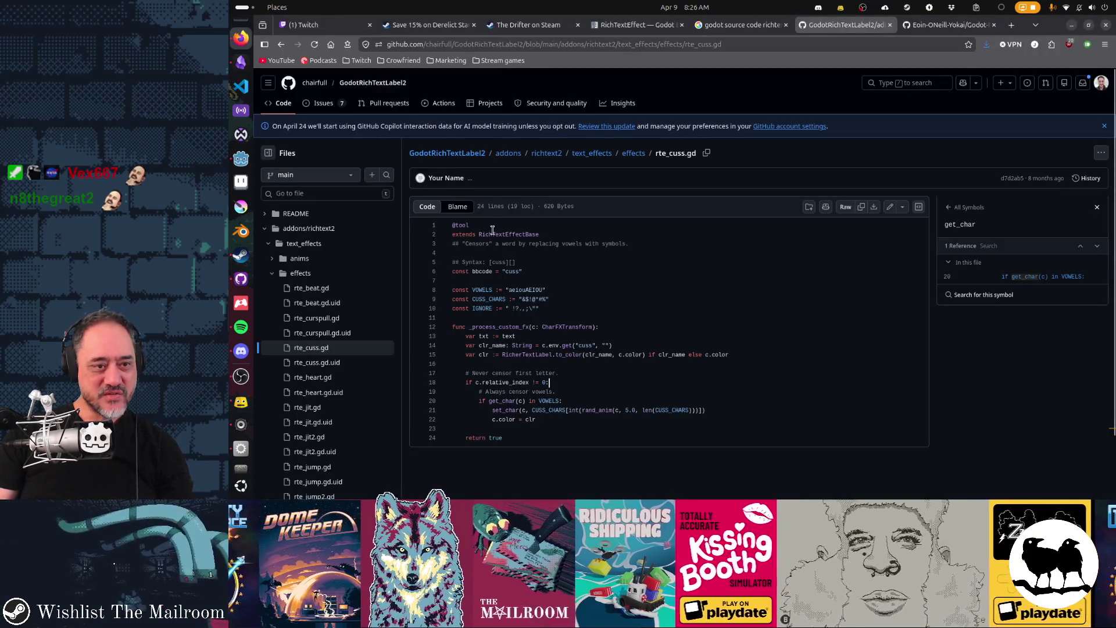
{"action": "key", "text": "alt+Left"}
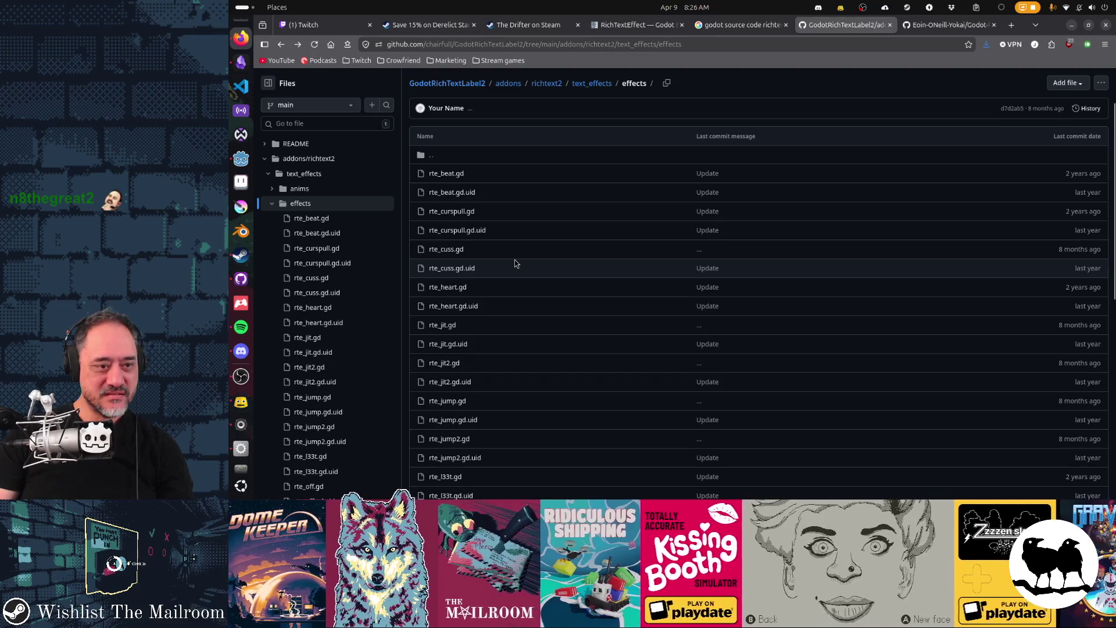
{"action": "scroll", "coordinate": [515, 263], "scroll_direction": "down", "scroll_amount": 7}
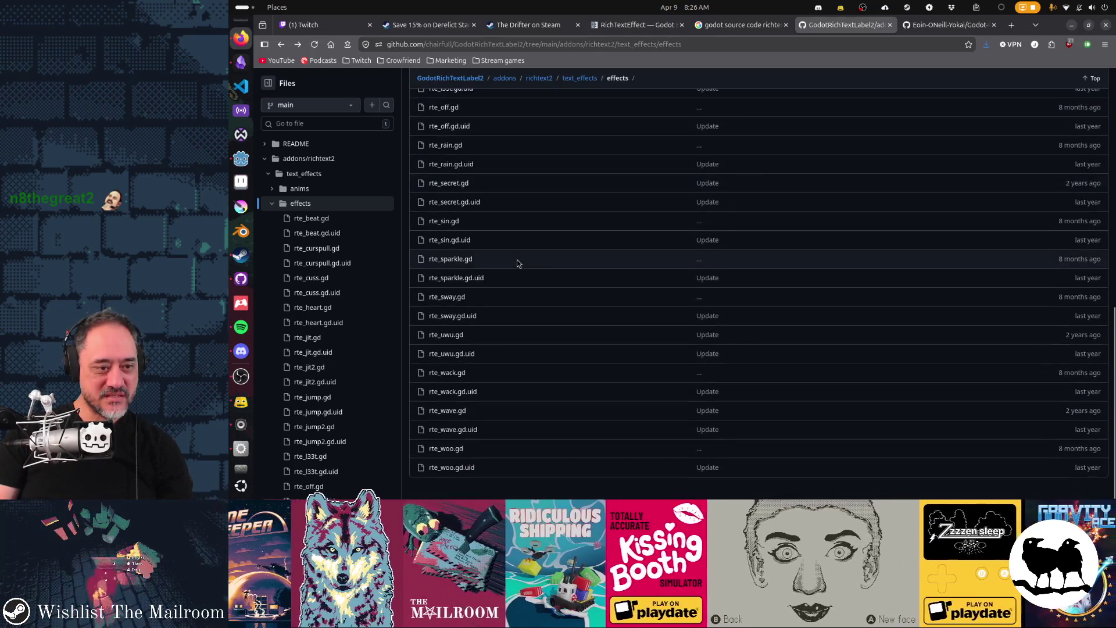
{"action": "scroll", "coordinate": [517, 263], "scroll_direction": "up", "scroll_amount": 8}
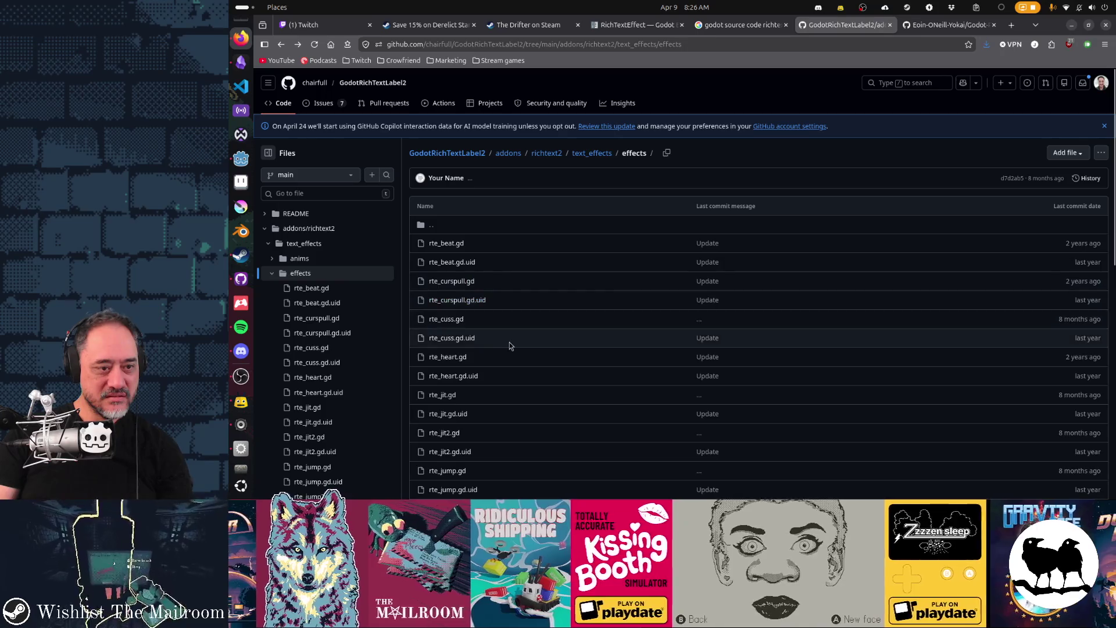
{"action": "key", "text": "alt+Left"}
{"action": "left_click", "coordinate": [488, 281]}
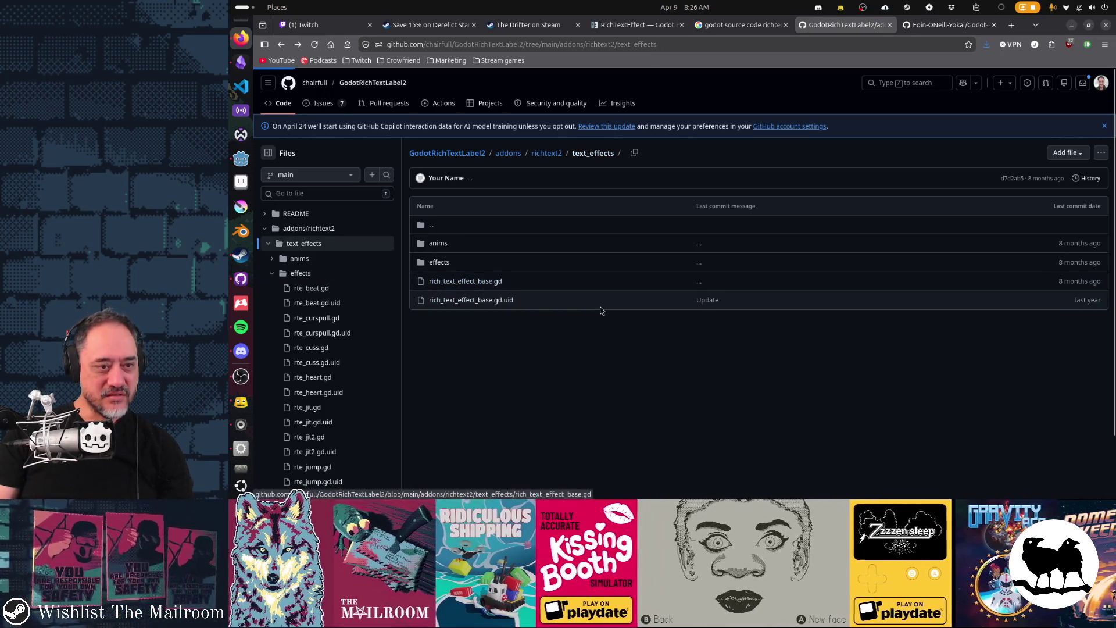
{"action": "scroll", "coordinate": [501, 291], "scroll_direction": "down", "scroll_amount": 5}
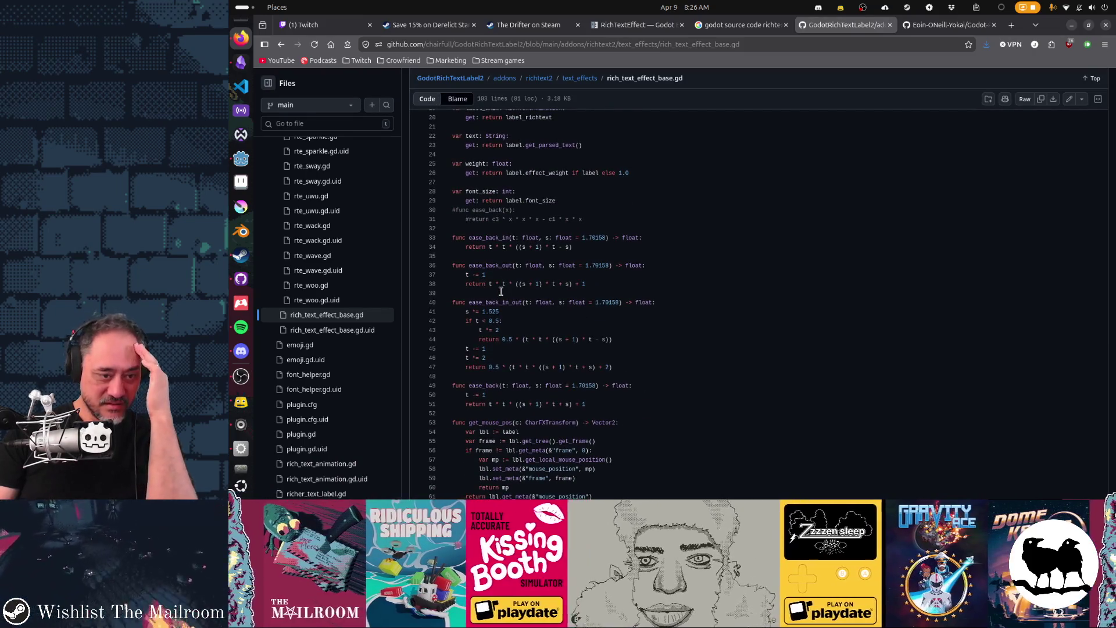
{"action": "scroll", "coordinate": [501, 290], "scroll_direction": "down", "scroll_amount": 3}
{"action": "scroll", "coordinate": [501, 290], "scroll_direction": "down", "scroll_amount": 4}
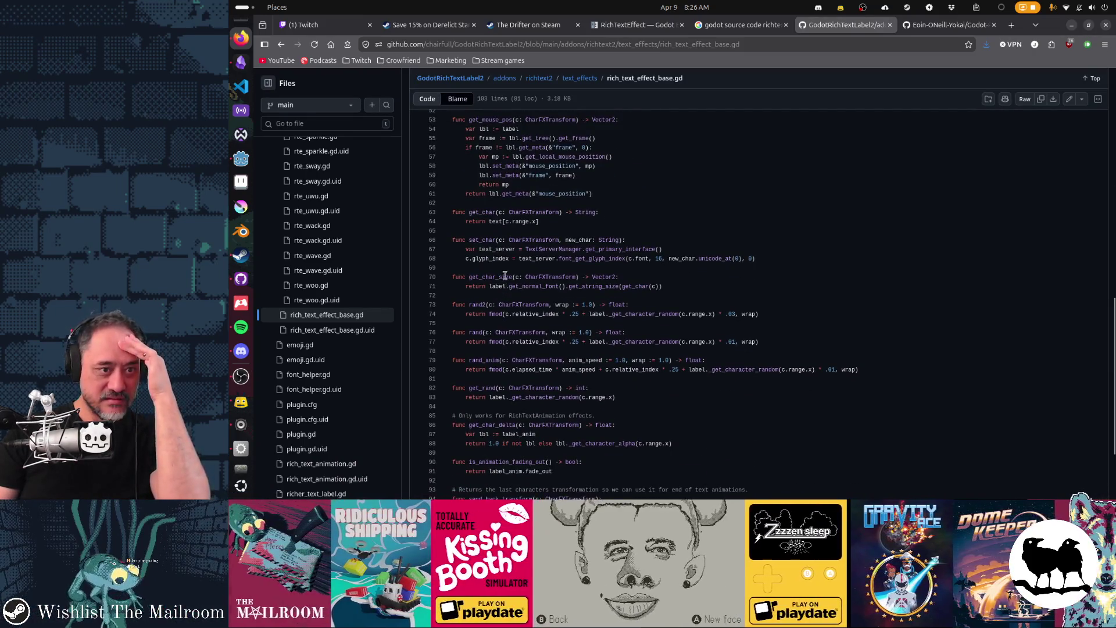
Look up the symbol references for text, label_richtext and instance_from_id in the label property code
{"action": "double_click", "coordinate": [494, 221]}
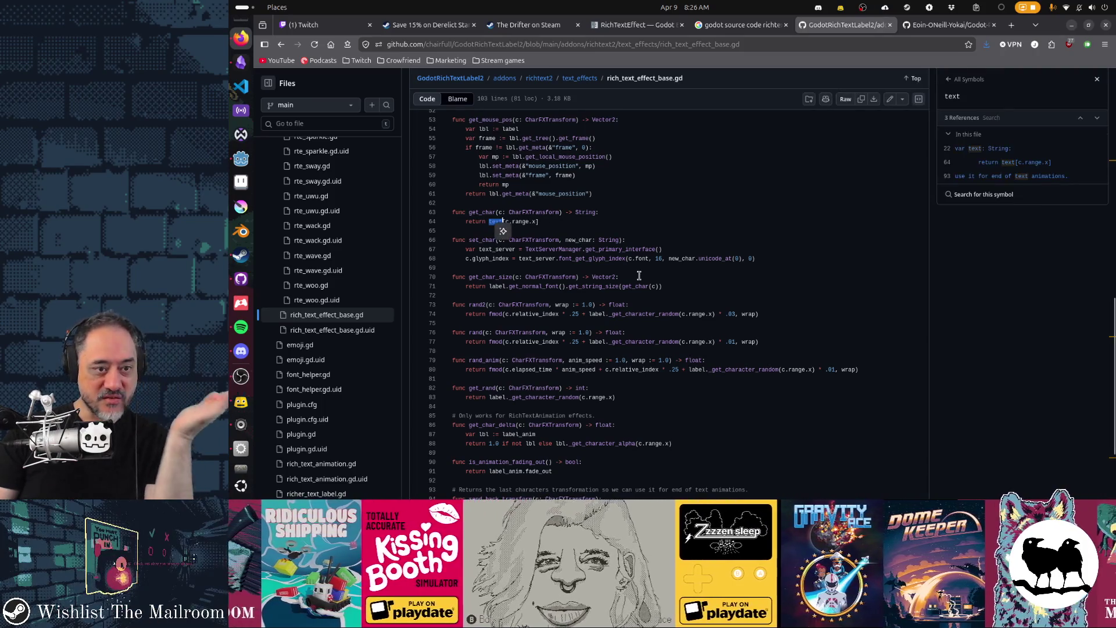
{"action": "scroll", "coordinate": [640, 275], "scroll_direction": "up", "scroll_amount": 4}
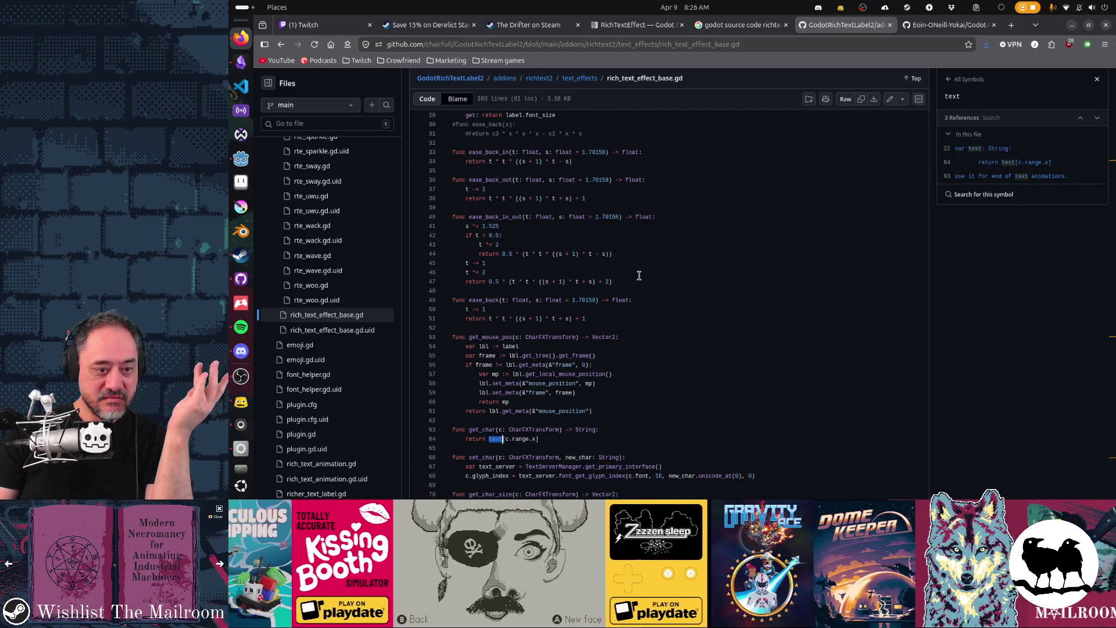
{"action": "scroll", "coordinate": [615, 430], "scroll_direction": "up", "scroll_amount": 5}
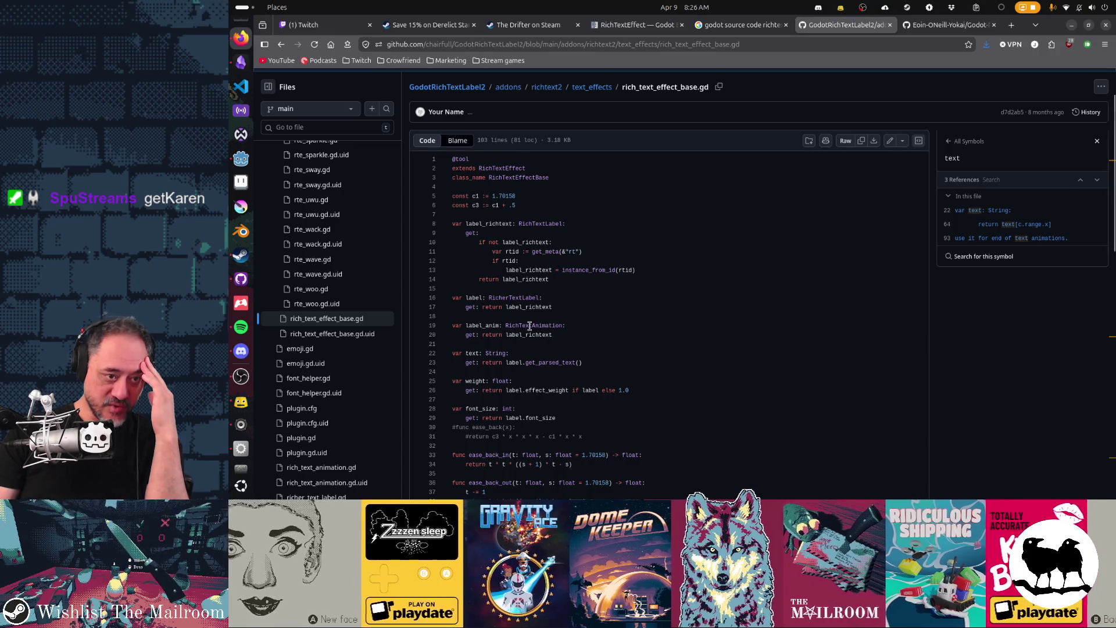
{"action": "left_click", "coordinate": [516, 307]}
{"action": "left_click", "coordinate": [492, 224]}
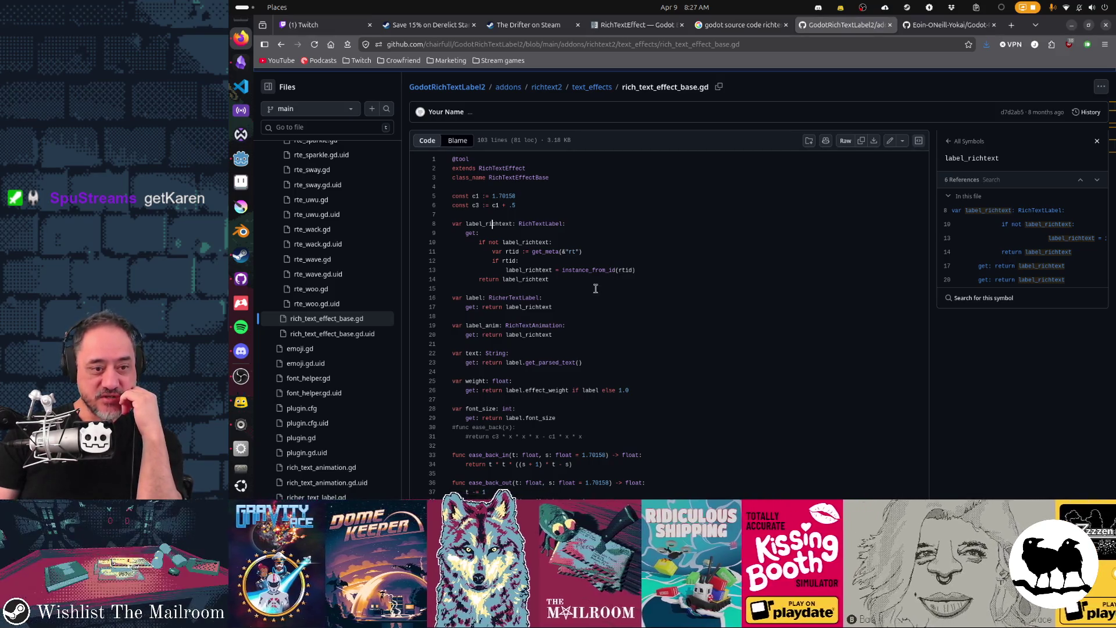
{"action": "mouse_move", "coordinate": [602, 363]}
{"action": "left_mouse_down"}
{"action": "mouse_move", "coordinate": [457, 224]}
{"action": "mouse_move", "coordinate": [450, 197]}
{"action": "left_mouse_up"}
{"action": "left_click", "coordinate": [603, 270]}
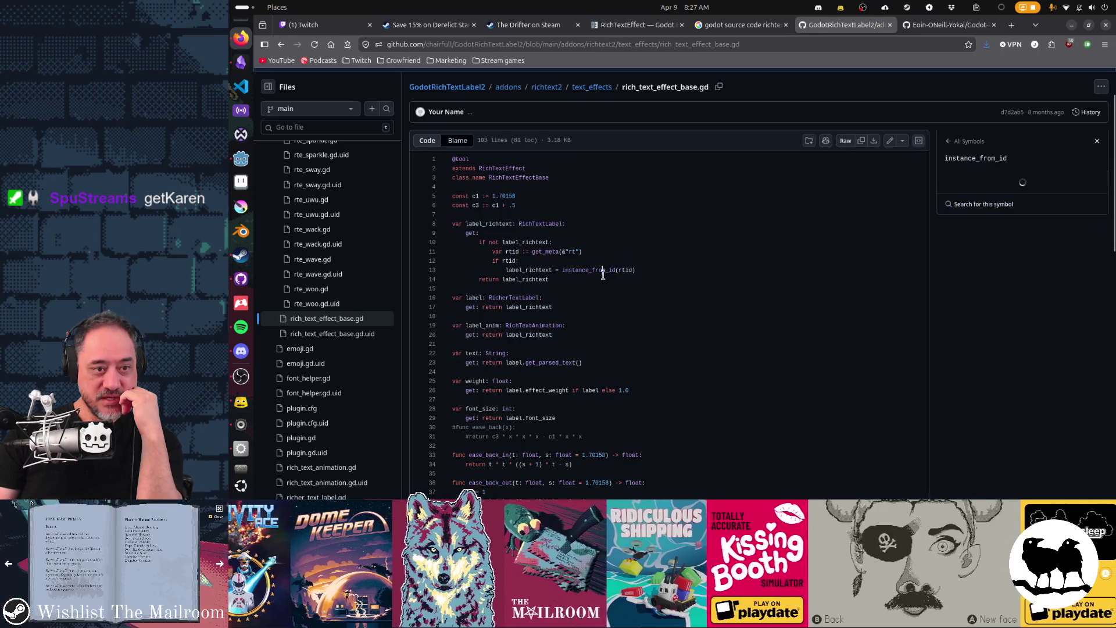
{"action": "mouse_move", "coordinate": [592, 360]}
{"action": "left_mouse_down"}
{"action": "mouse_move", "coordinate": [452, 353]}
{"action": "mouse_move", "coordinate": [411, 219]}
{"action": "left_mouse_up"}
{"action": "key", "text": "Left"}
{"action": "left_click", "coordinate": [606, 301]}
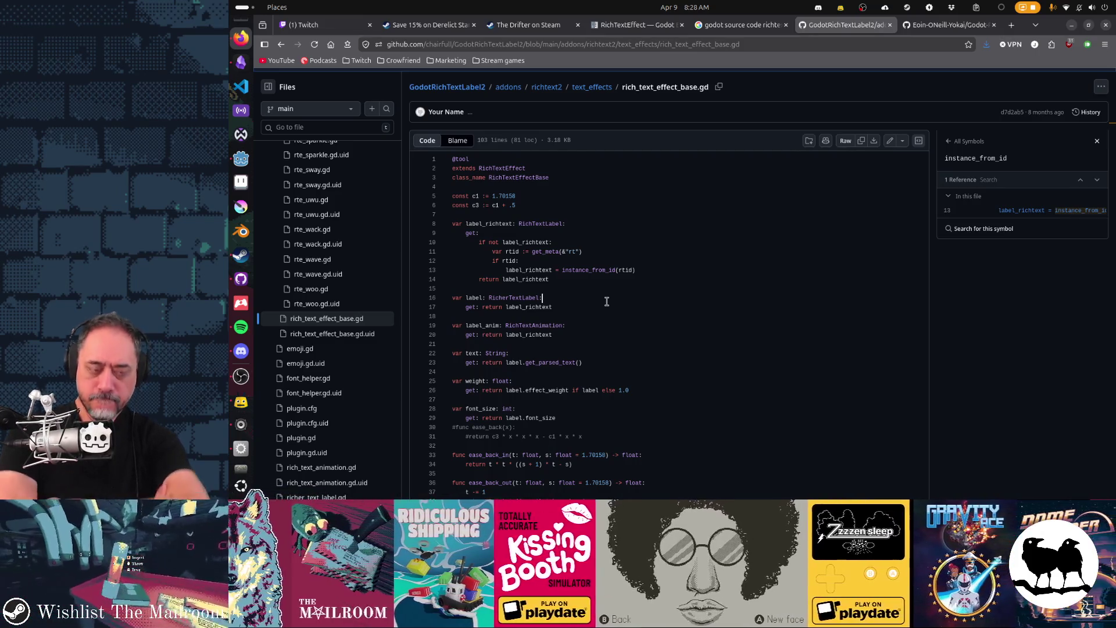
Replace get_char() on line 6 with an unfinished char_fx. member access
{"action": "key", "text": "alt+Tab"}
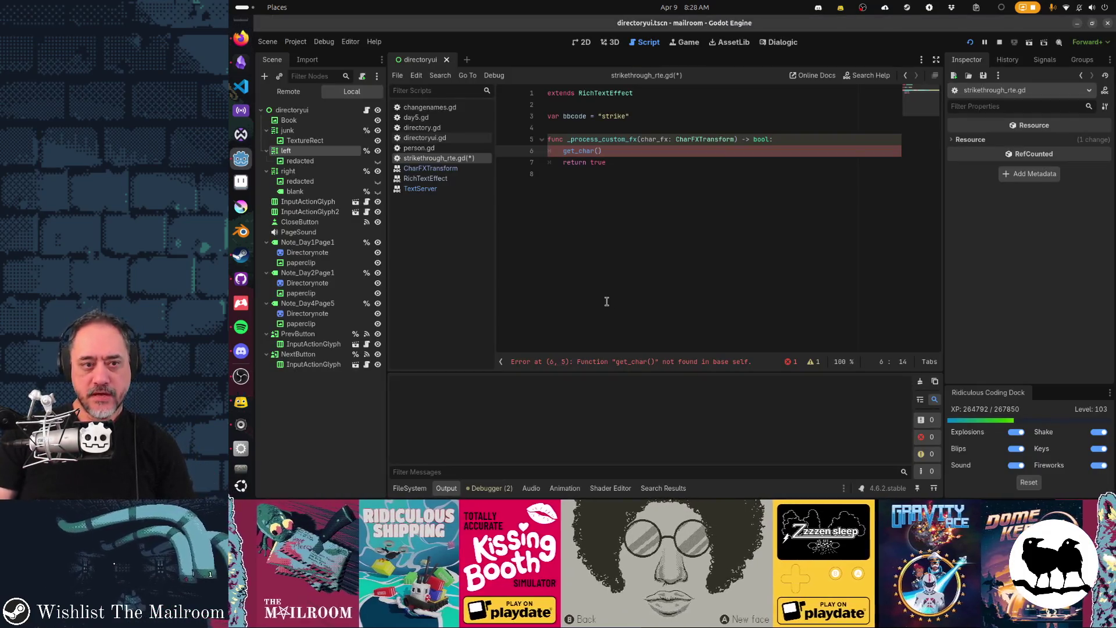
{"action": "key", "text": "BackSpace"}
{"action": "key", "text": "BackSpace"}
{"action": "key", "text": "BackSpace"}
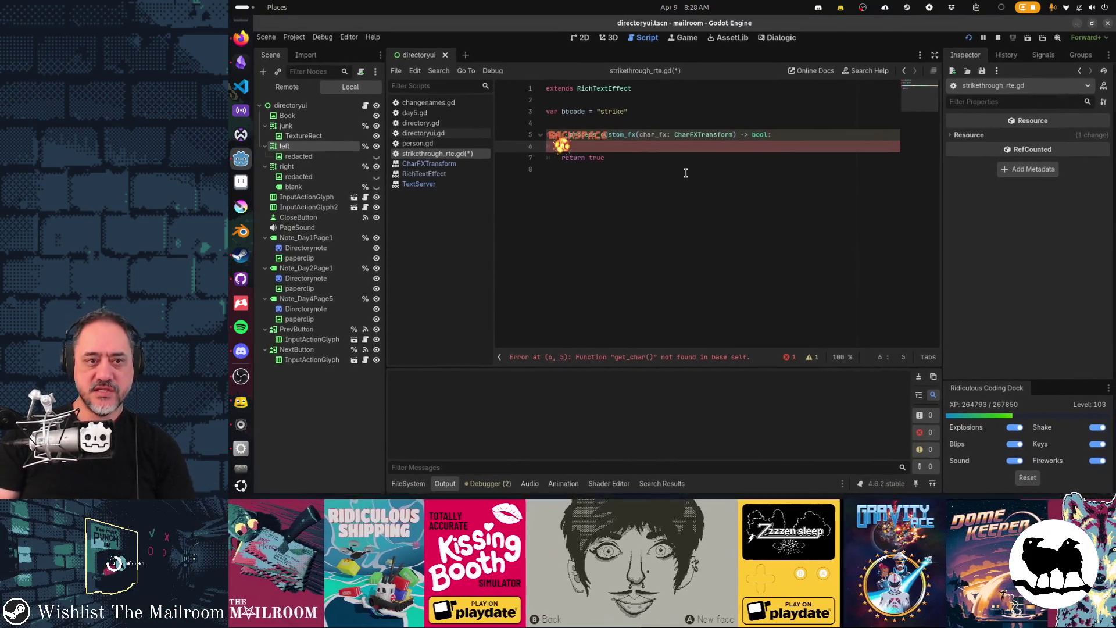
{"action": "type", "text": "char_fx"}
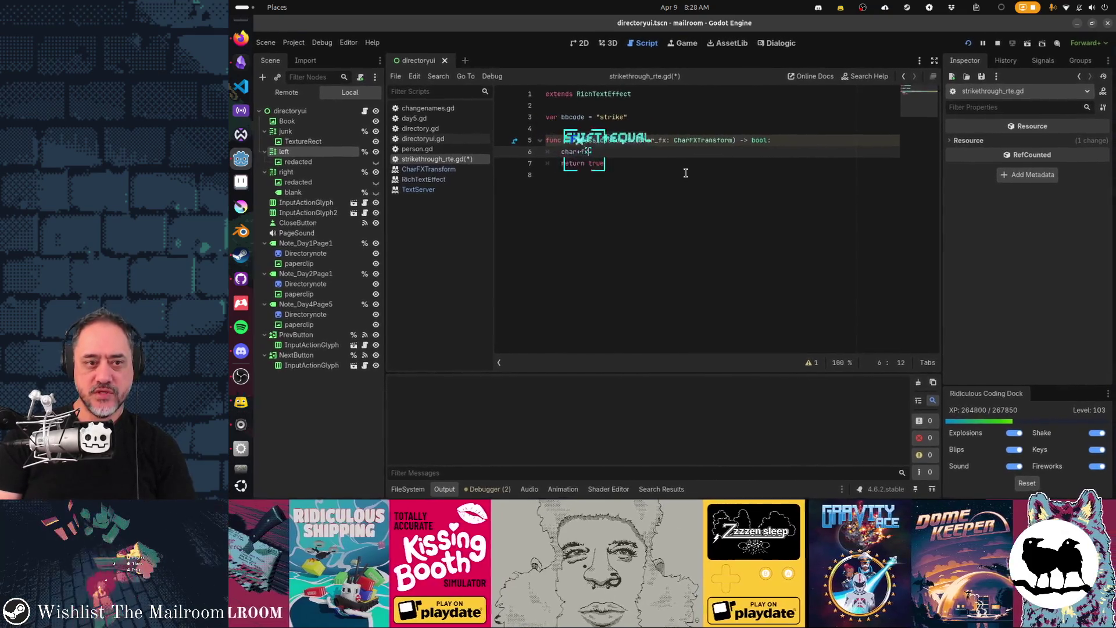
{"action": "key", "text": "BackSpace"}
{"action": "key", "text": "BackSpace"}
{"action": "key", "text": "BackSpace"}
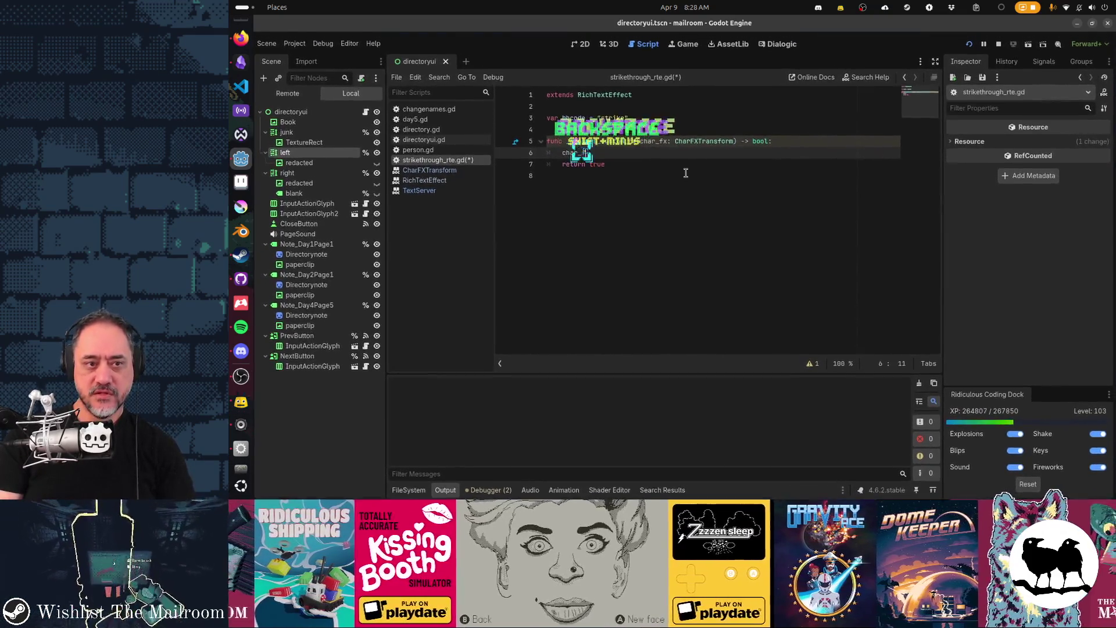
{"action": "type", "text": "_fx."}
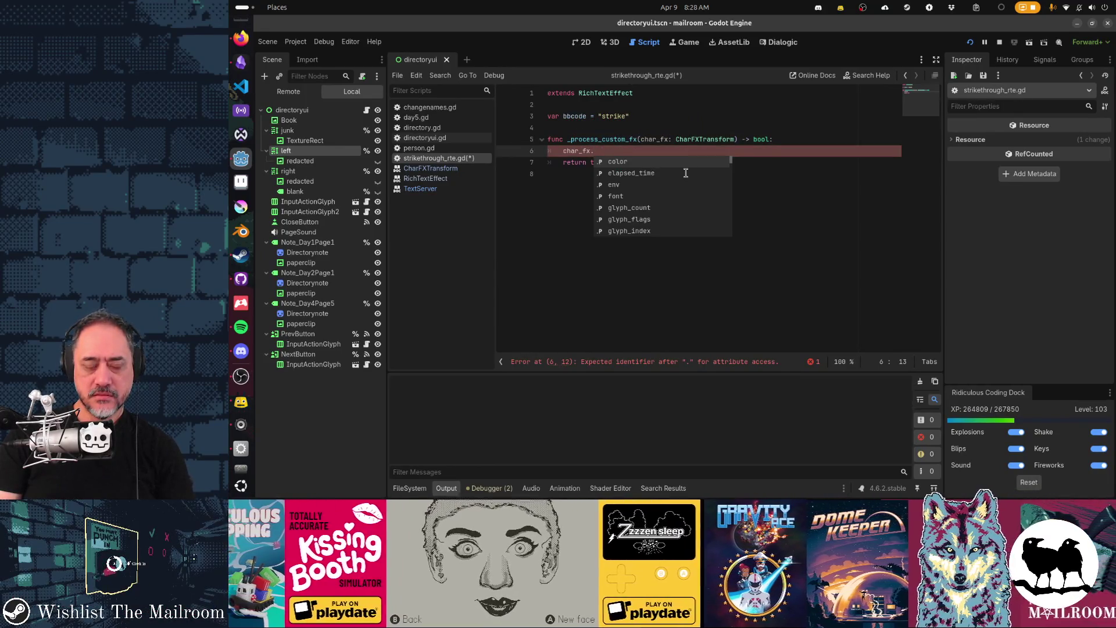
{"action": "key", "text": "alt+Tab"}
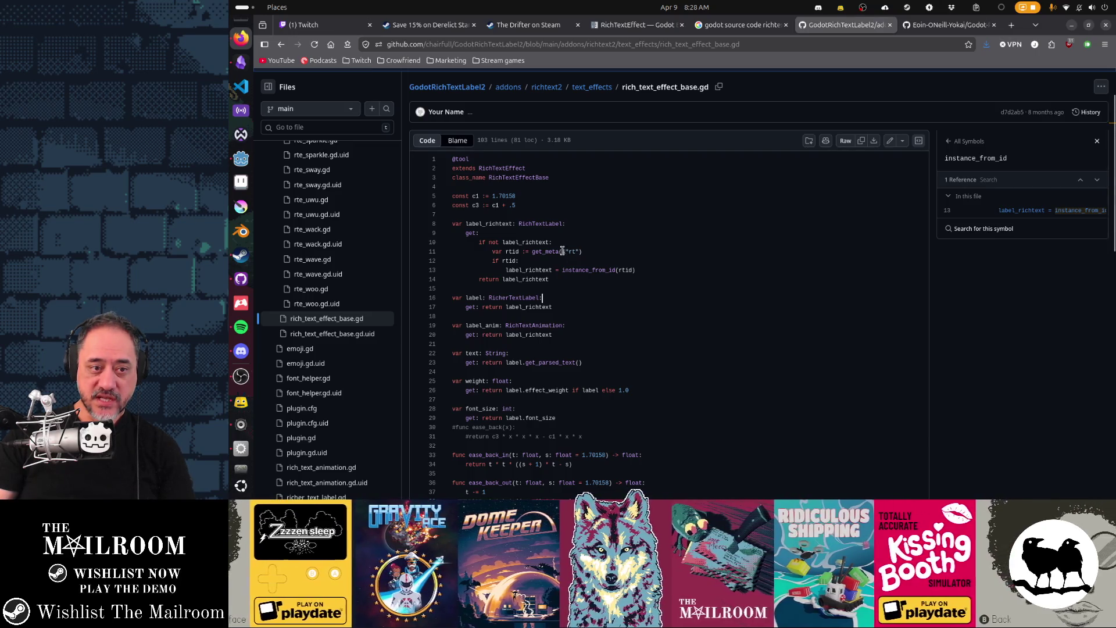
Examine the get_meta '&rt' key and label_richtext references on lines 11–14, then return to text_effects
{"action": "double_click", "coordinate": [564, 252]}
{"action": "left_click", "coordinate": [596, 260]}
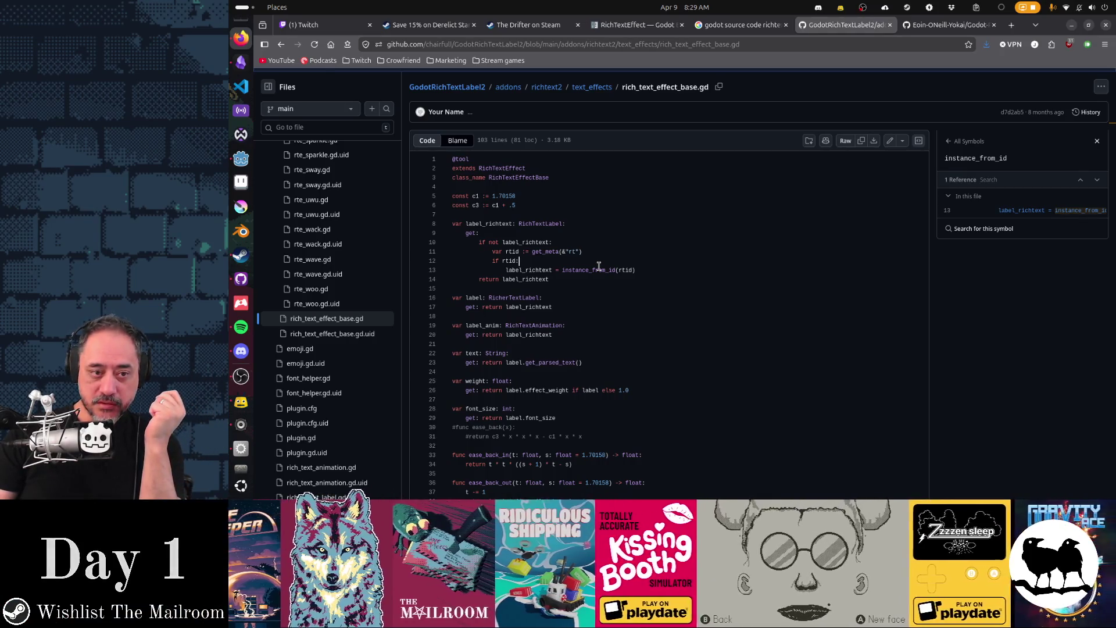
{"action": "left_click_drag", "start_coordinate": [564, 251], "coordinate": [577, 251]}
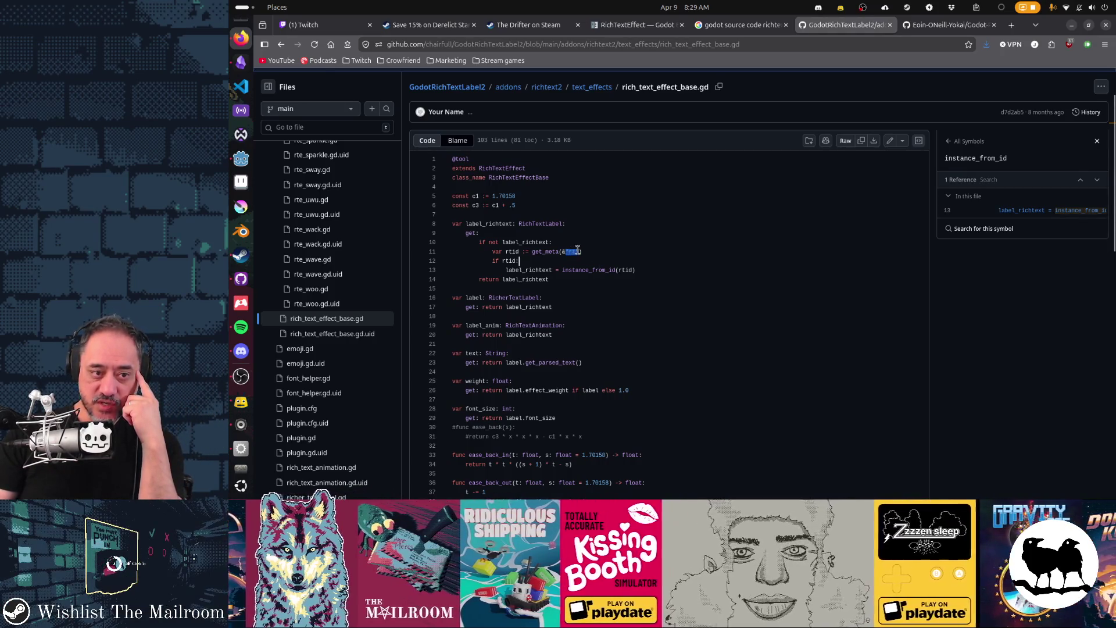
{"action": "left_click", "coordinate": [563, 251]}
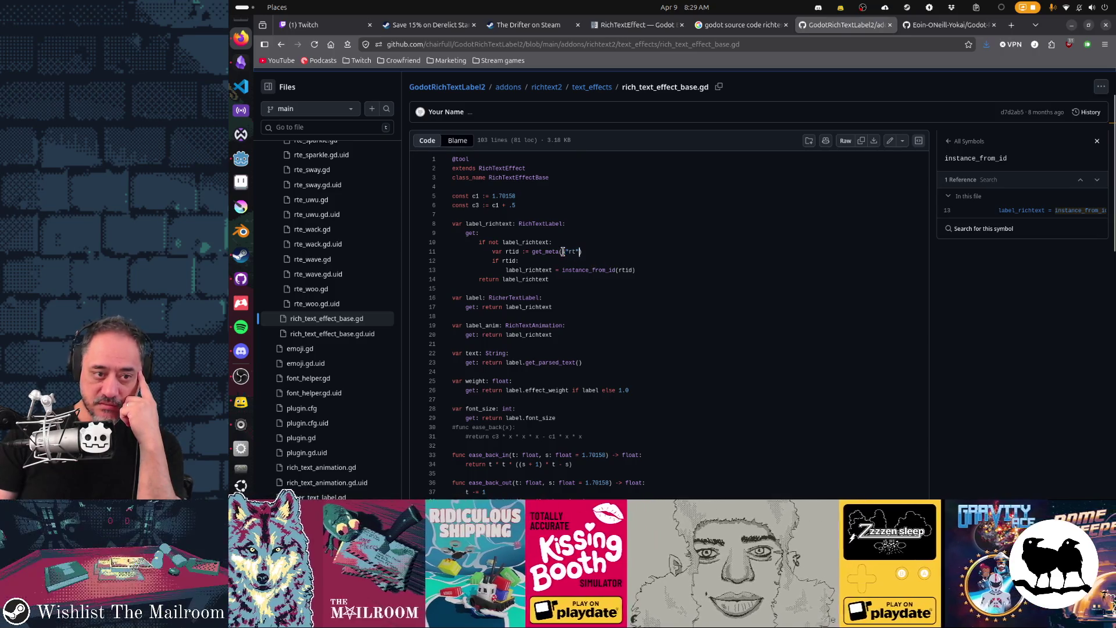
{"action": "left_click", "coordinate": [618, 282]}
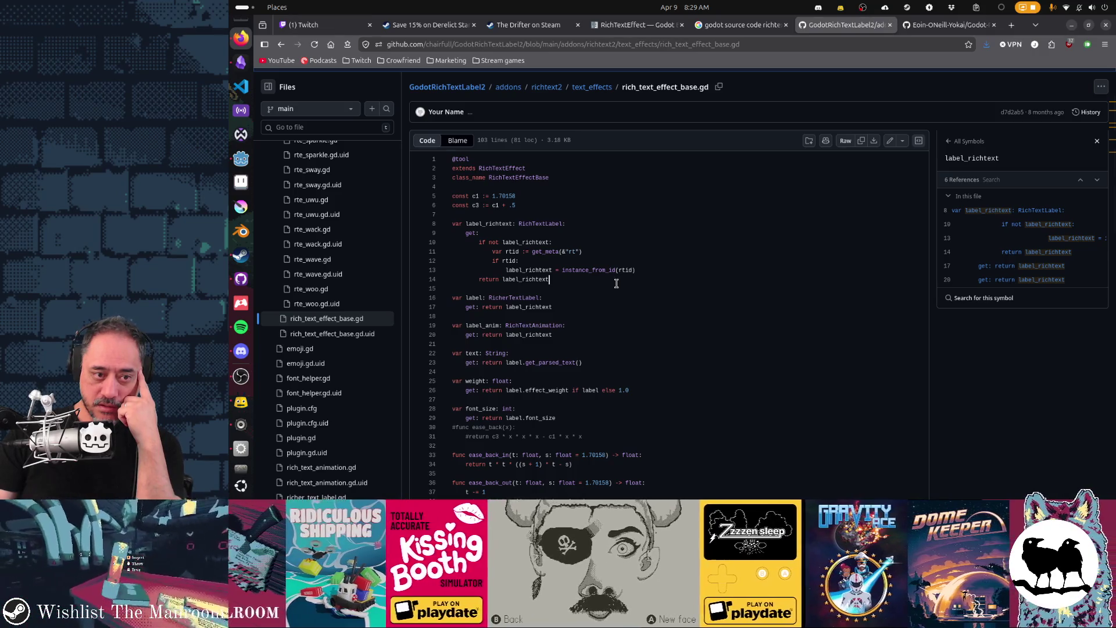
{"action": "double_click", "coordinate": [564, 252]}
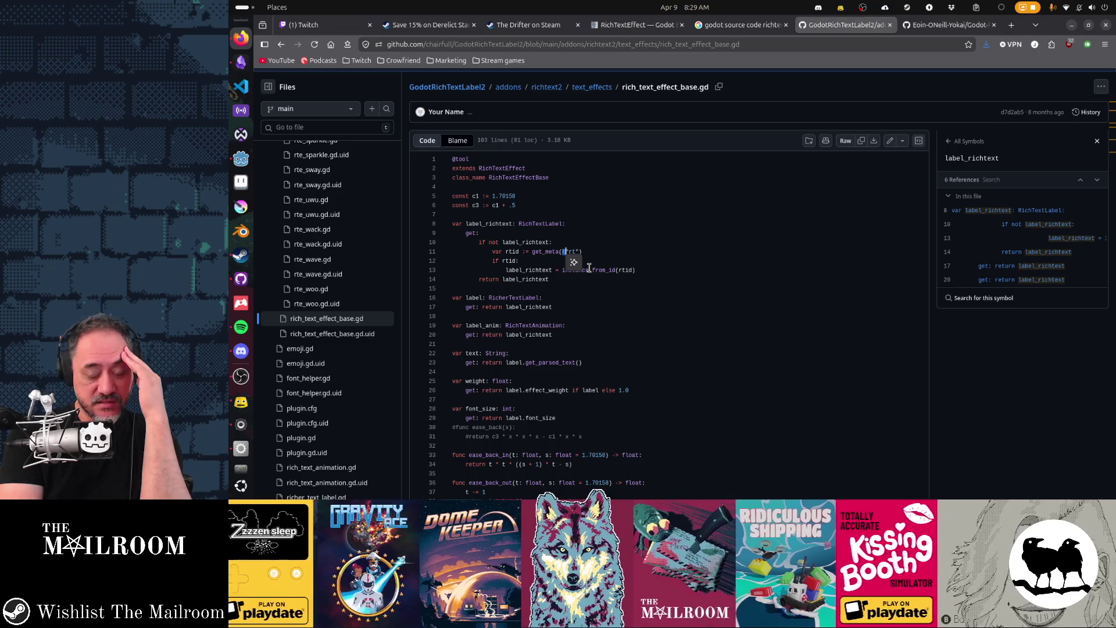
{"action": "key", "text": "alt+Left"}
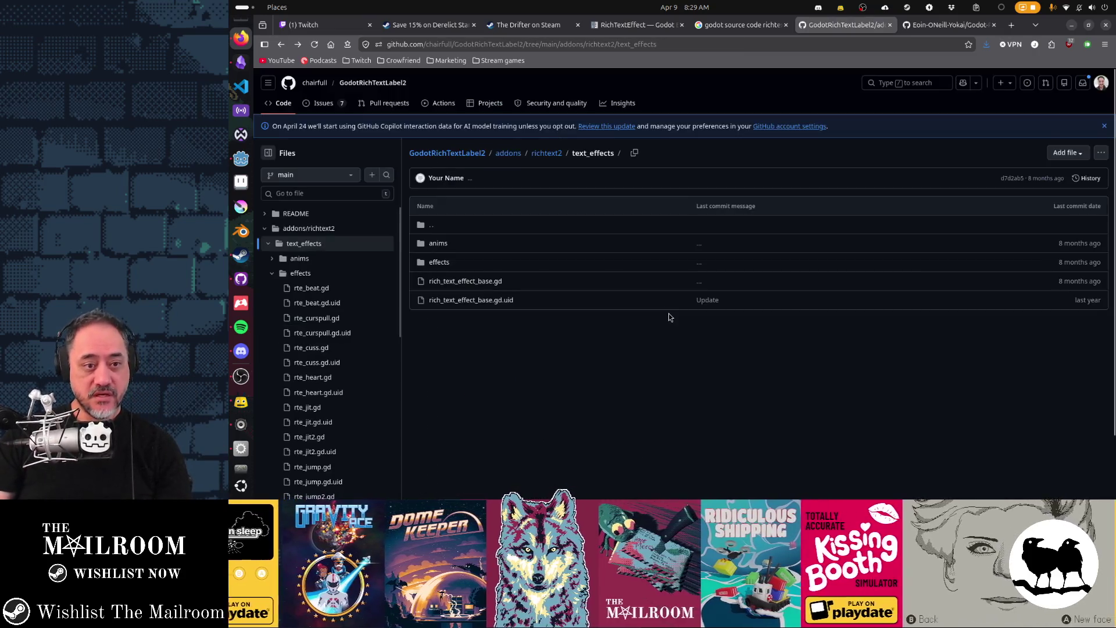
Return to the repo README and step through its 'meta' search matches
{"action": "key", "text": "alt+Left"}
{"action": "key", "text": "alt+Left"}
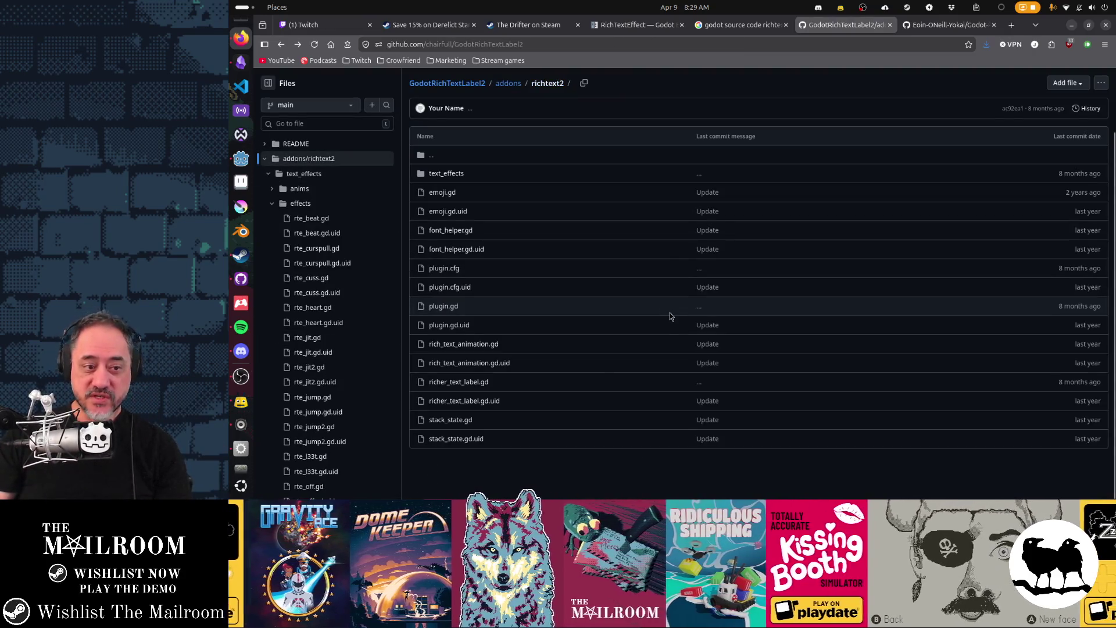
{"action": "scroll", "coordinate": [671, 313], "scroll_direction": "down", "scroll_amount": 2}
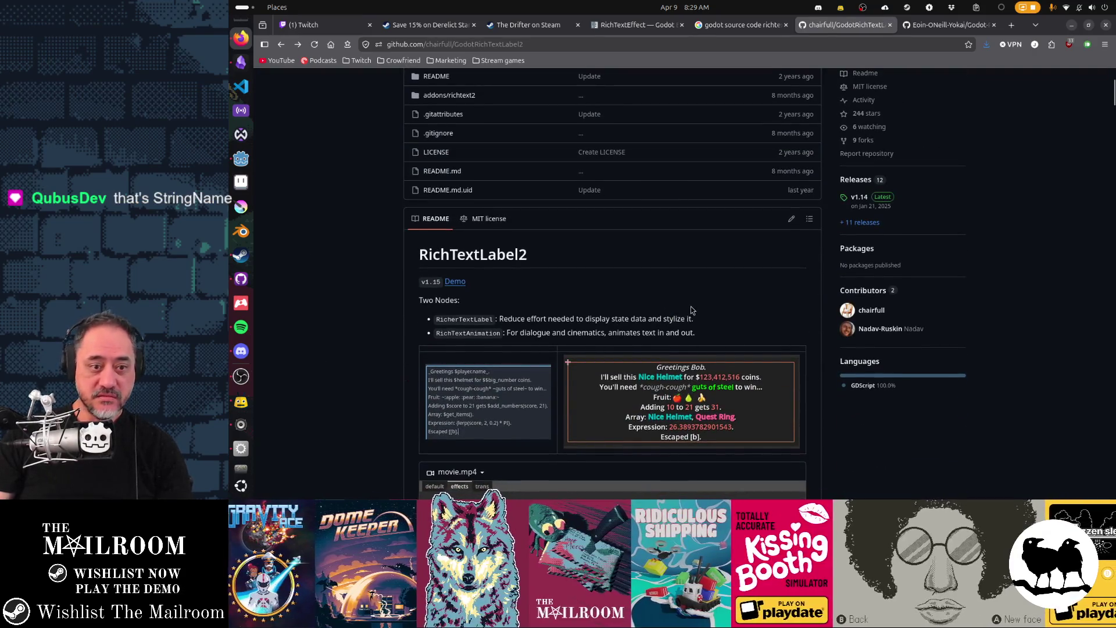
{"action": "type", "text": "meta"}
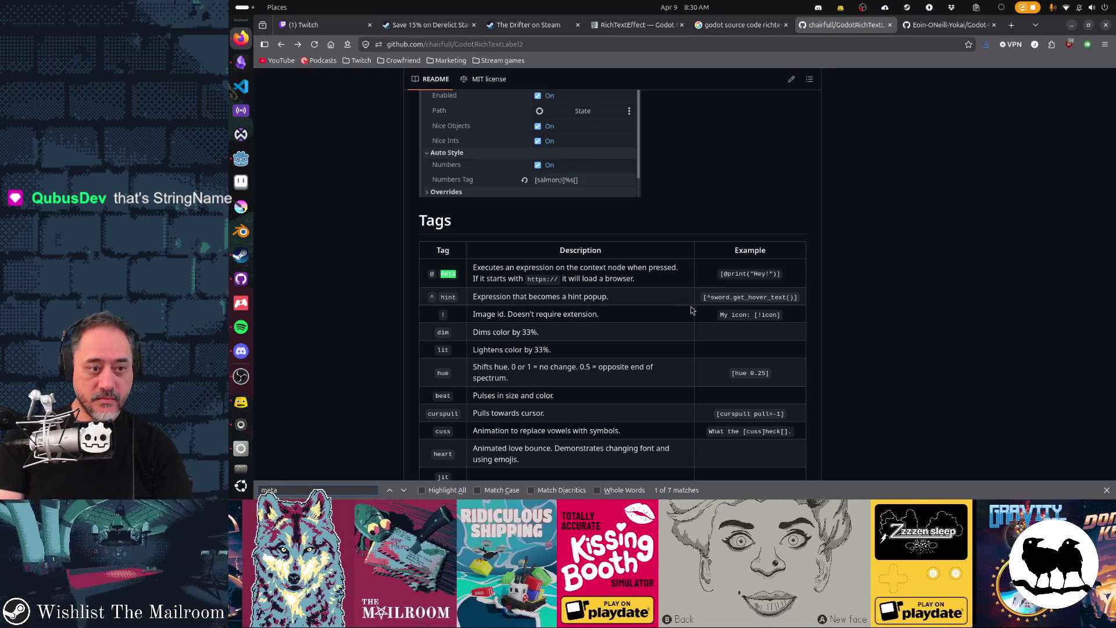
{"action": "key", "text": "Return"}
{"action": "key", "text": "Return"}
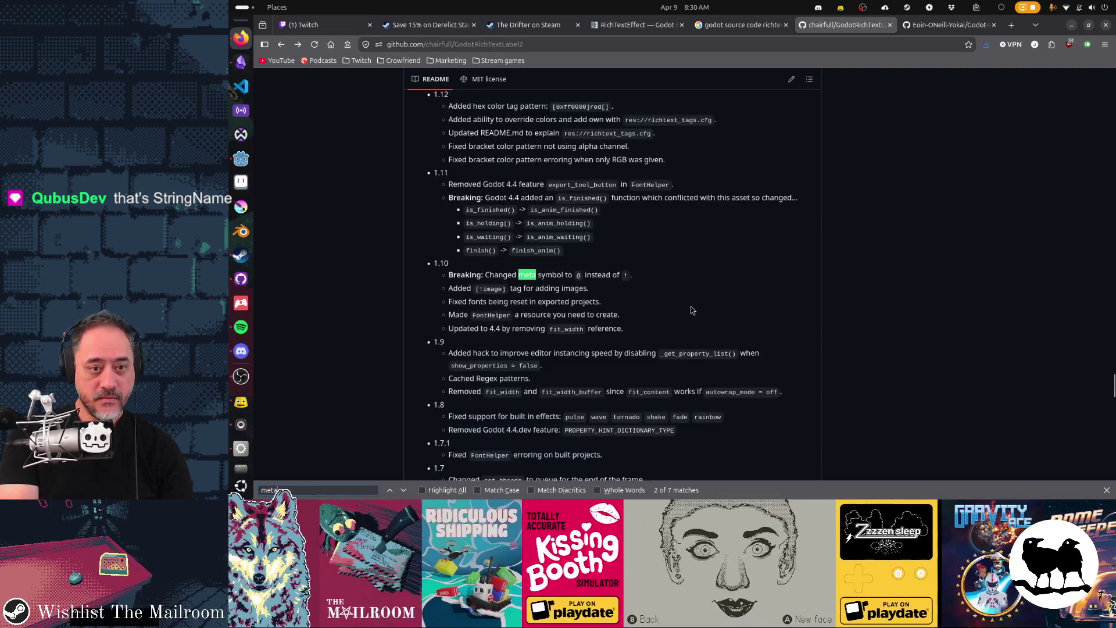
{"action": "key", "text": "Return"}
{"action": "key", "text": "Return"}
{"action": "key", "text": "Return"}
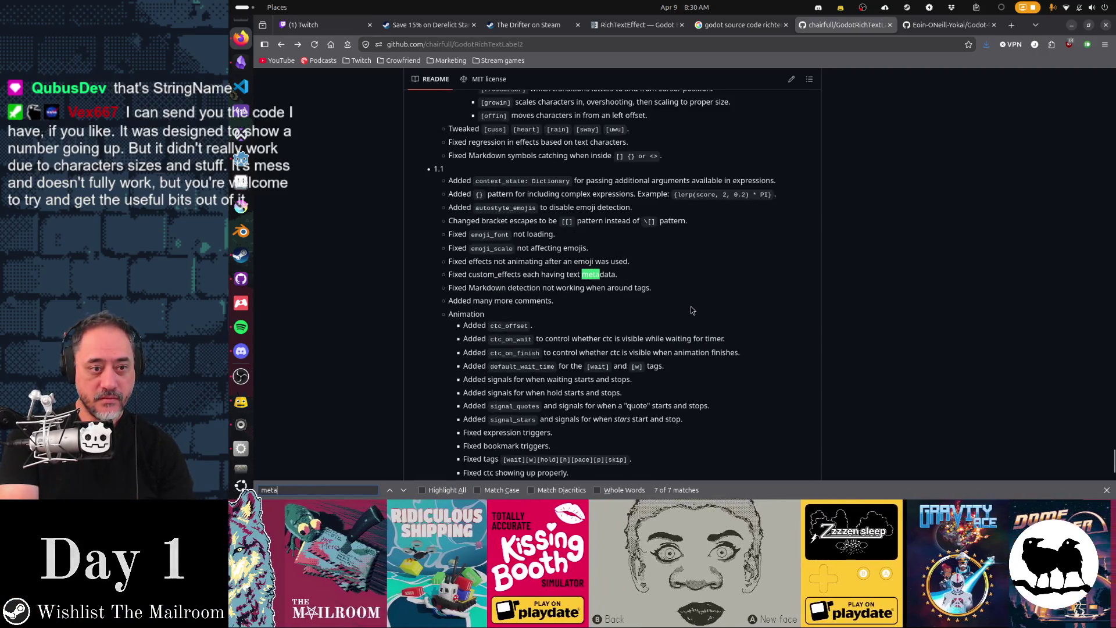
{"action": "key", "text": "Return"}
{"action": "key", "text": "Return"}
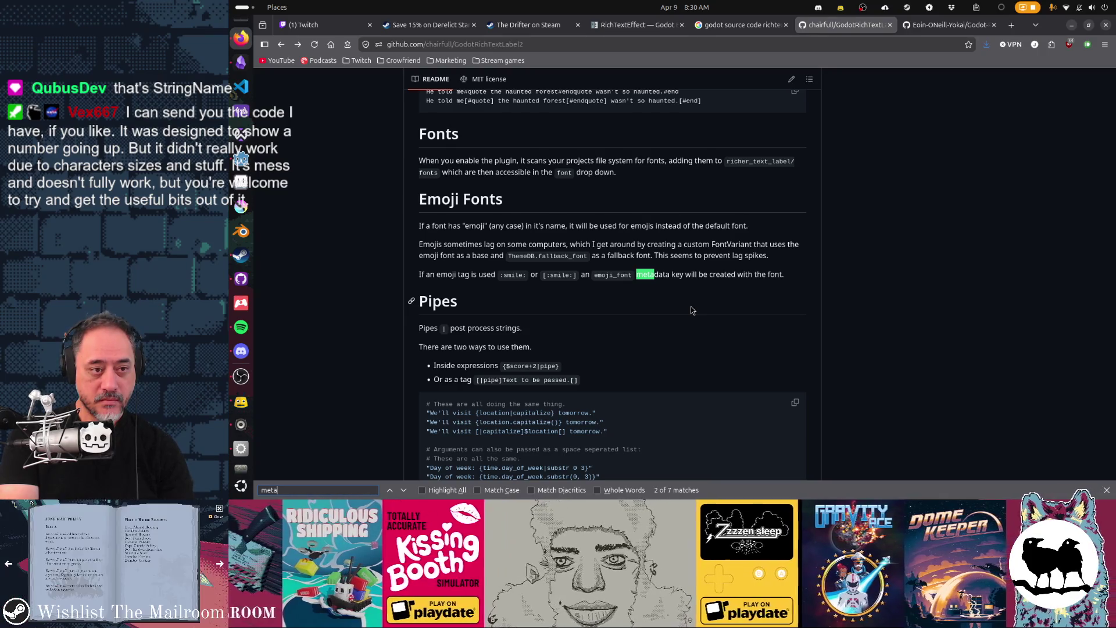
Search the README for 'rt', stepping through matches in the changelog from 1.11 to 1.7
{"action": "type", "text": "rt"}
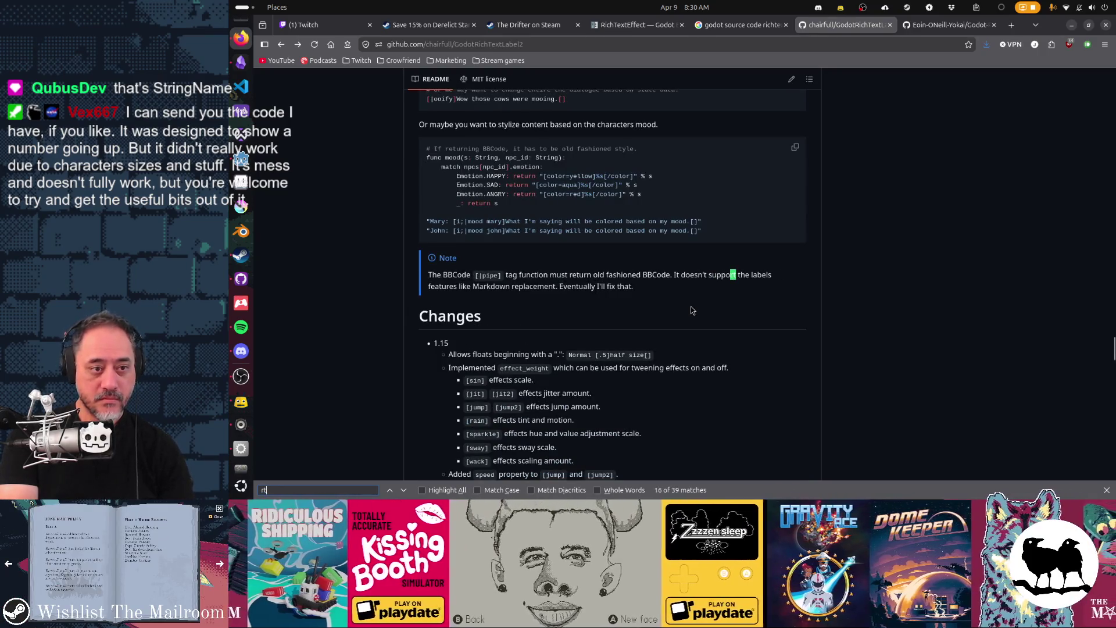
{"action": "key", "text": "Return"}
{"action": "key", "text": "Return"}
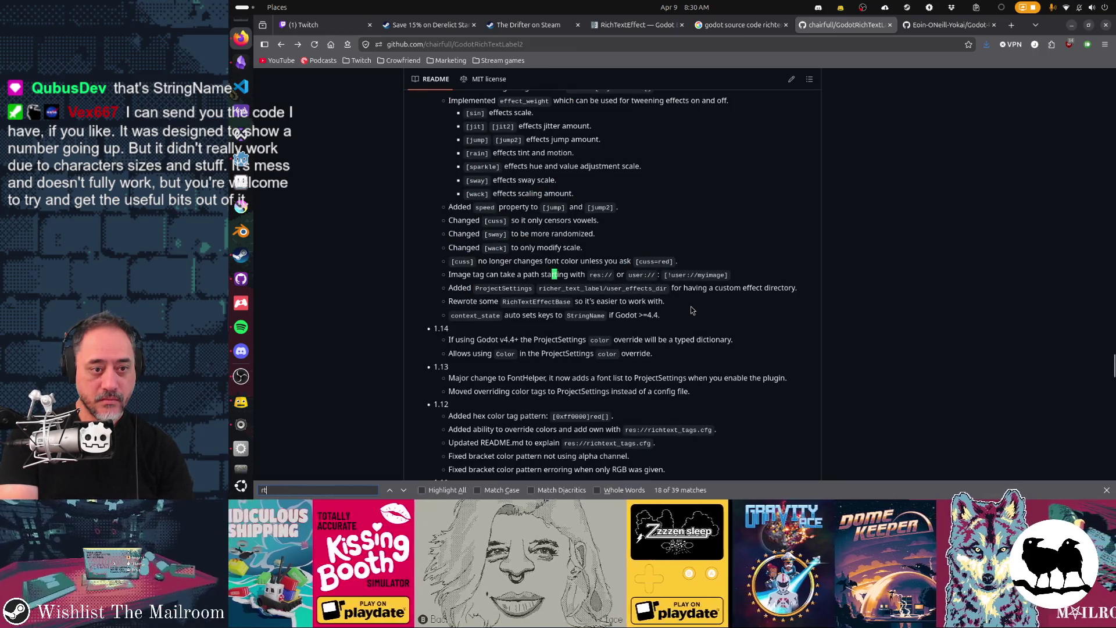
{"action": "key", "text": "Return"}
{"action": "key", "text": "Return"}
{"action": "key", "text": "Return"}
{"action": "key", "text": "Return"}
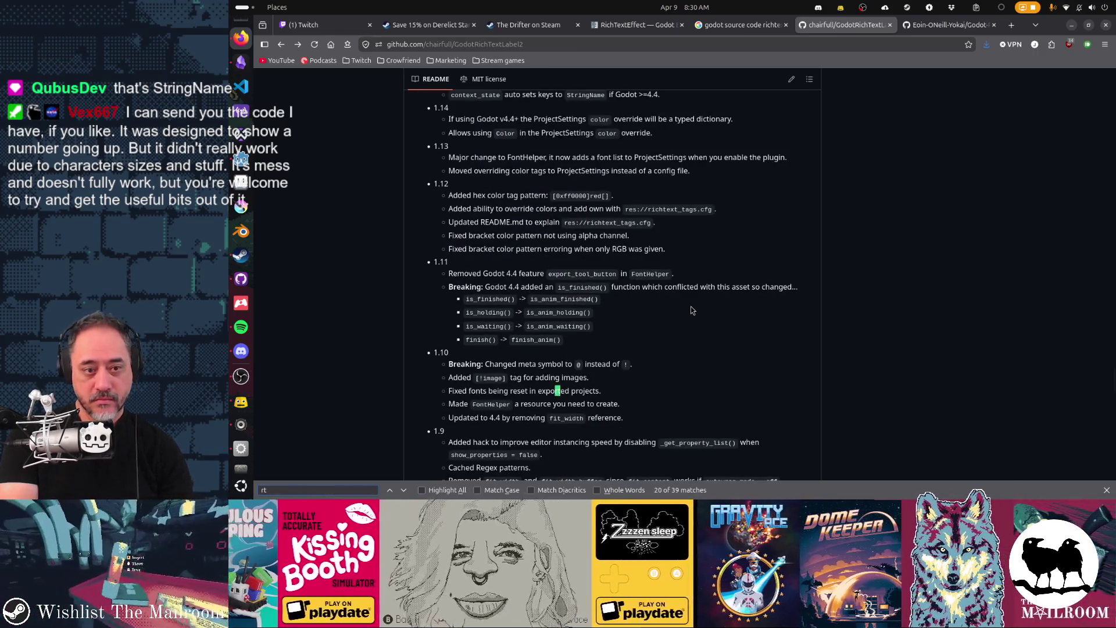
{"action": "key", "text": "Return"}
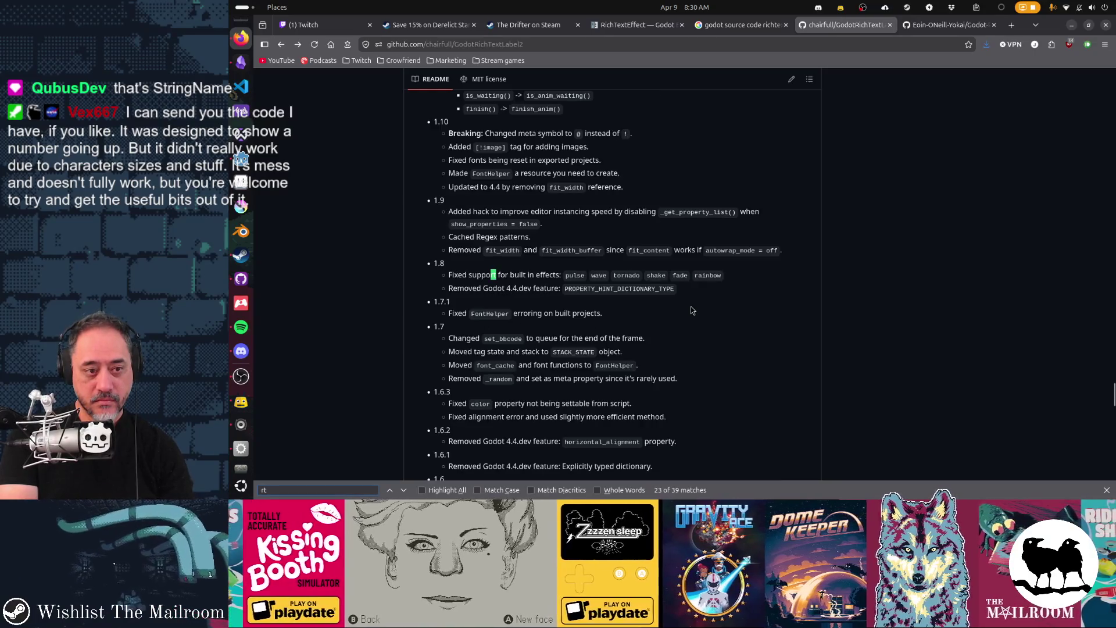
{"action": "key", "text": "Return"}
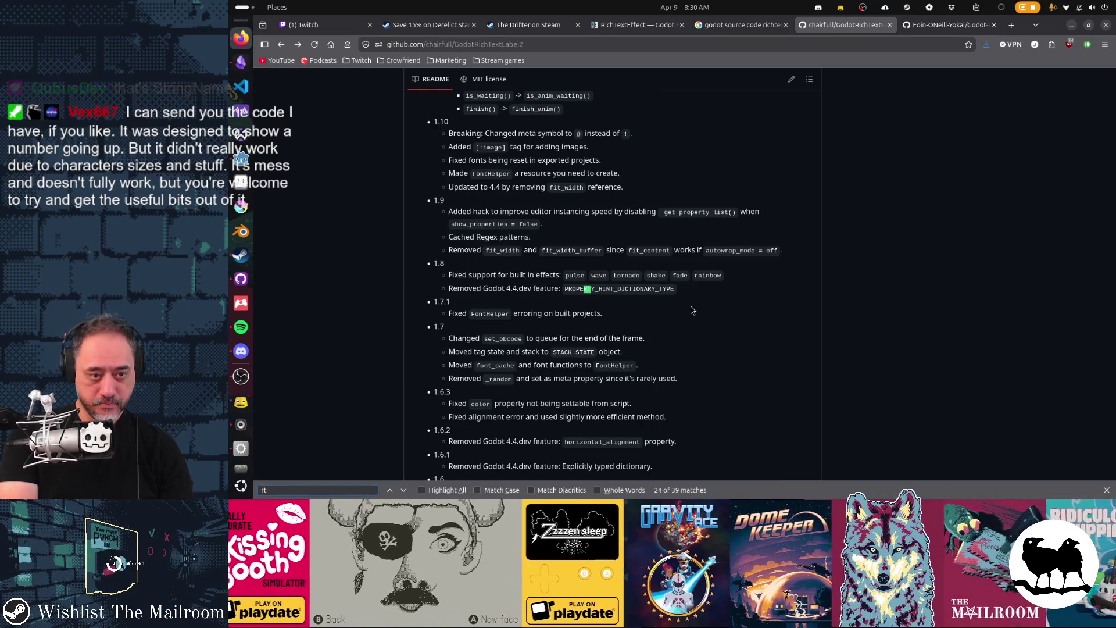
{"action": "key", "text": "Return"}
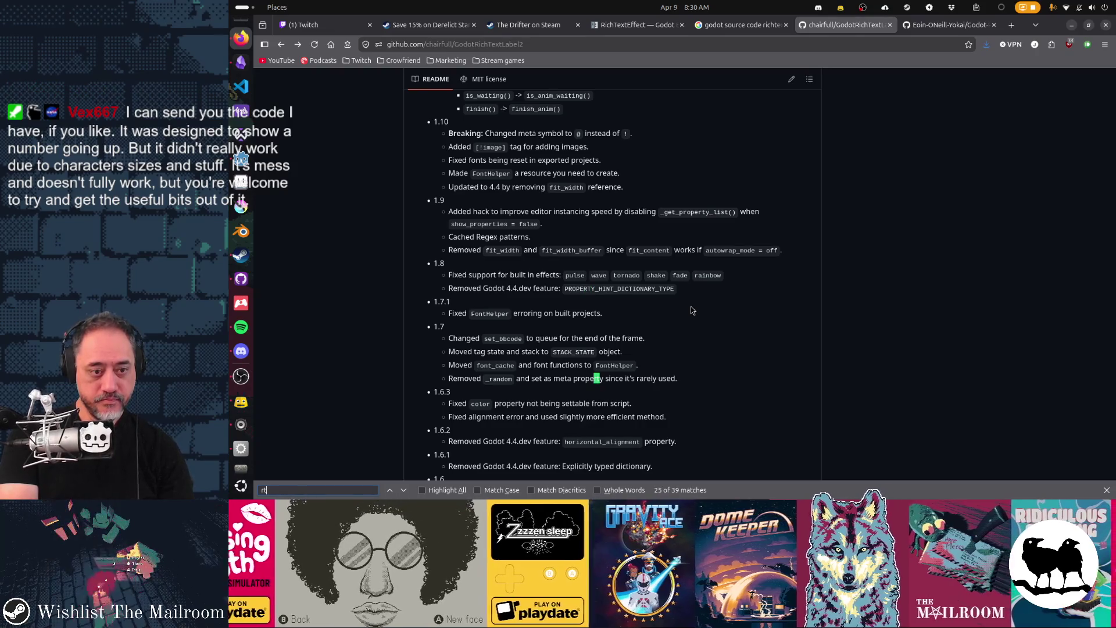
{"action": "key", "text": "Return"}
{"action": "key", "text": "Return"}
{"action": "key", "text": "Return"}
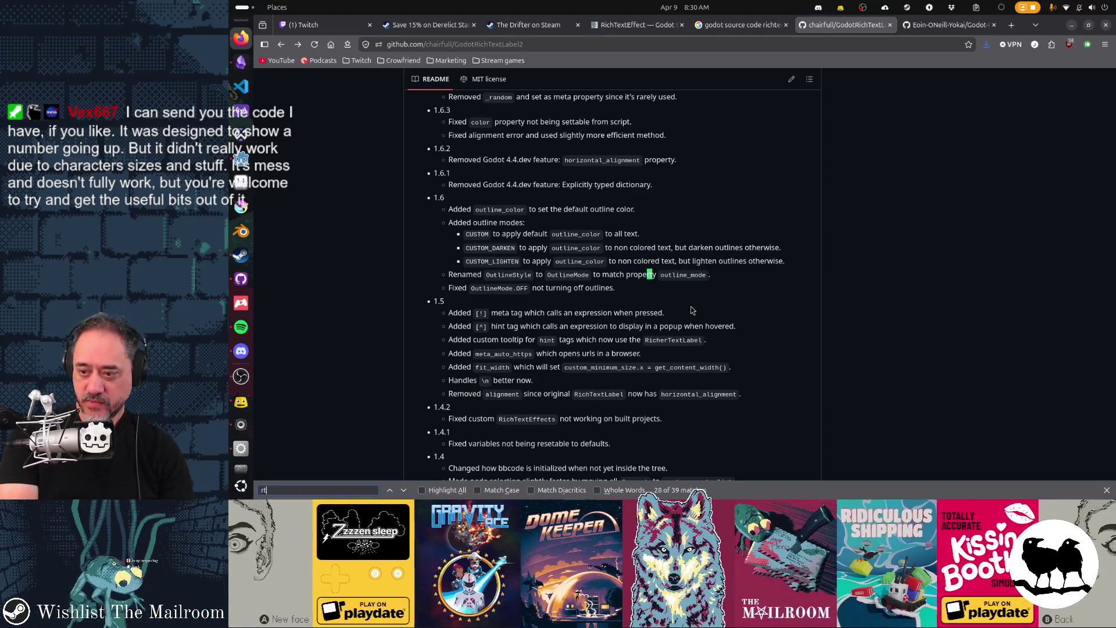
Continue through the remaining 'rt' matches from 1.5 onward, then return to strikethrough_rte.gd in Godot
{"action": "key", "text": "Return"}
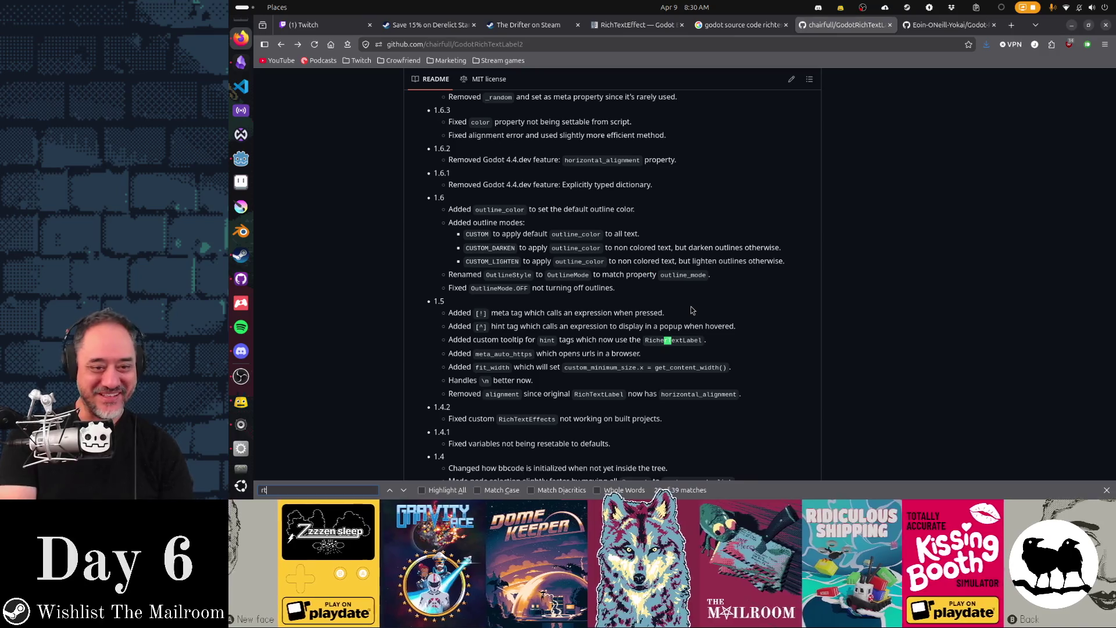
{"action": "key", "text": "Return"}
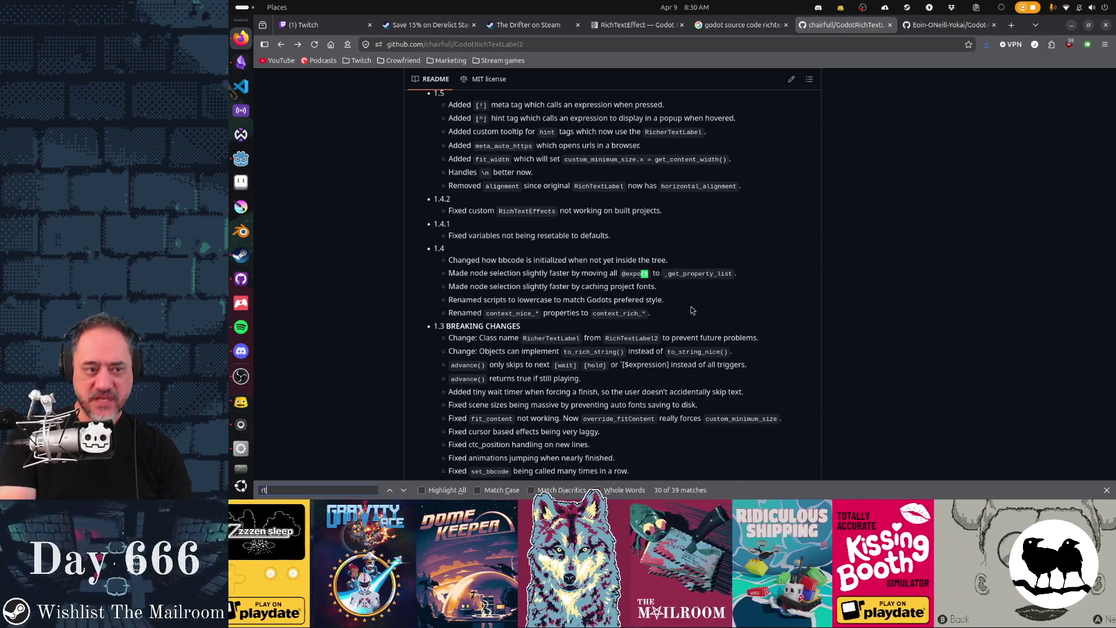
{"action": "key", "text": "Return"}
{"action": "key", "text": "Return"}
{"action": "key", "text": "Return"}
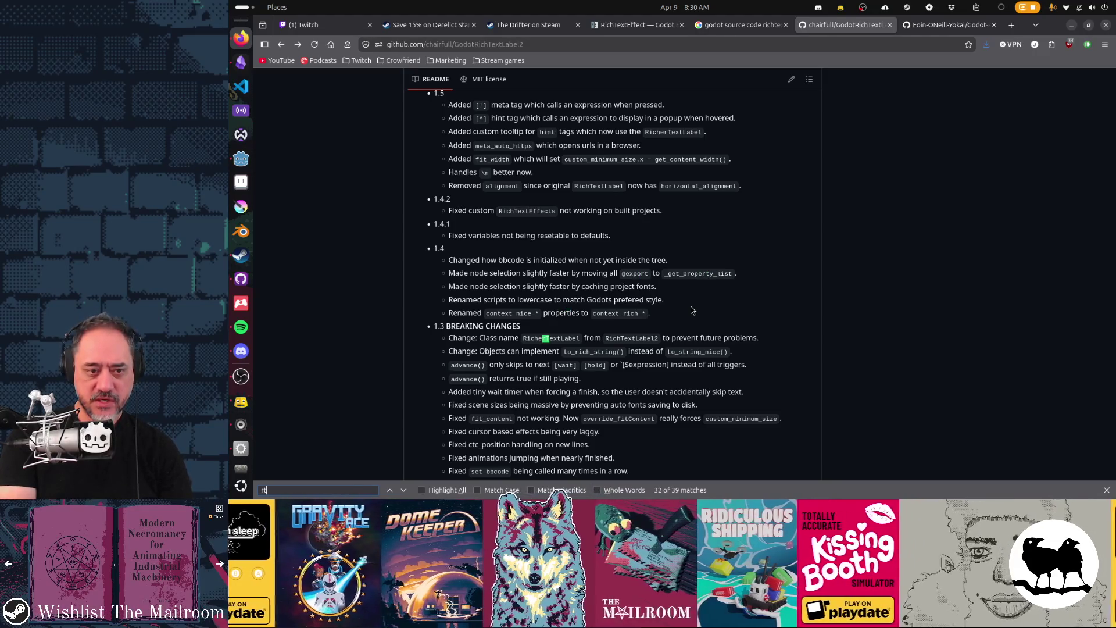
{"action": "key", "text": "Return"}
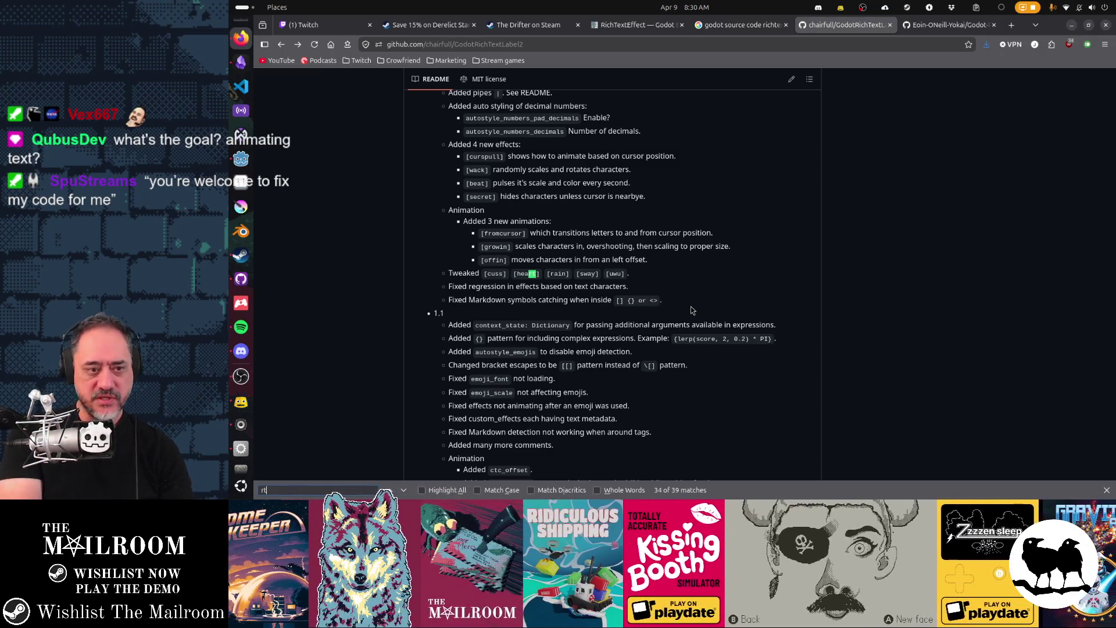
{"action": "key", "text": "Return"}
{"action": "key", "text": "Return"}
{"action": "key", "text": "Return"}
{"action": "key", "text": "Return"}
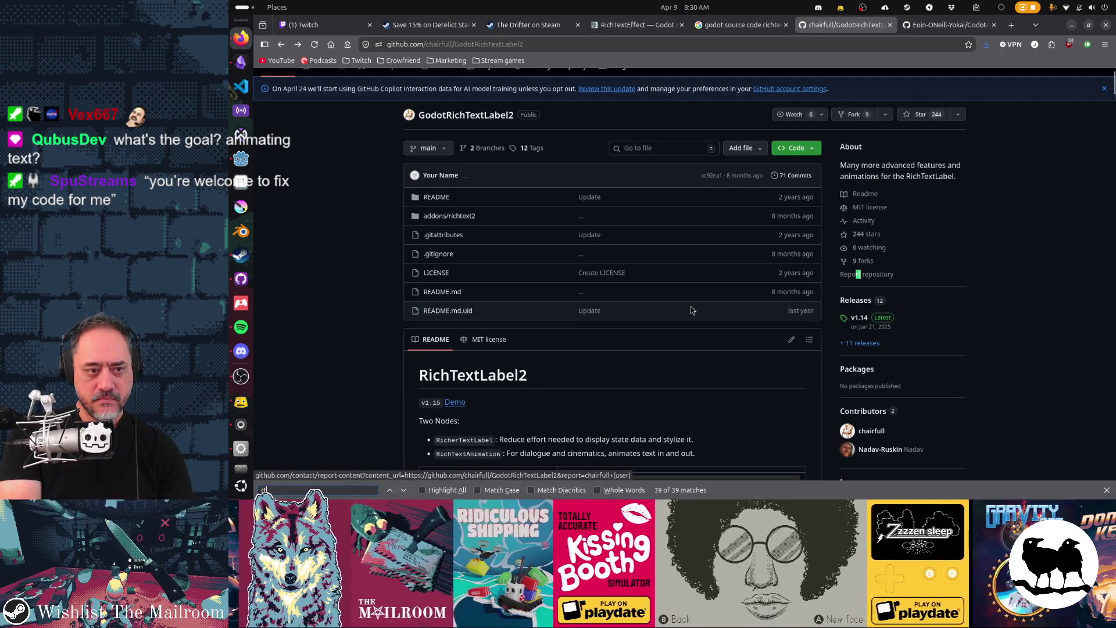
{"action": "key", "text": "Return"}
{"action": "key", "text": "Return"}
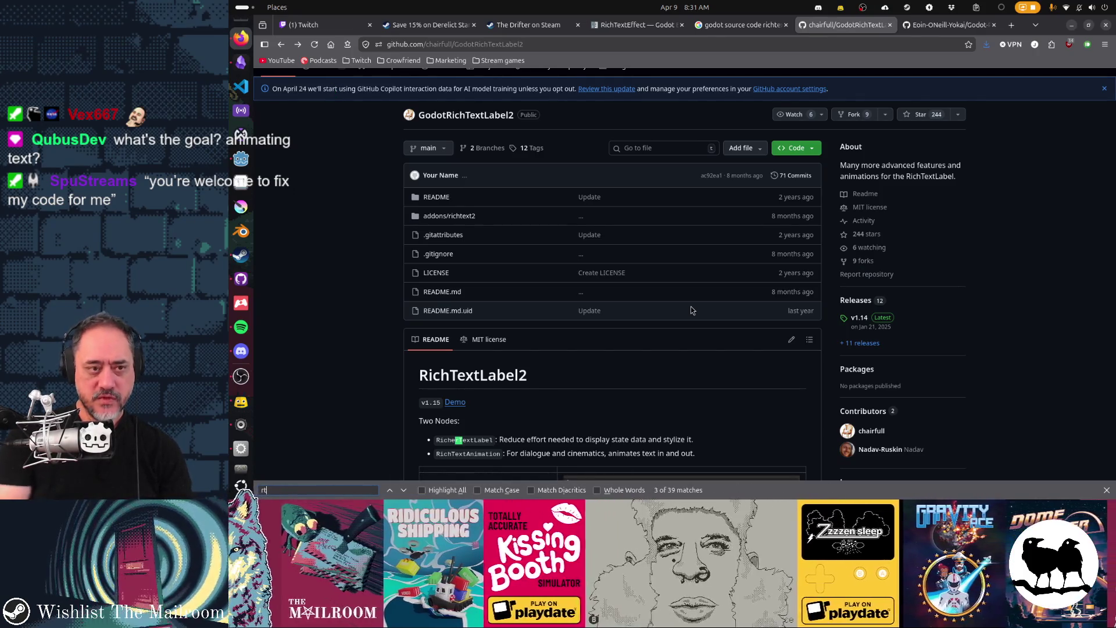
{"action": "key", "text": "alt+Tab"}
{"action": "left_click", "coordinate": [668, 139]}
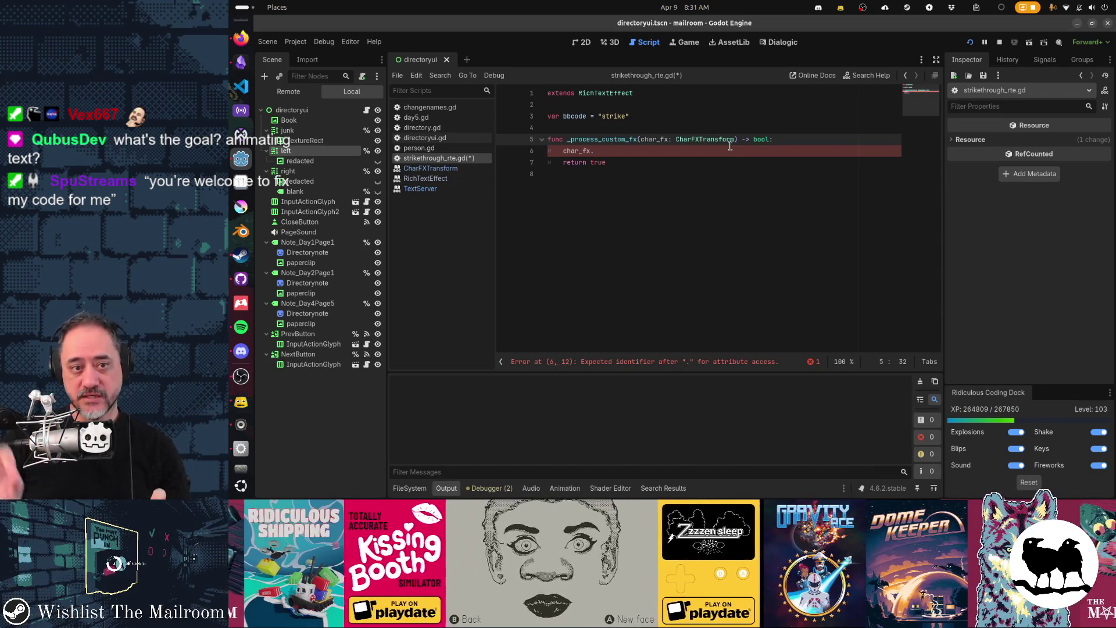
Select the CharFXTransform type name and move the caret to the start of line 6
{"action": "double_click", "coordinate": [730, 142]}
{"action": "key", "text": "Home"}
{"action": "key", "text": "Down"}
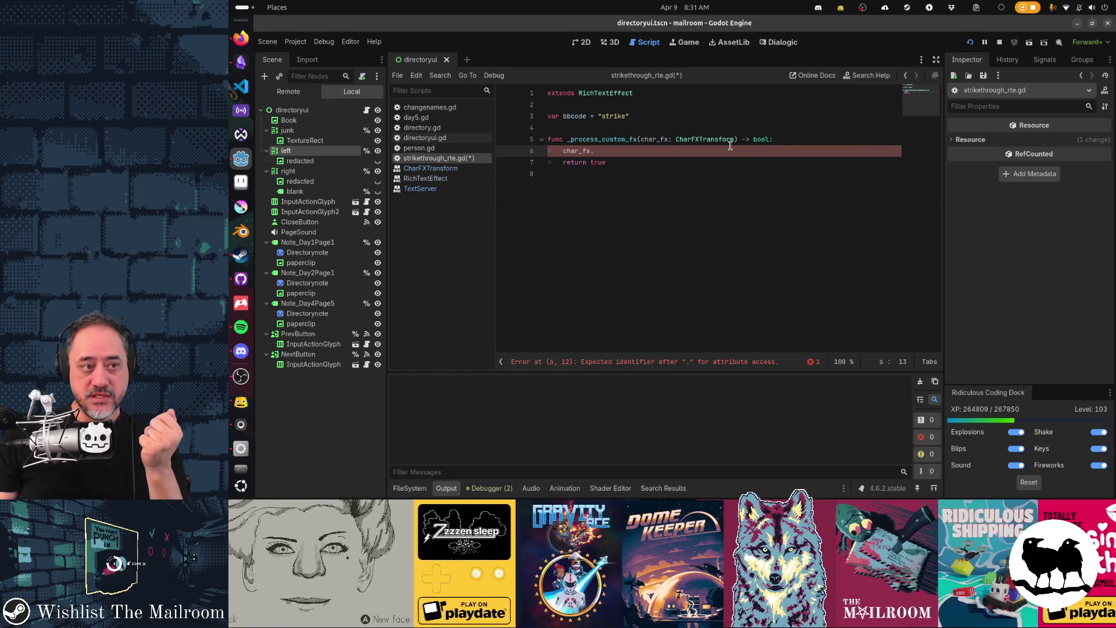
Open the RichTextLabel class reference from the left node's Inspector header, briefly checking CanvasItem
{"action": "left_click", "coordinate": [279, 151]}
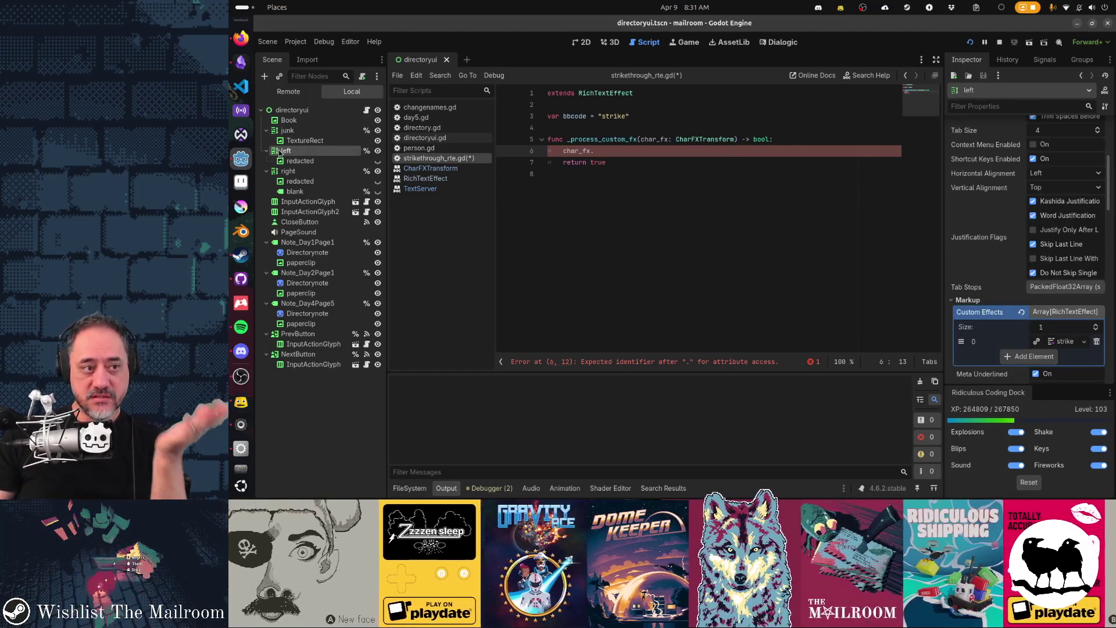
{"action": "right_click", "coordinate": [277, 151]}
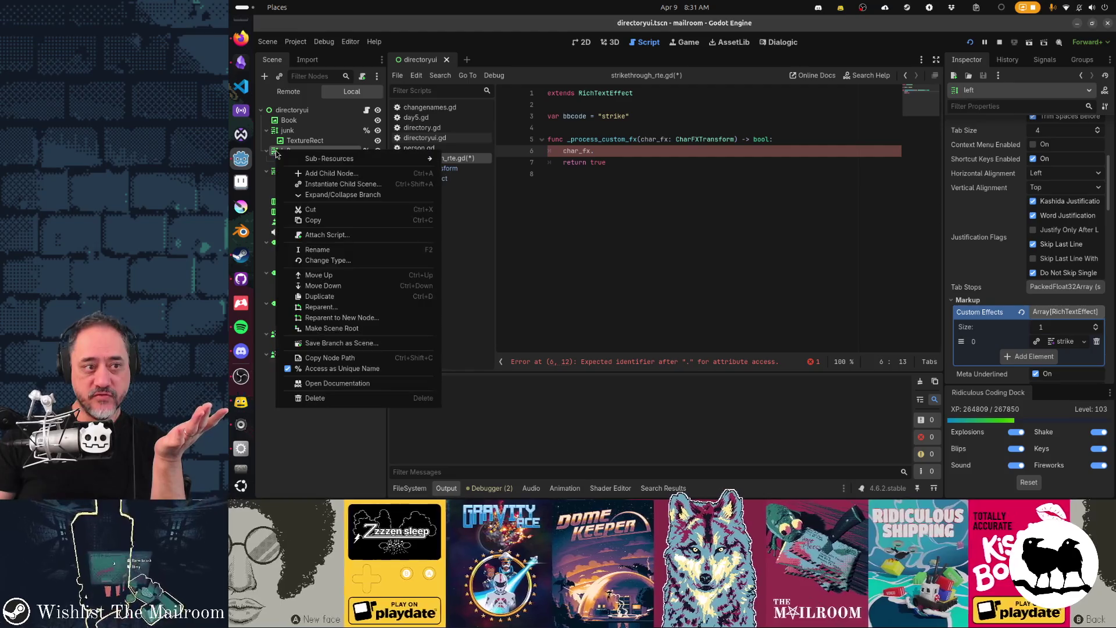
{"action": "left_click", "coordinate": [730, 229]}
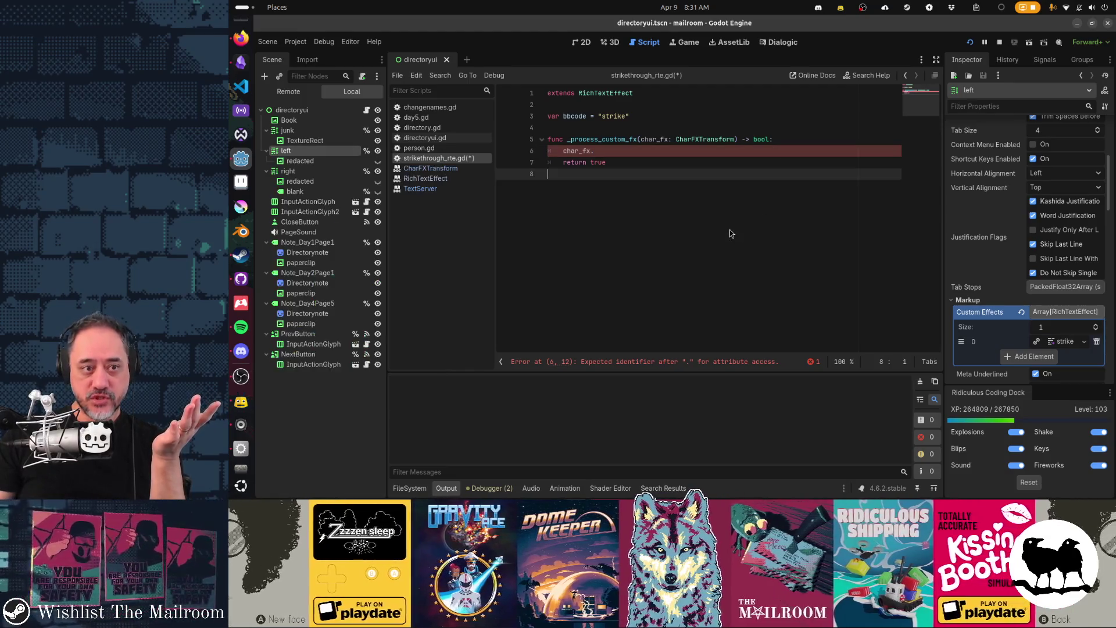
{"action": "scroll", "coordinate": [1002, 168], "scroll_direction": "up", "scroll_amount": 1}
{"action": "scroll", "coordinate": [1002, 168], "scroll_direction": "up", "scroll_amount": 3}
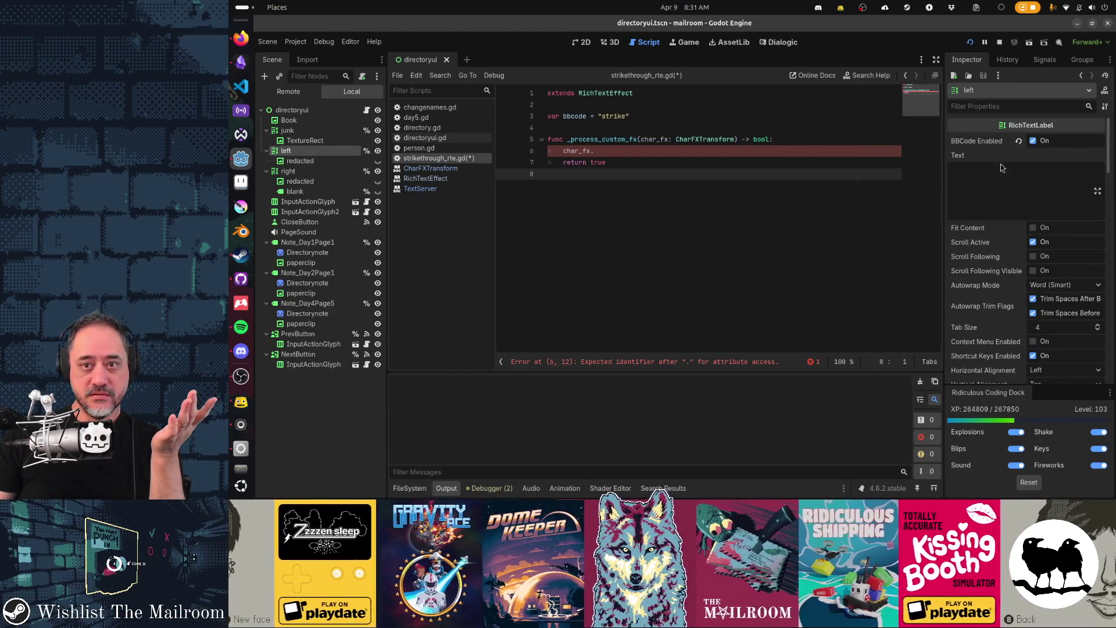
{"action": "right_click", "coordinate": [1012, 128]}
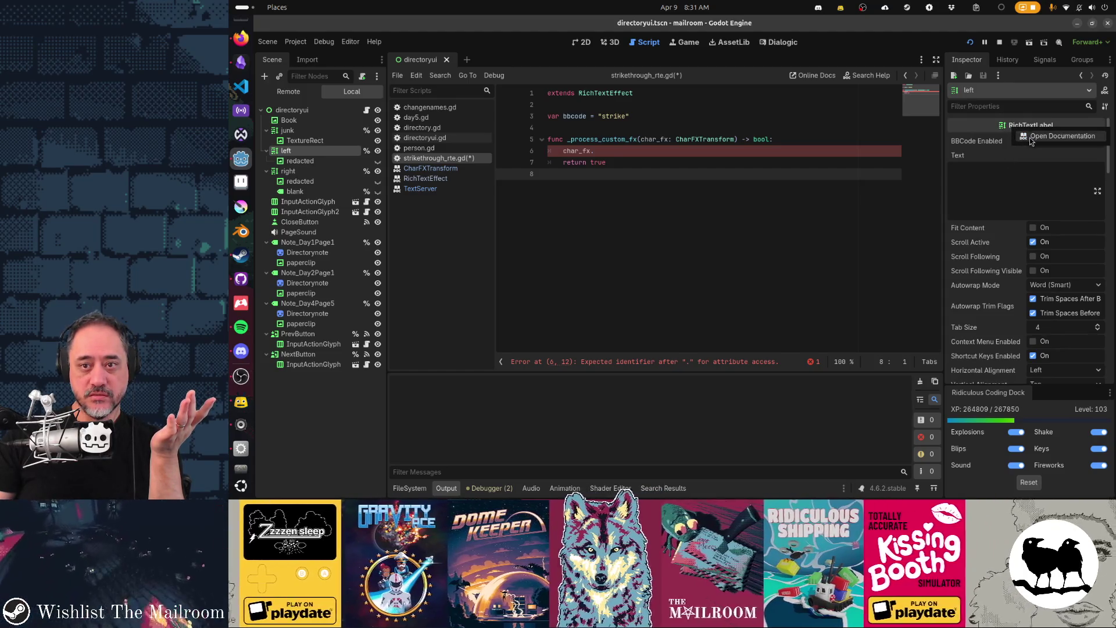
{"action": "left_click", "coordinate": [1040, 136]}
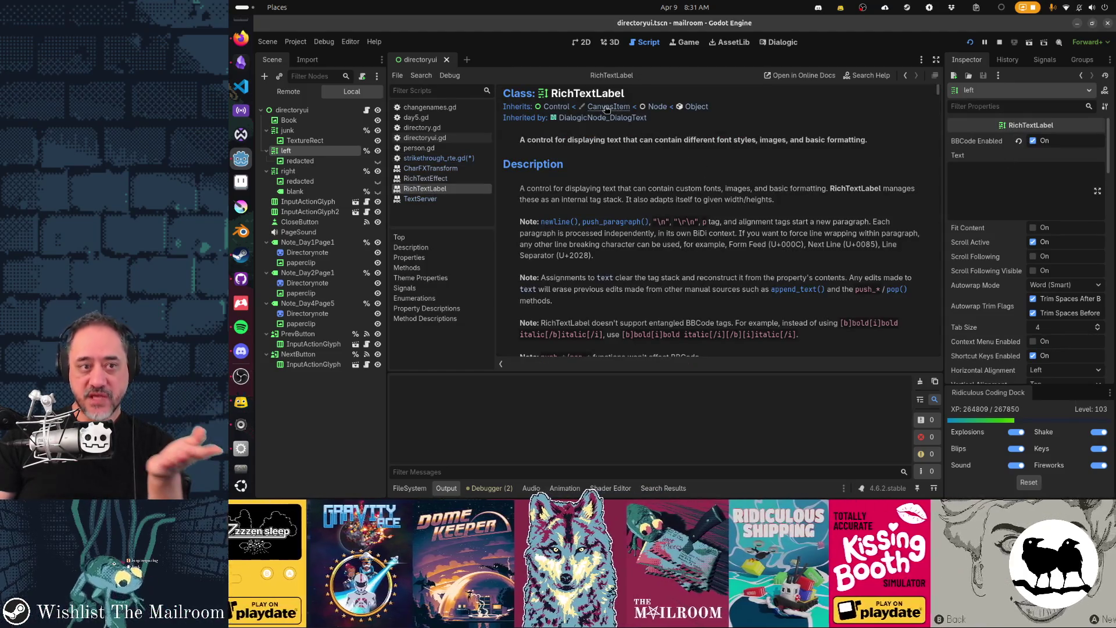
{"action": "left_click", "coordinate": [607, 107]}
{"action": "key", "text": "alt+Left"}
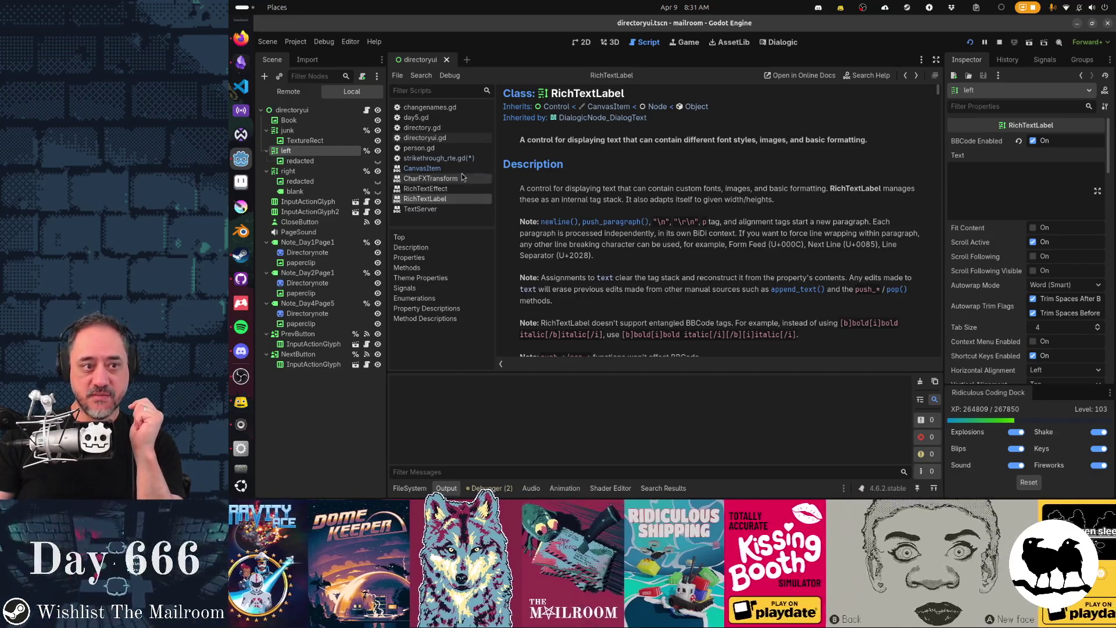
In strikethrough_rte.gd, replace the char_fx. access on line 6 with self
{"action": "left_click", "coordinate": [451, 159]}
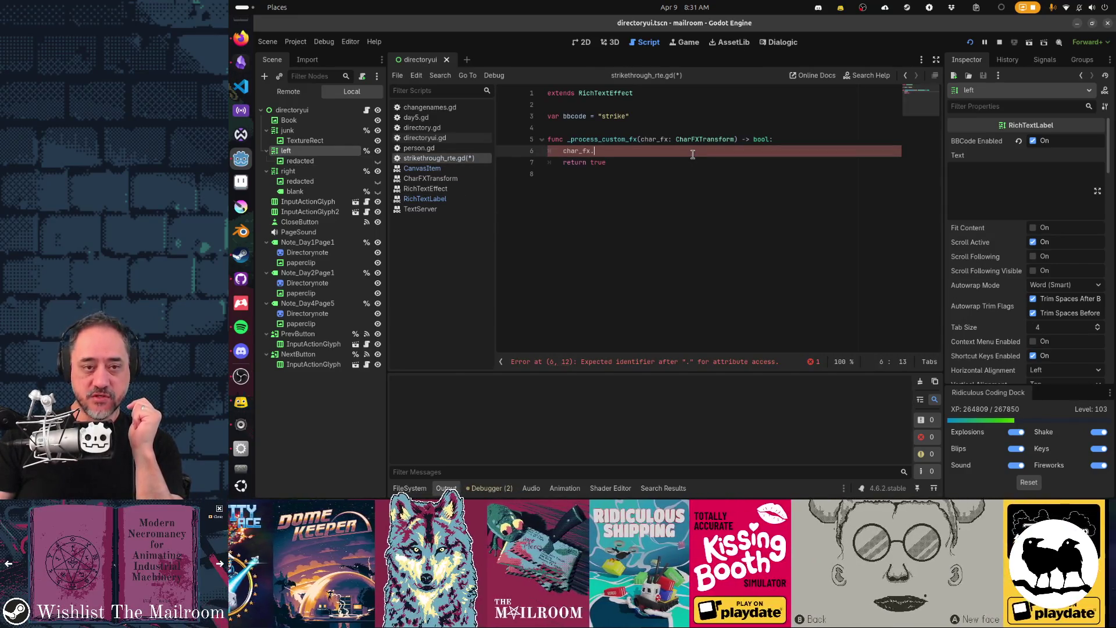
{"action": "key", "text": "BackSpace"}
{"action": "type", "text": "."}
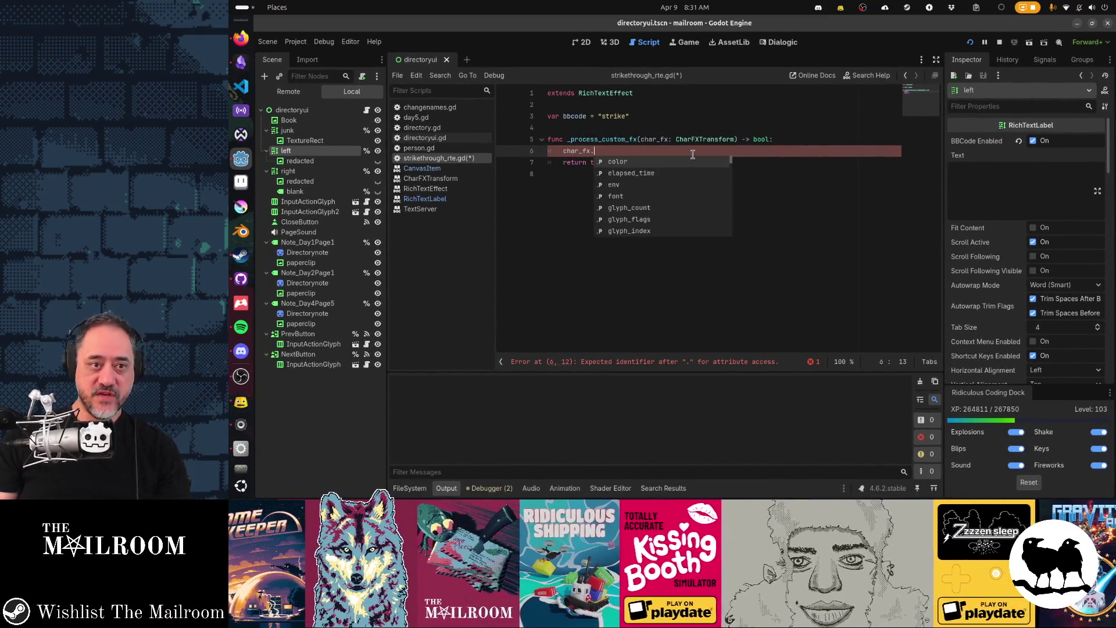
{"action": "key", "text": "BackSpace"}
{"action": "key", "text": "BackSpace"}
{"action": "key", "text": "BackSpace"}
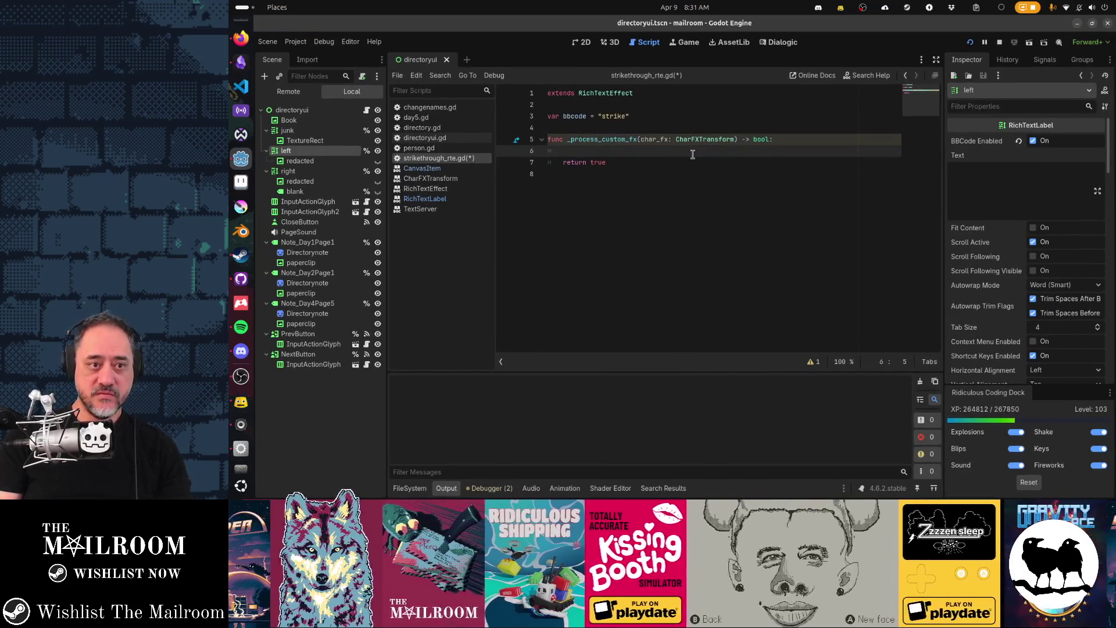
{"action": "type", "text": "self."}
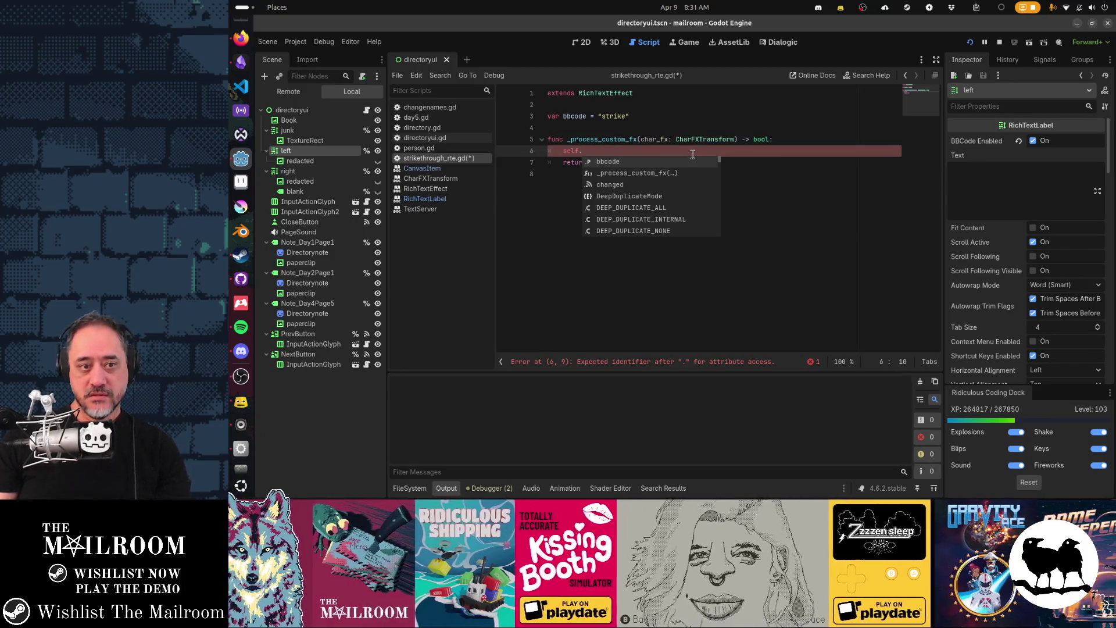
Complete line 6 to self.get_local_scene() and open its documentation
{"action": "key", "text": "Down"}
{"action": "key", "text": "Down"}
{"action": "key", "text": "Down"}
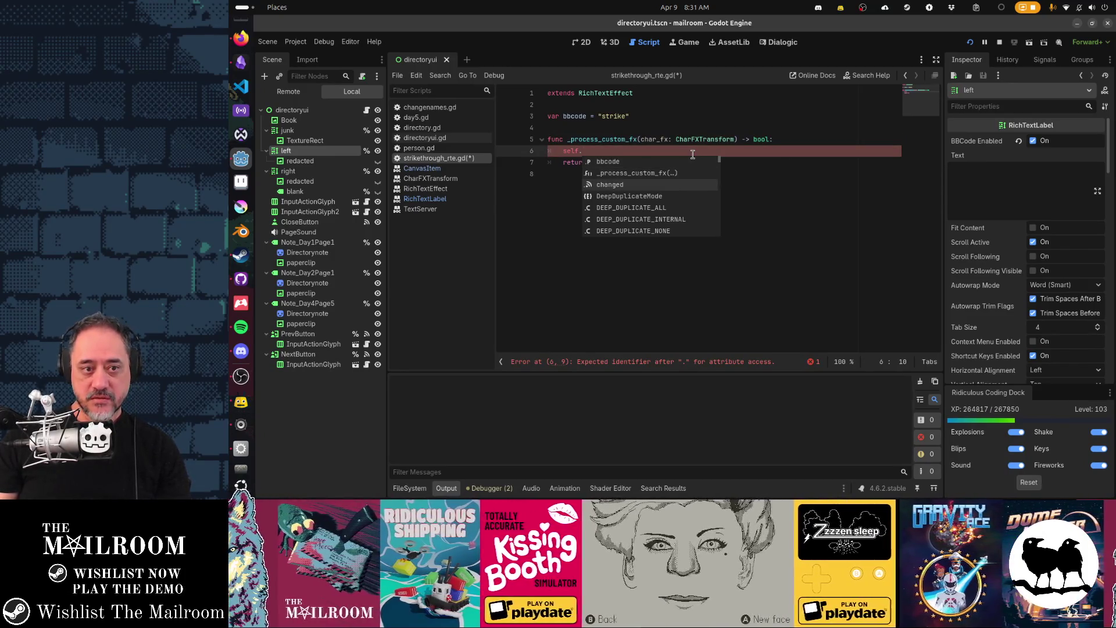
{"action": "key", "text": "Down"}
{"action": "key", "text": "Down"}
{"action": "key", "text": "Down"}
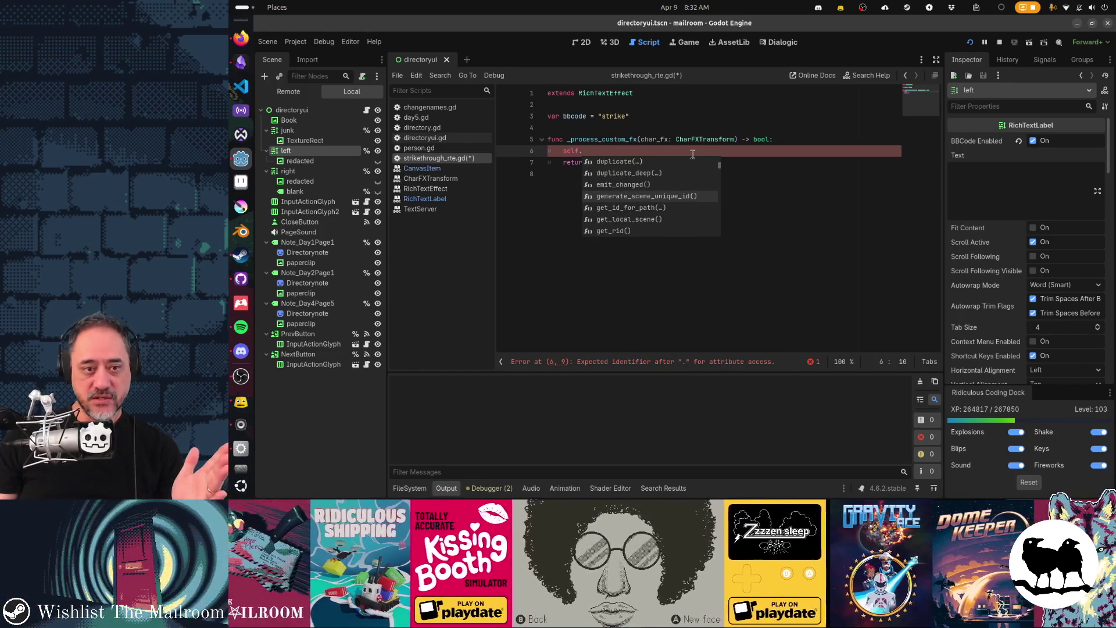
{"action": "key", "text": "Down"}
{"action": "key", "text": "Down"}
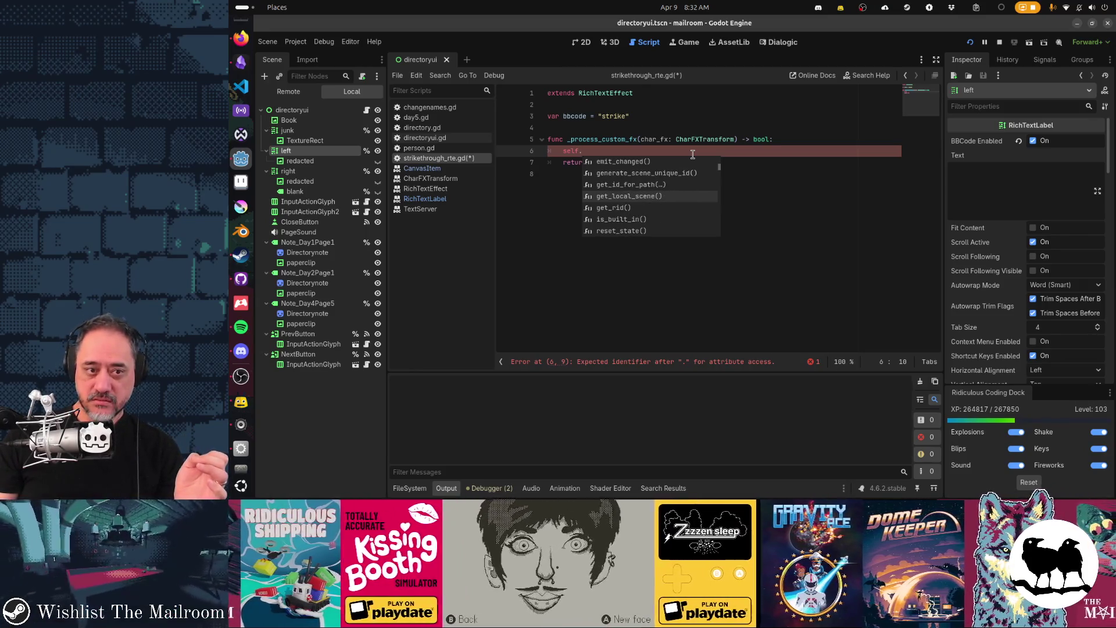
{"action": "key", "text": "Return"}
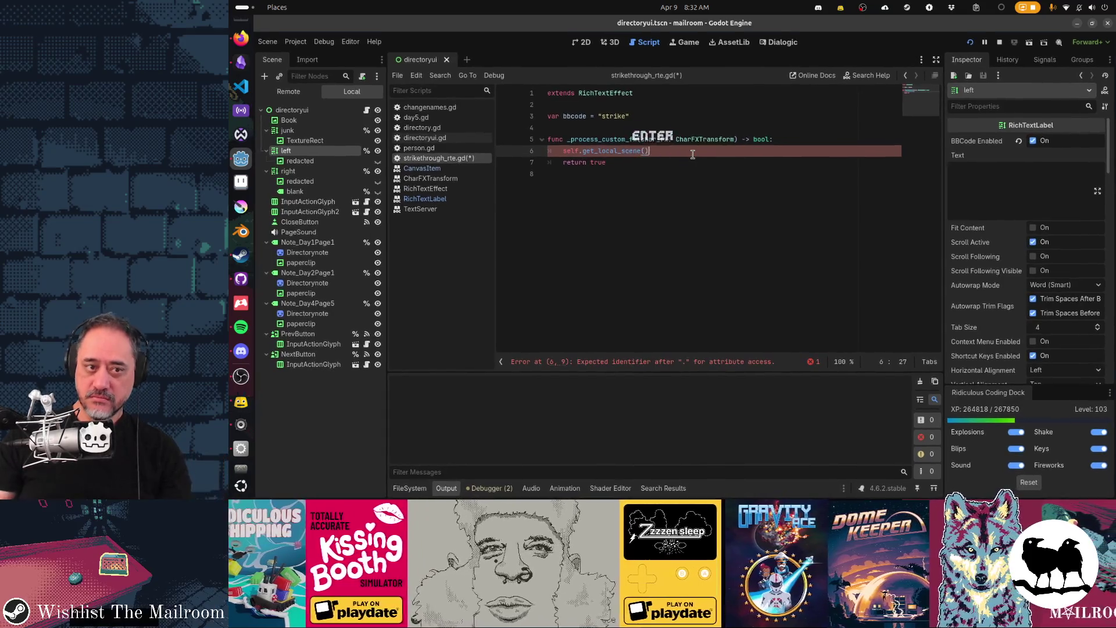
{"action": "left_click", "coordinate": [619, 152], "text": "ctrl"}
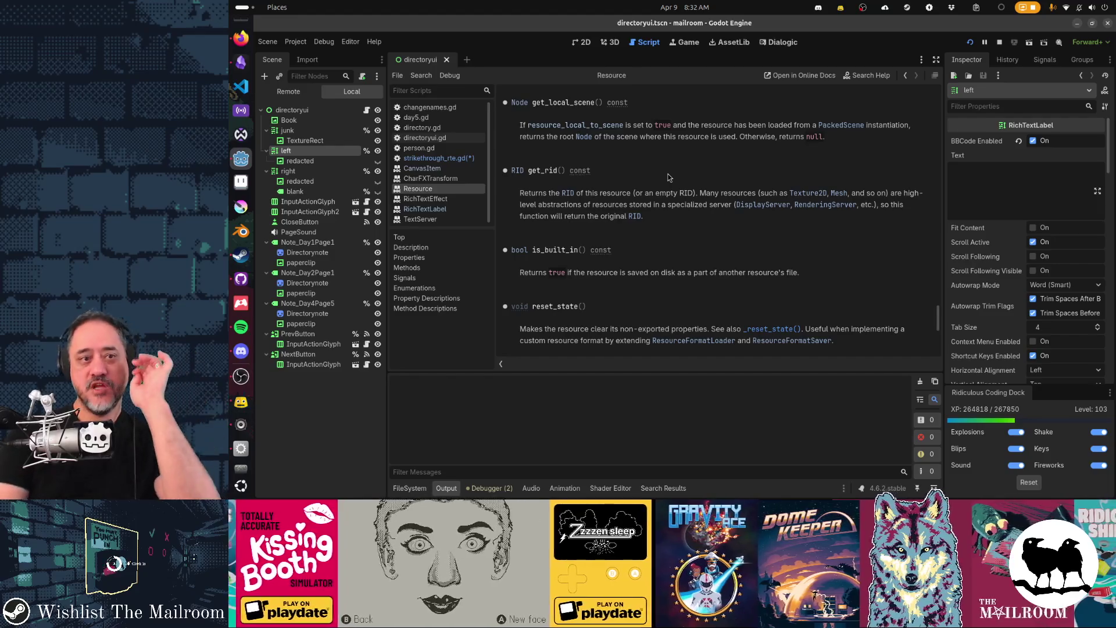
Switch back and forth twice between the script and the get_local_scene documentation
{"action": "key", "text": "alt+Left"}
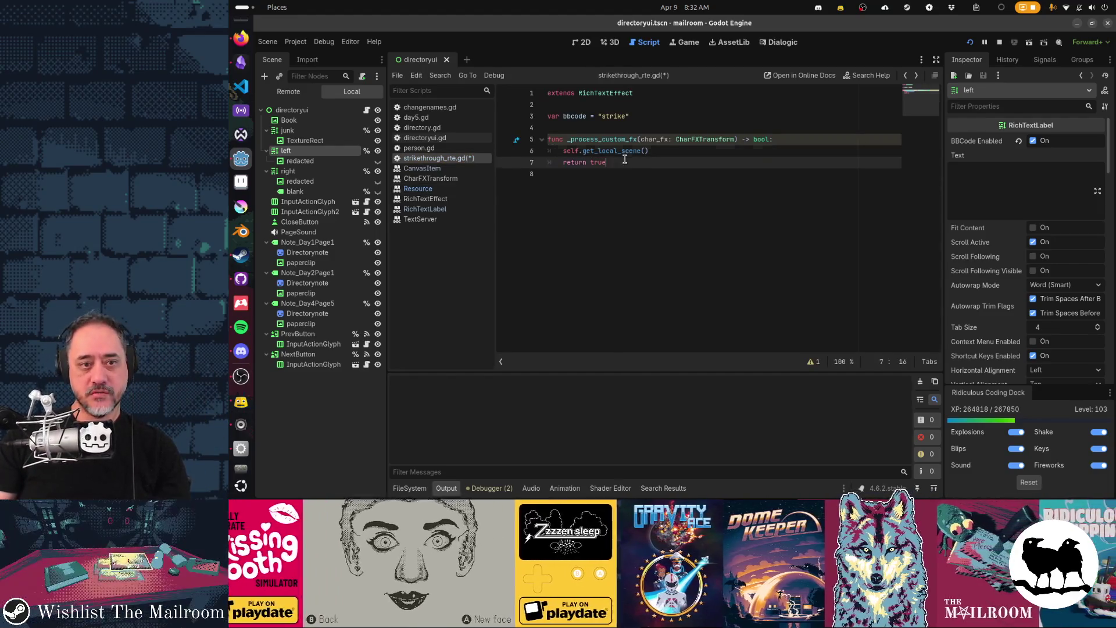
{"action": "left_click", "coordinate": [617, 151], "text": "ctrl"}
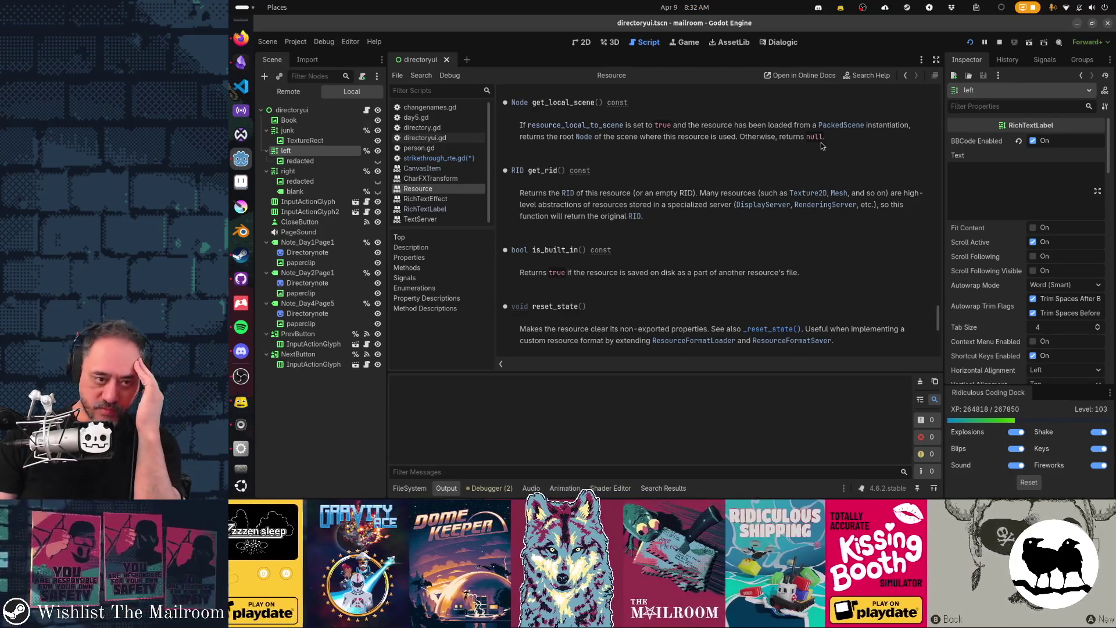
{"action": "key", "text": "alt+Left"}
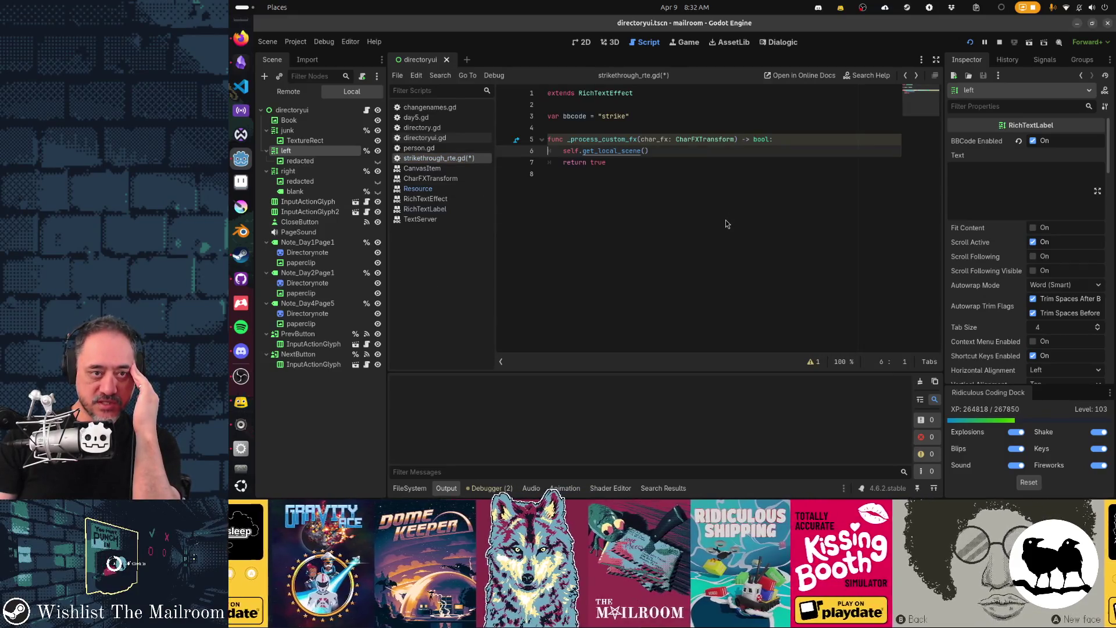
{"action": "left_click", "coordinate": [625, 151], "text": "ctrl"}
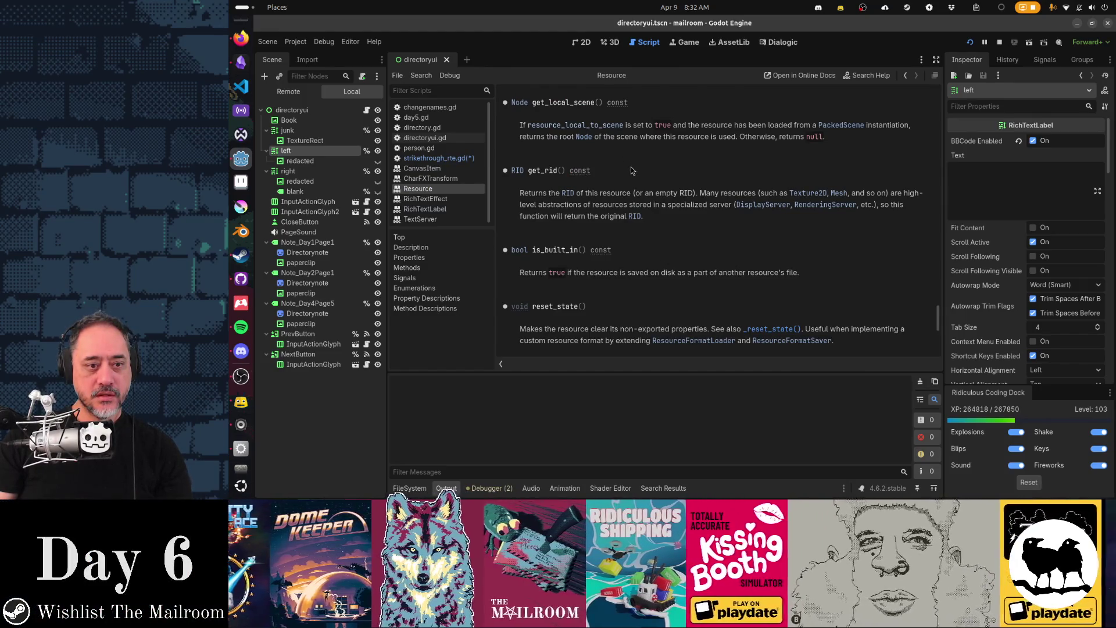
{"action": "key", "text": "alt+Left"}
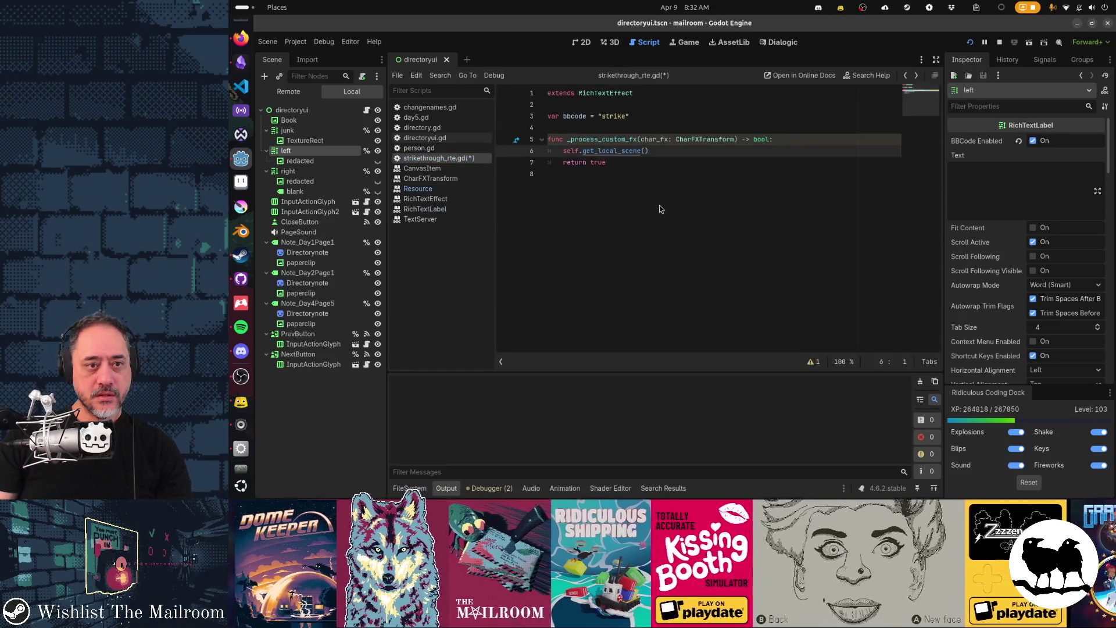
Open the Resource reference at get_local_scene and scroll down through its Methods and Signals
{"action": "left_click", "coordinate": [617, 152], "text": "ctrl"}
{"action": "scroll", "coordinate": [639, 191], "scroll_direction": "up", "scroll_amount": 15}
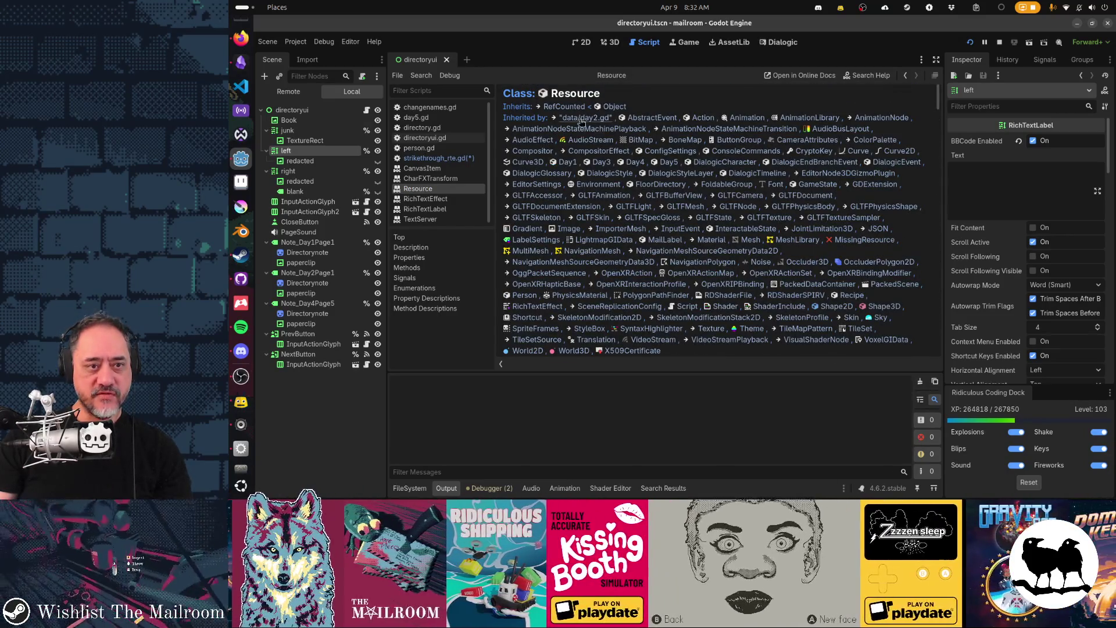
{"action": "scroll", "coordinate": [639, 240], "scroll_direction": "down", "scroll_amount": 10}
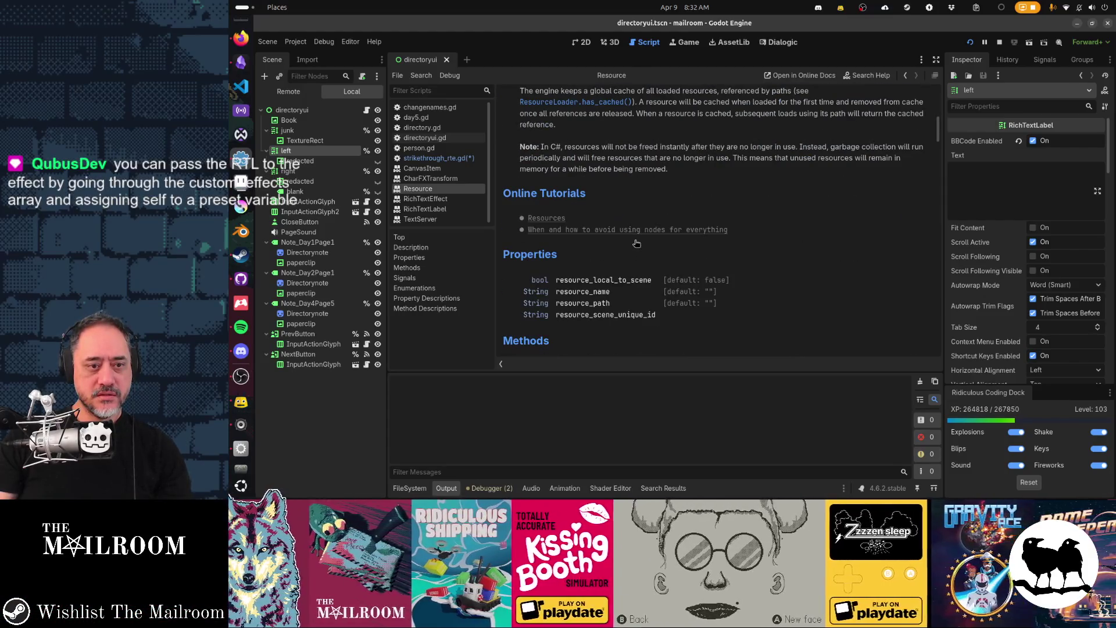
{"action": "scroll", "coordinate": [636, 242], "scroll_direction": "down", "scroll_amount": 5}
{"action": "scroll", "coordinate": [636, 242], "scroll_direction": "down", "scroll_amount": 4}
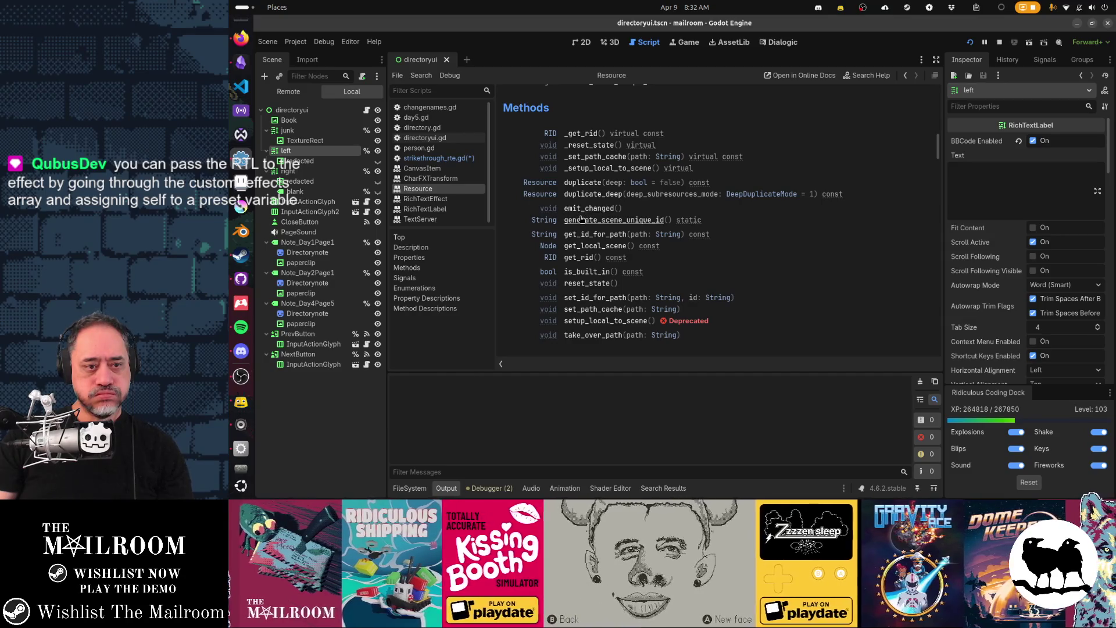
{"action": "scroll", "coordinate": [581, 219], "scroll_direction": "down", "scroll_amount": 1}
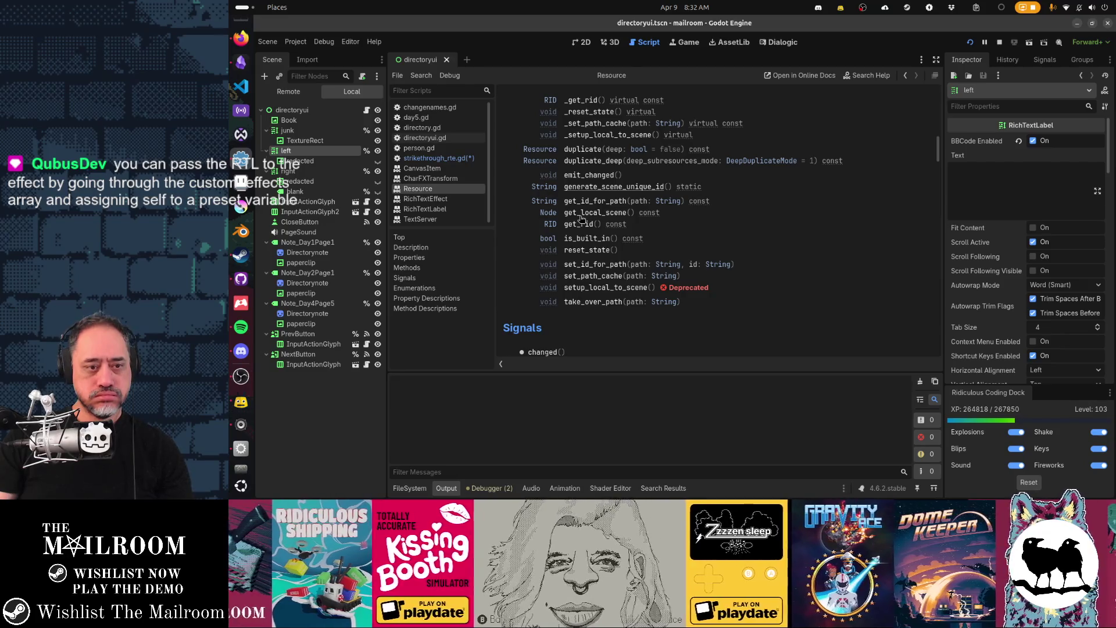
{"action": "scroll", "coordinate": [582, 219], "scroll_direction": "down", "scroll_amount": 2}
Back in the script, select and delete the get_local_scene() call on line 6
{"action": "key", "text": "alt+Left"}
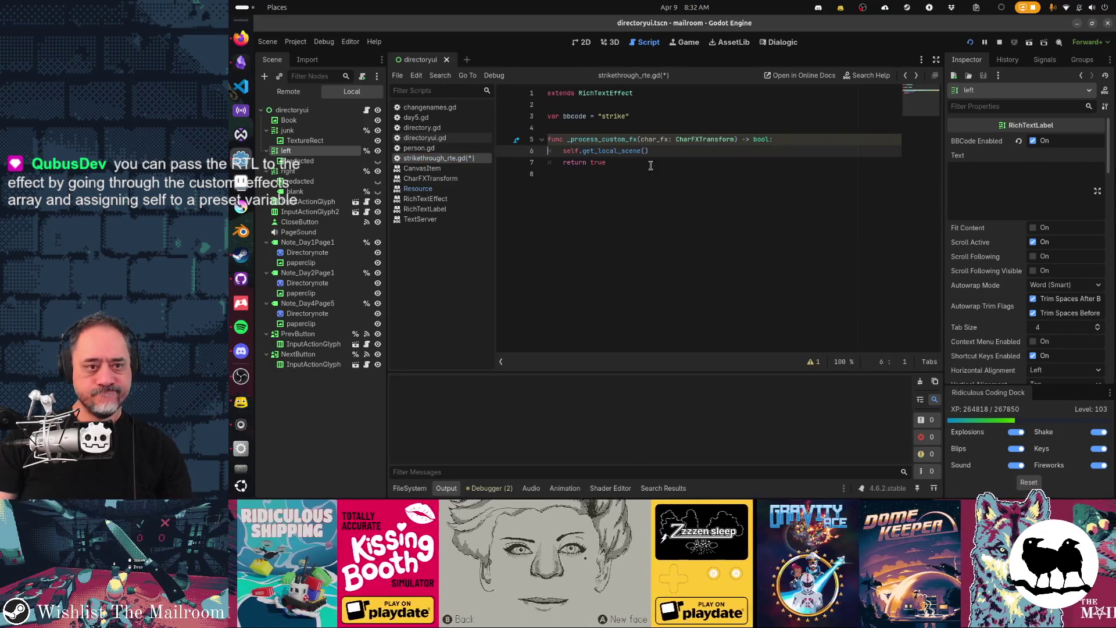
{"action": "left_click_drag", "start_coordinate": [582, 151], "coordinate": [673, 151]}
{"action": "key", "text": "Delete"}
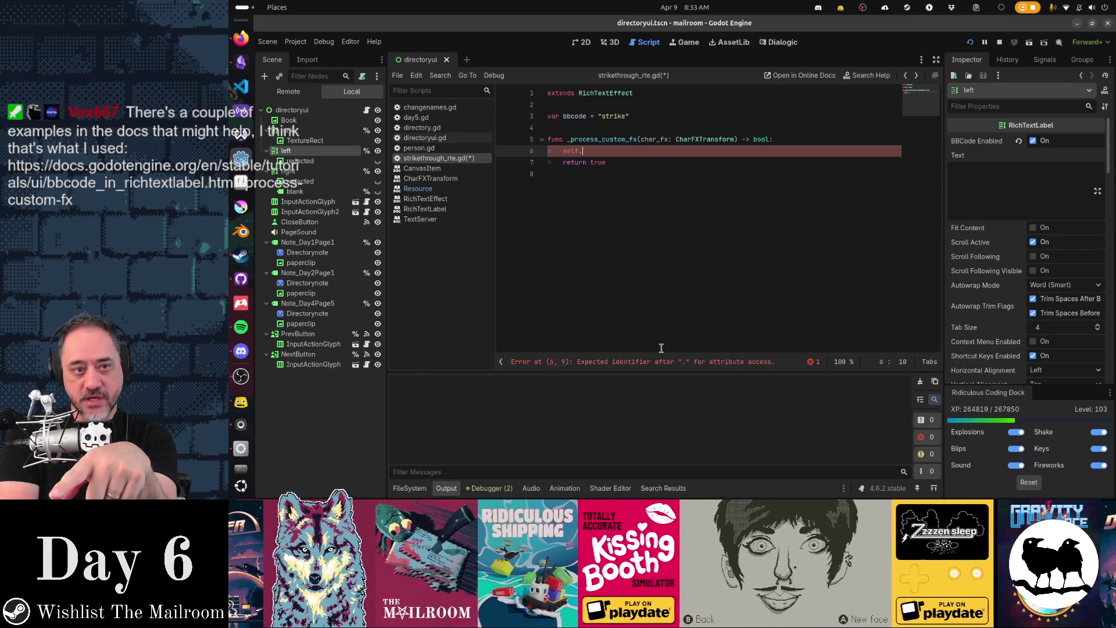
Move the caret up to empty line 4 and back to the end of line 6
{"action": "key", "text": "Up"}
{"action": "key", "text": "Up"}
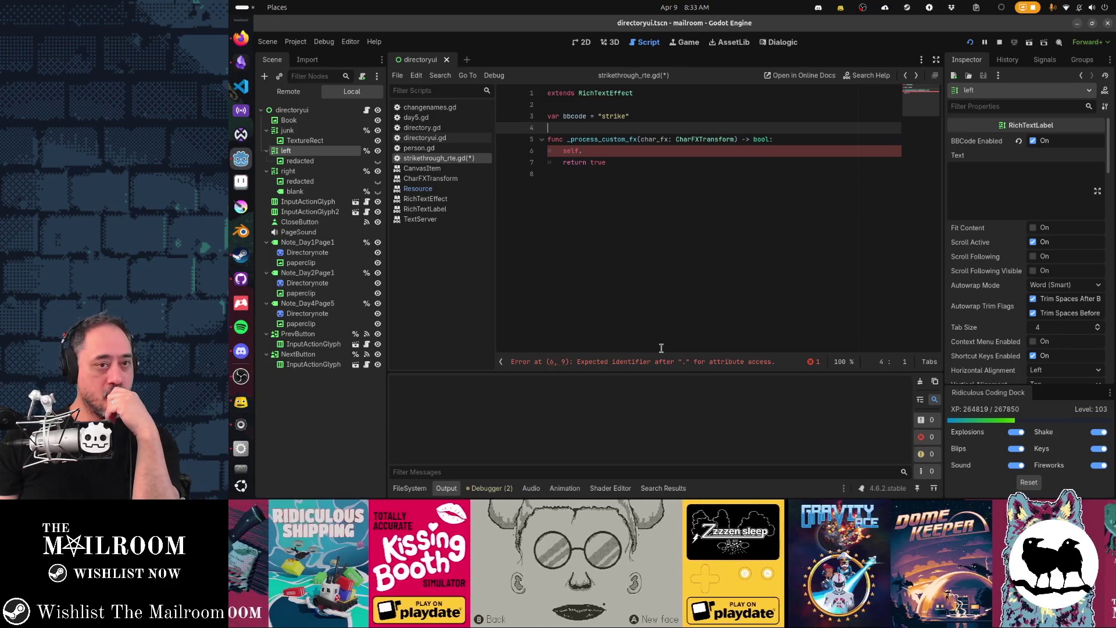
{"action": "key", "text": "Down"}
{"action": "key", "text": "Down"}
{"action": "key", "text": "End"}
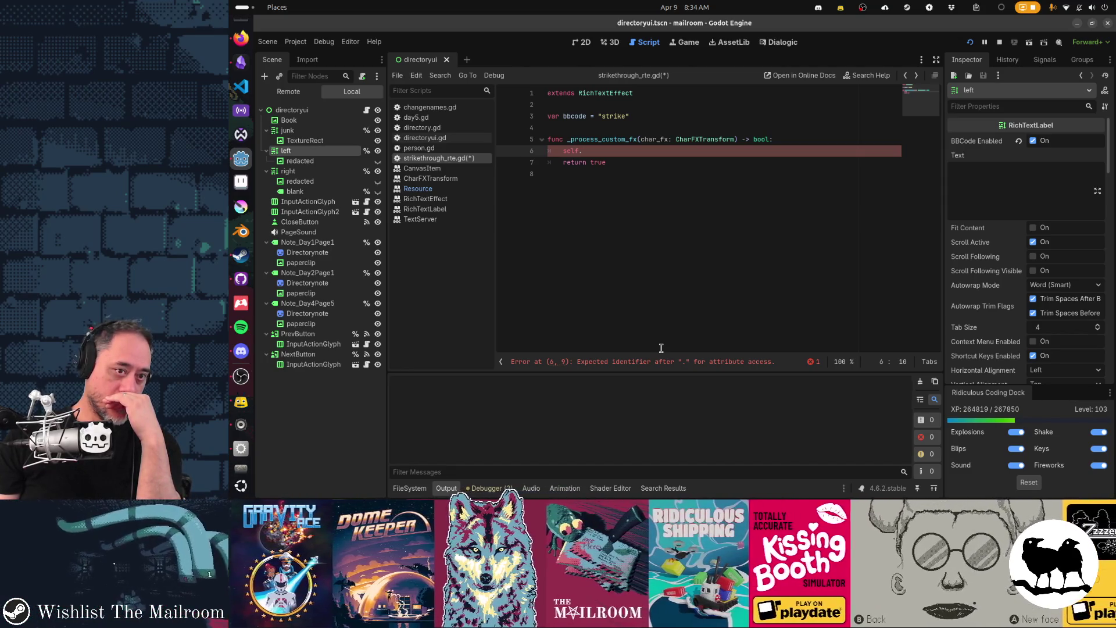
Remove the leftover self. and declare 'var transforms := []' above the function
{"action": "key", "text": "BackSpace"}
{"action": "key", "text": "BackSpace"}
{"action": "key", "text": "BackSpace"}
{"action": "key", "text": "Up"}
{"action": "key", "text": "Up"}
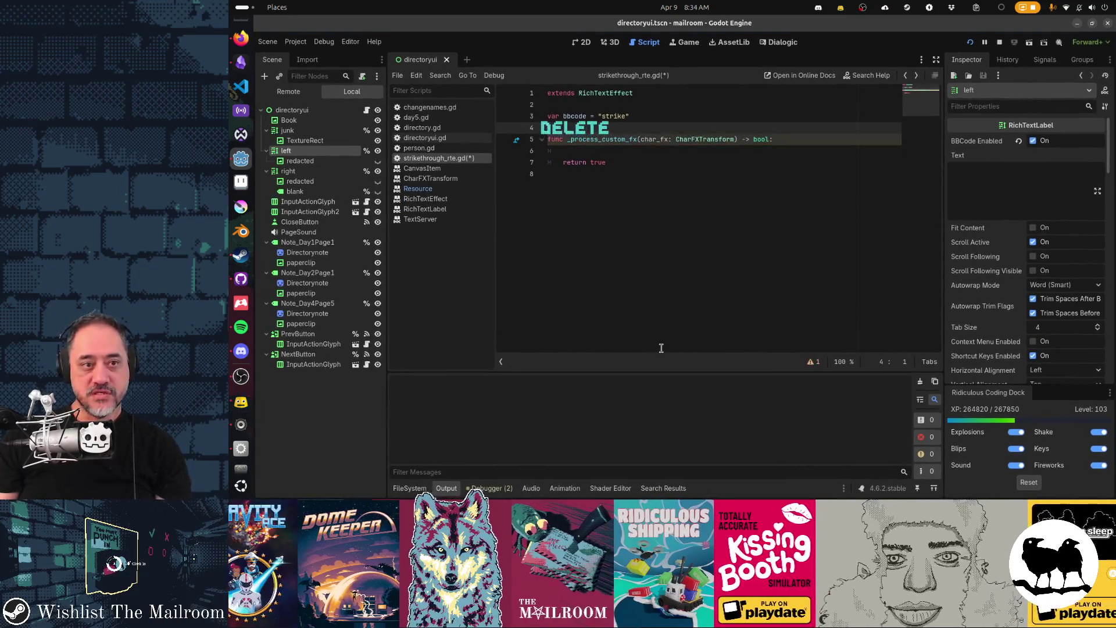
{"action": "type", "text": "var transfpr,s"}
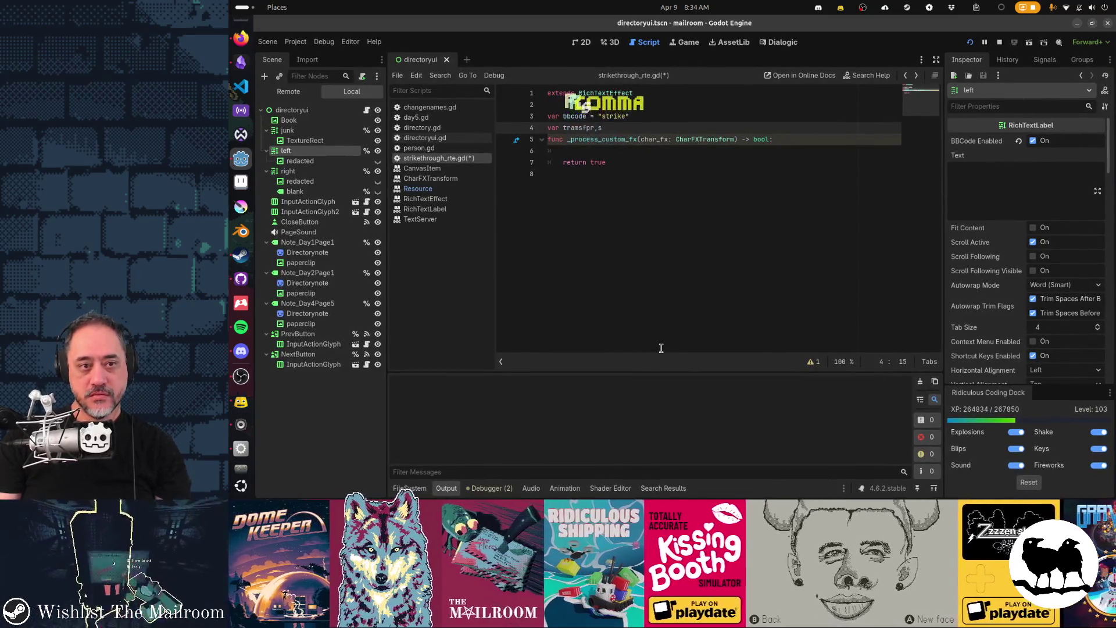
{"action": "key", "text": "BackSpace"}
{"action": "key", "text": "BackSpace"}
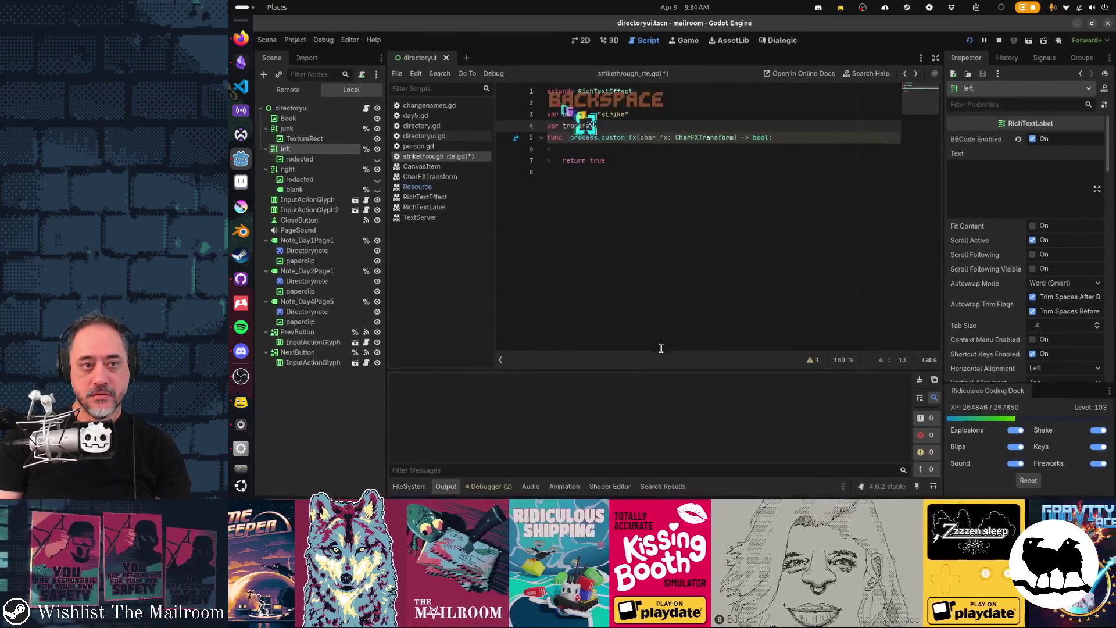
{"action": "type", "text": "ms"}
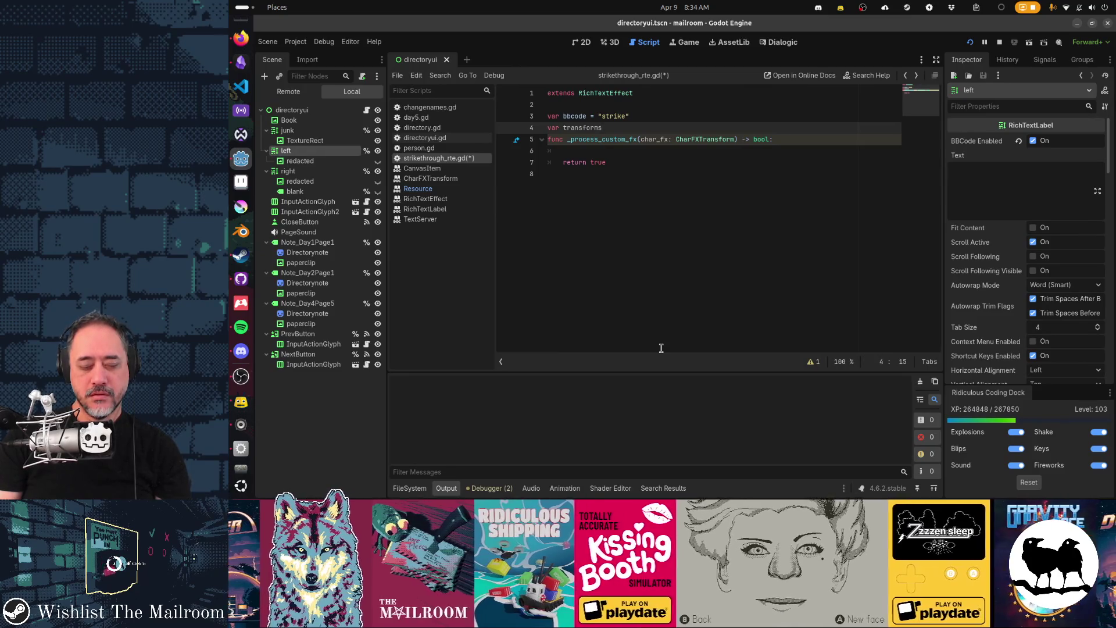
{"action": "type", "text": " : "}
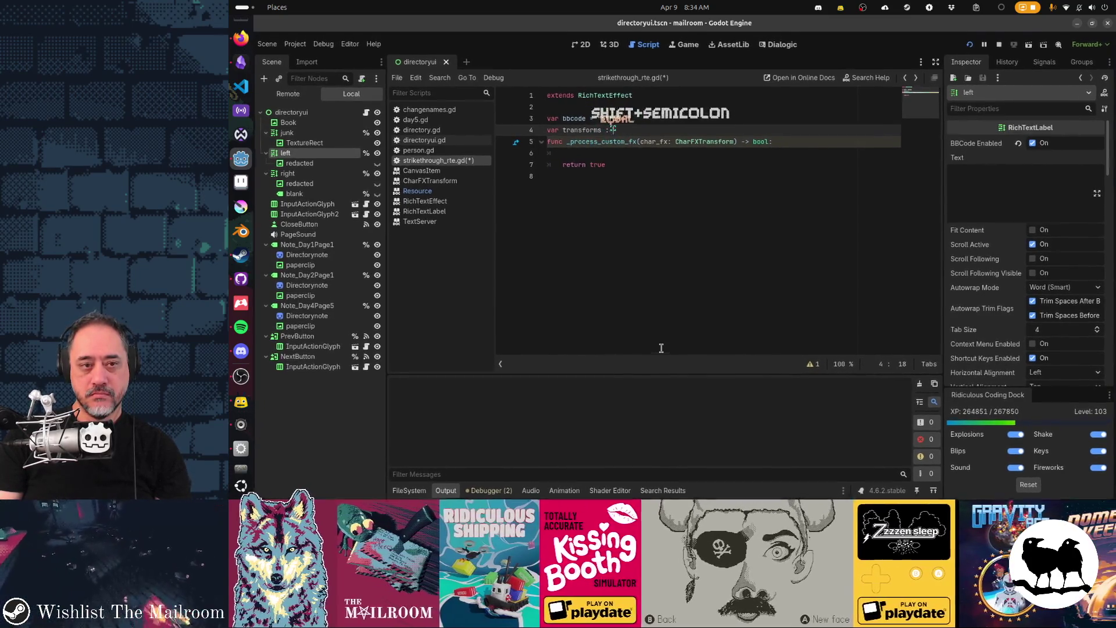
{"action": "type", "text": "= ["}
{"action": "key", "text": "Return"}
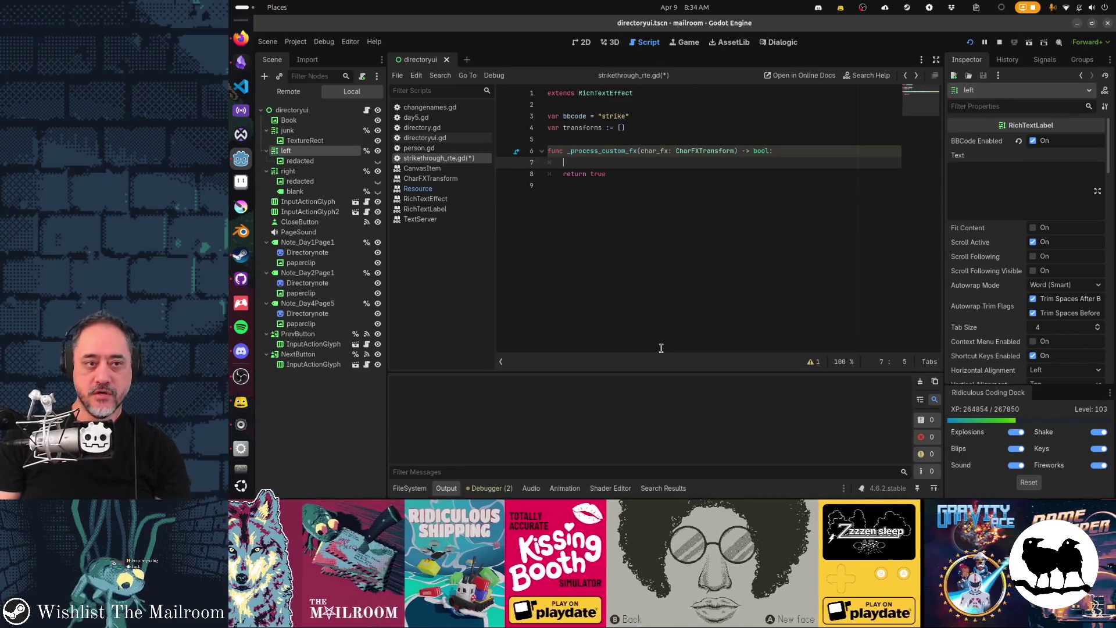
Add 'if transforms.has(char_fx)' with 'transforms.append(char_fx)' inside it
{"action": "type", "text": "if transforms."}
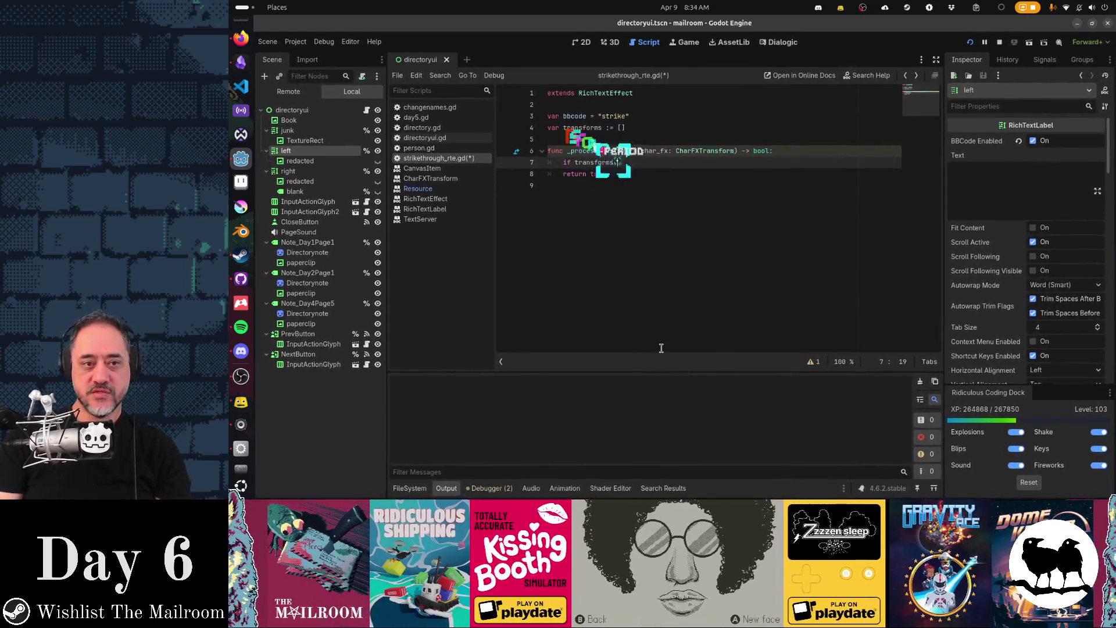
{"action": "type", "text": "has("}
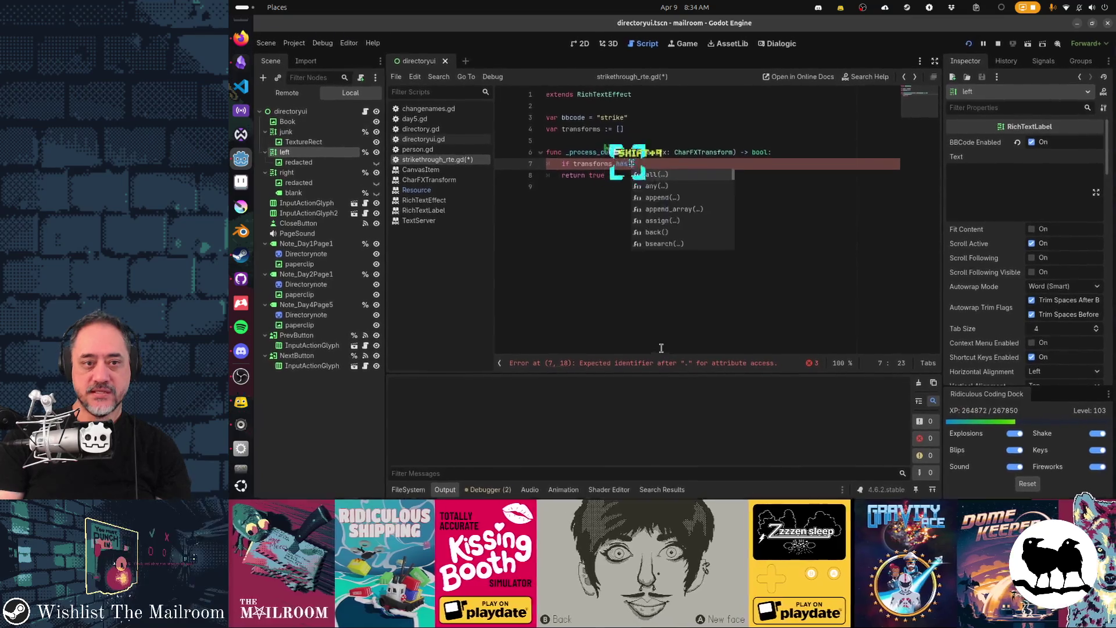
{"action": "type", "text": "char_fx)"}
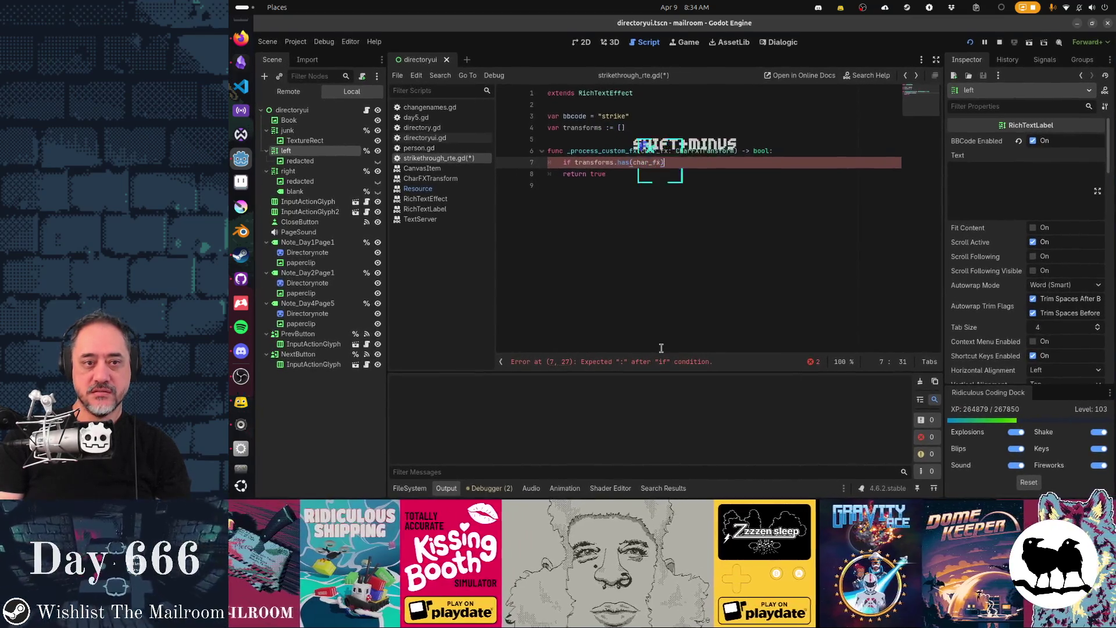
{"action": "key", "text": "Left"}
{"action": "key", "text": "Left"}
{"action": "key", "text": "Left"}
{"action": "key", "text": "Return"}
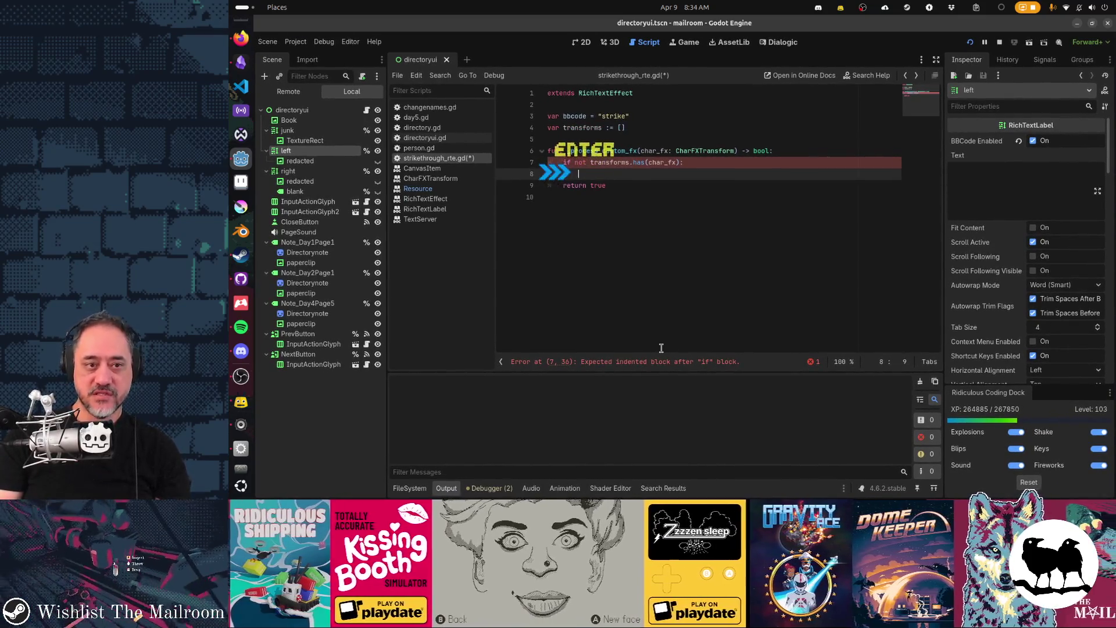
{"action": "type", "text": "ta"}
{"action": "key", "text": "Return"}
{"action": "type", "text": ".append(char_fx)"}
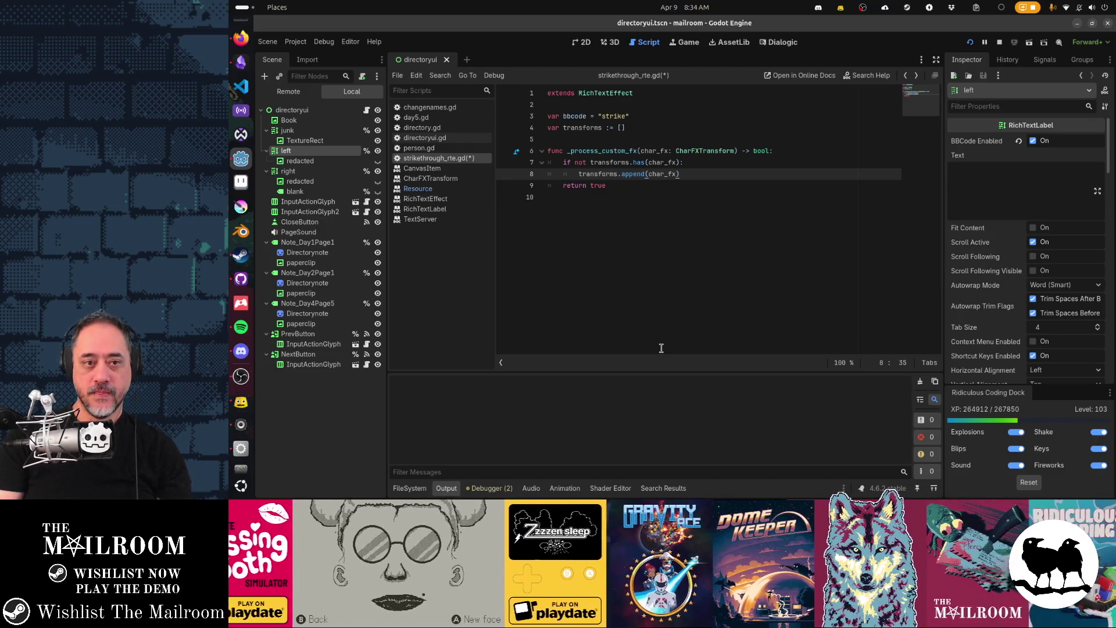
Add 'print(transforms.size())' at function level, then save and run the game
{"action": "key", "text": "Return"}
{"action": "key", "text": "BackSpace"}
{"action": "type", "text": "print(tra"}
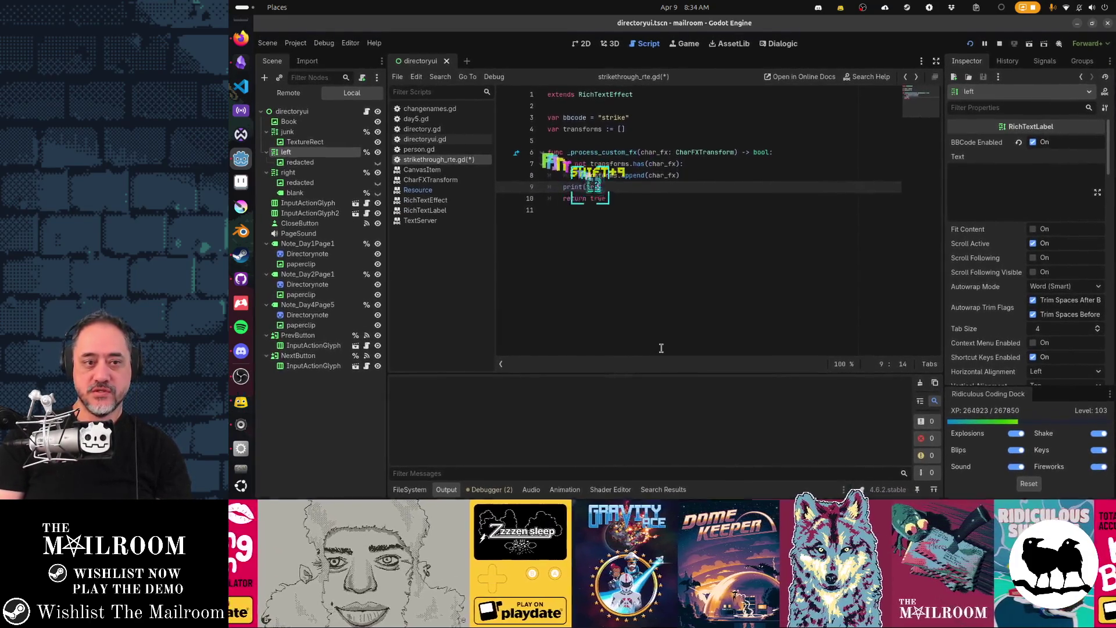
{"action": "type", "text": "nsforms.co"}
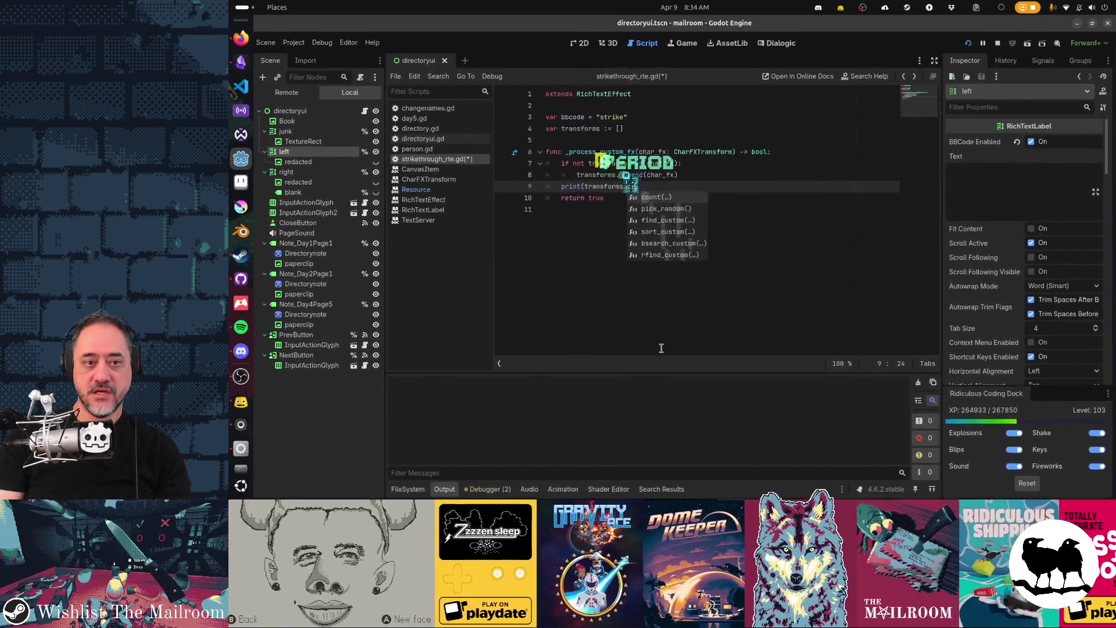
{"action": "type", "text": "unt"}
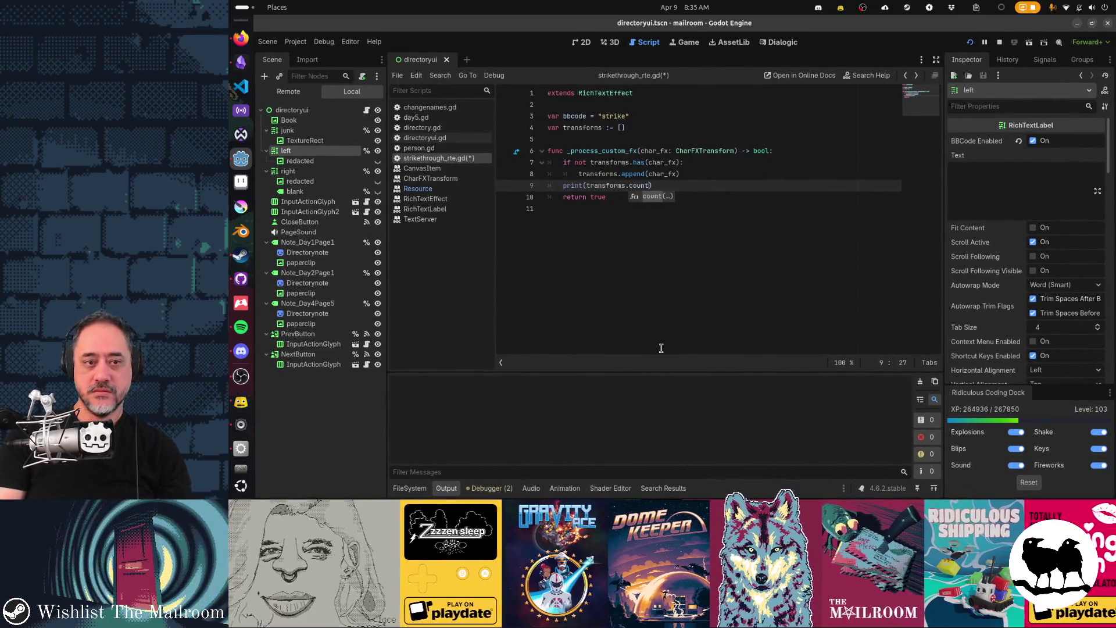
{"action": "key", "text": "BackSpace"}
{"action": "key", "text": "BackSpace"}
{"action": "key", "text": "BackSpace"}
{"action": "type", "text": "size()"}
{"action": "key", "text": "shift+F5"}
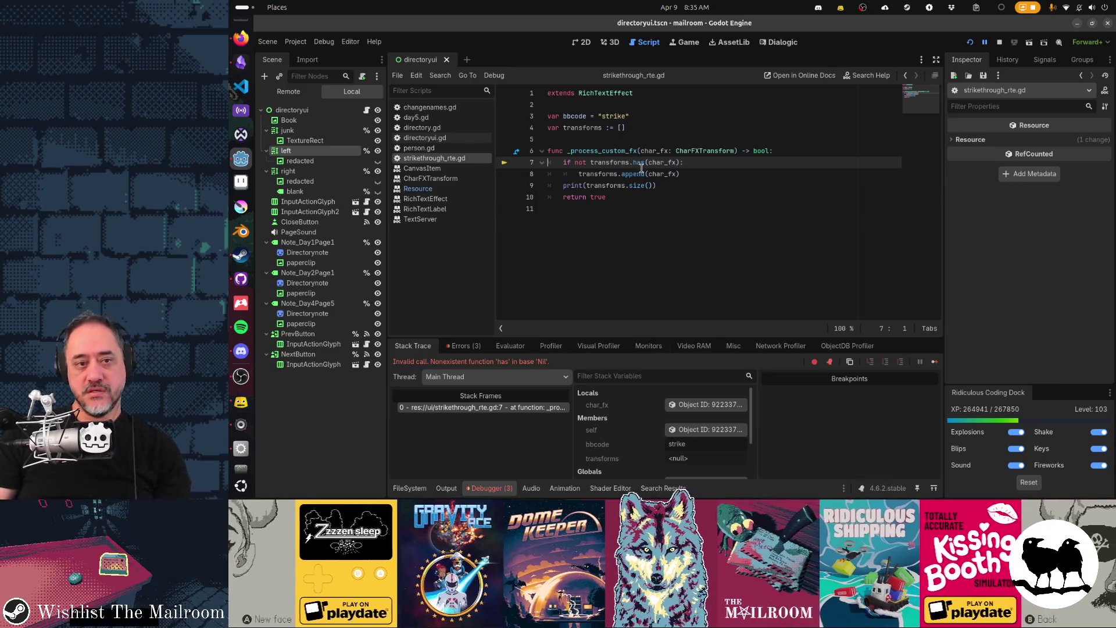
Inspect the null transforms value behind the 'has' error, then relaunch the game with F5
{"action": "mouse_move", "coordinate": [642, 165]}
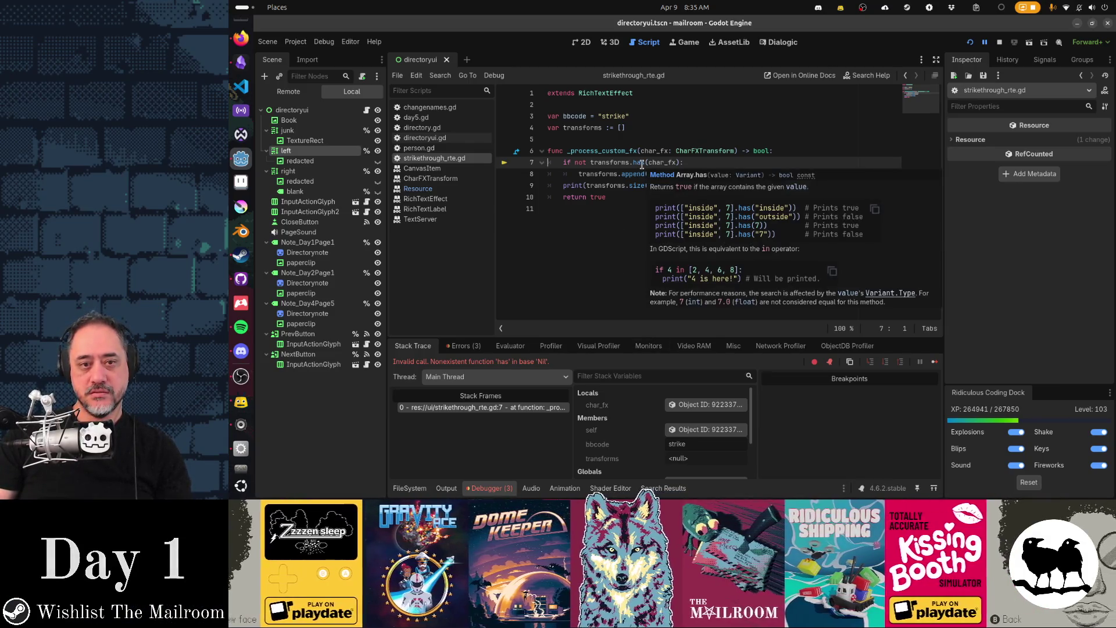
{"action": "mouse_move", "coordinate": [596, 165]}
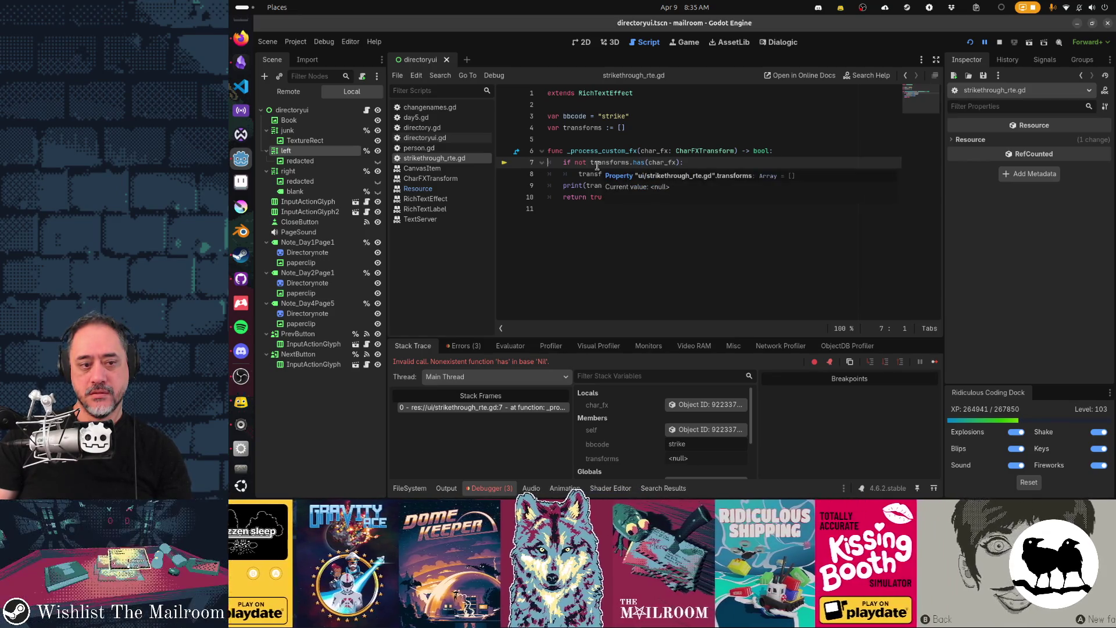
{"action": "key", "text": "F5"}
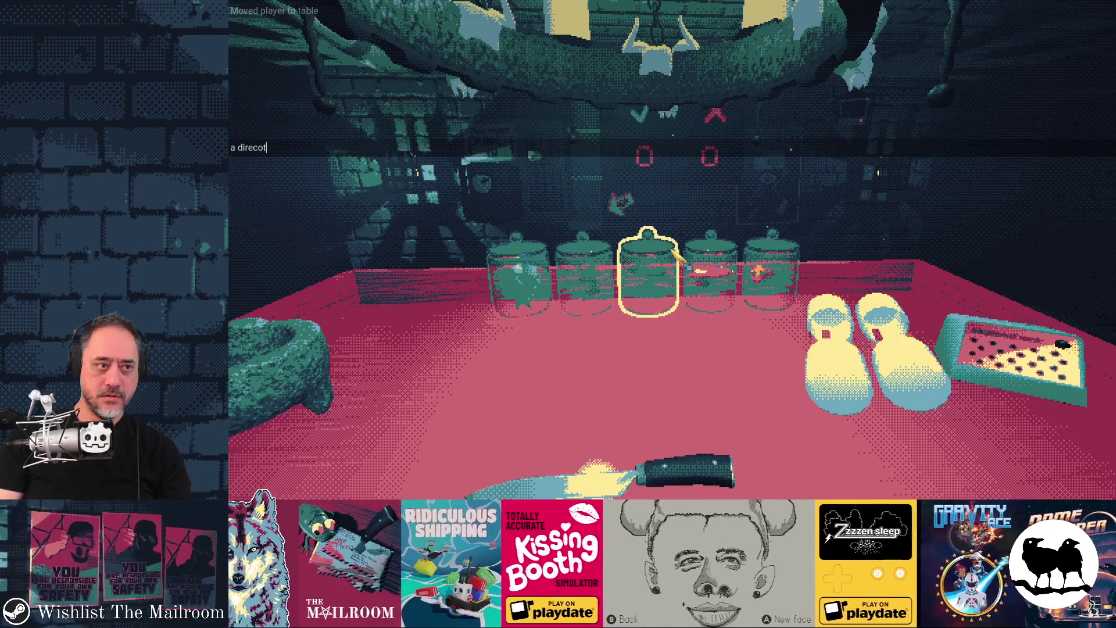
Spawn the directory via console, read Floor 1 through Floor 3, then leave for the window overview
{"action": "key", "text": "Return"}
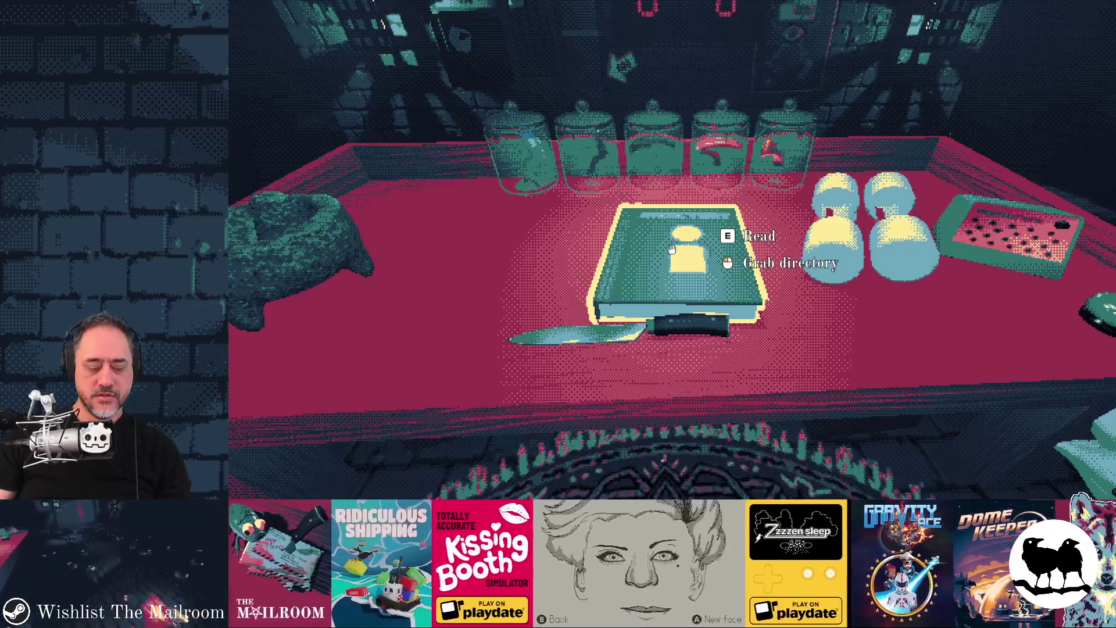
{"action": "key", "text": "e"}
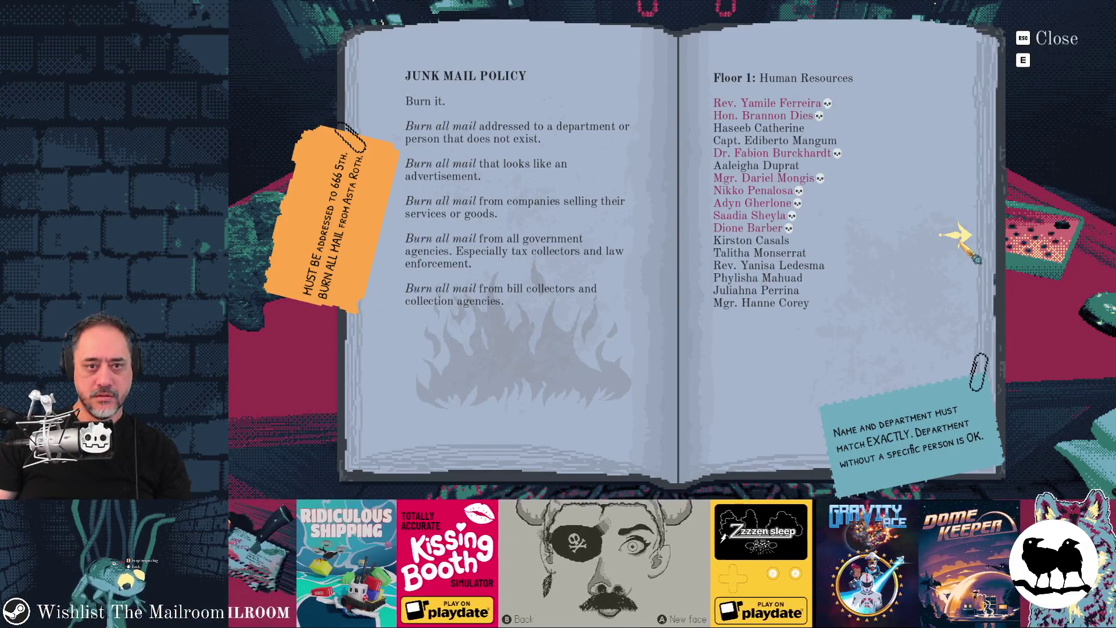
{"action": "left_click", "coordinate": [957, 238]}
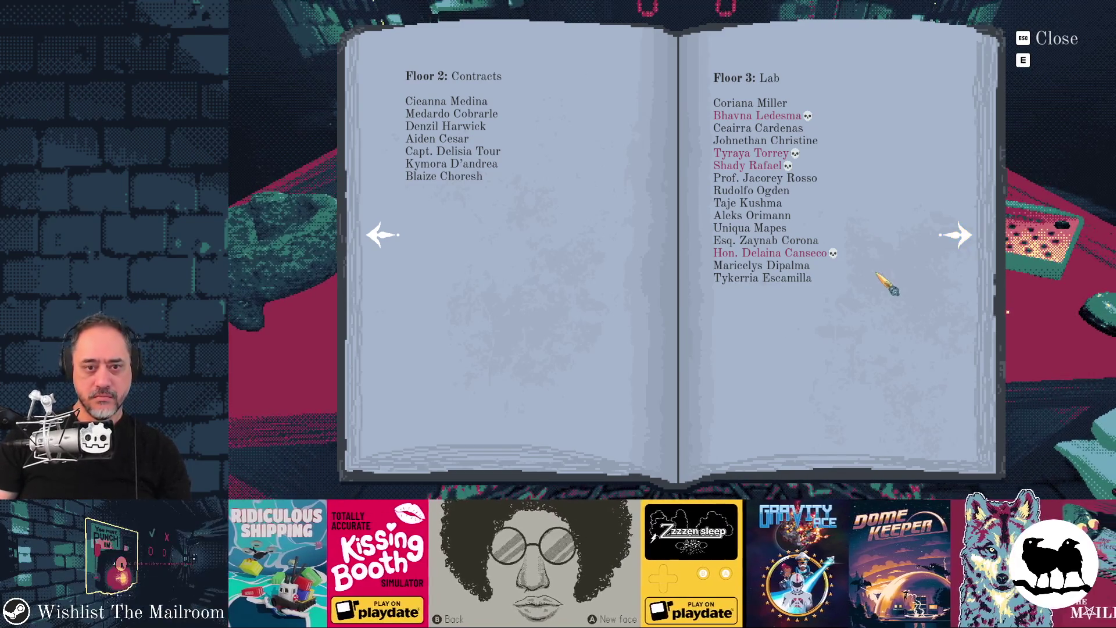
{"action": "key", "text": "Escape"}
{"action": "key", "text": "alt+Tab"}
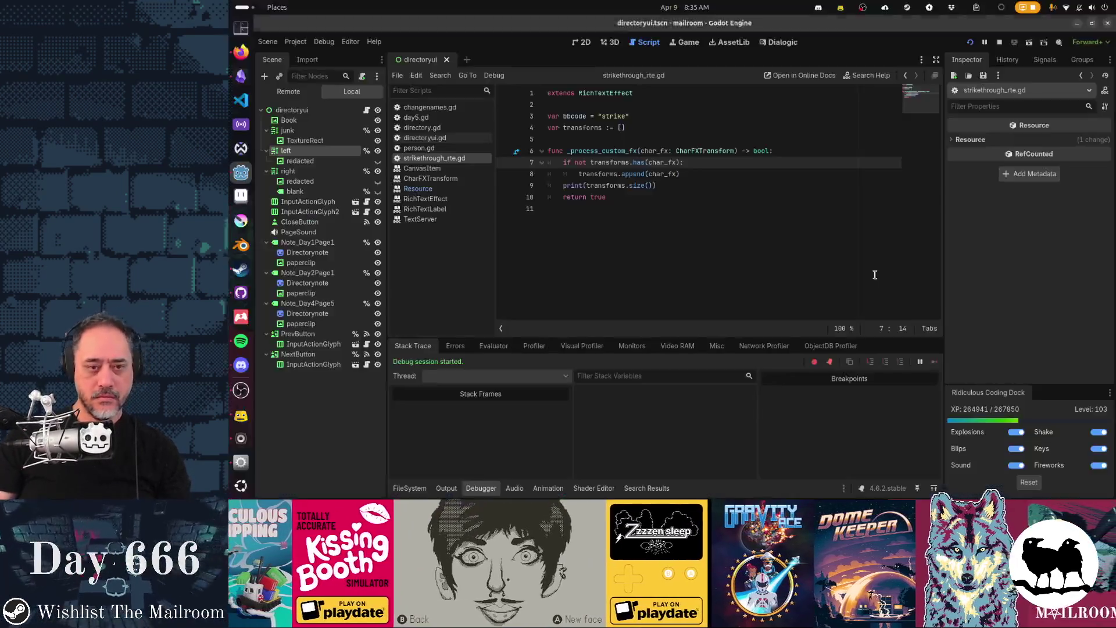
{"action": "key", "text": "super"}
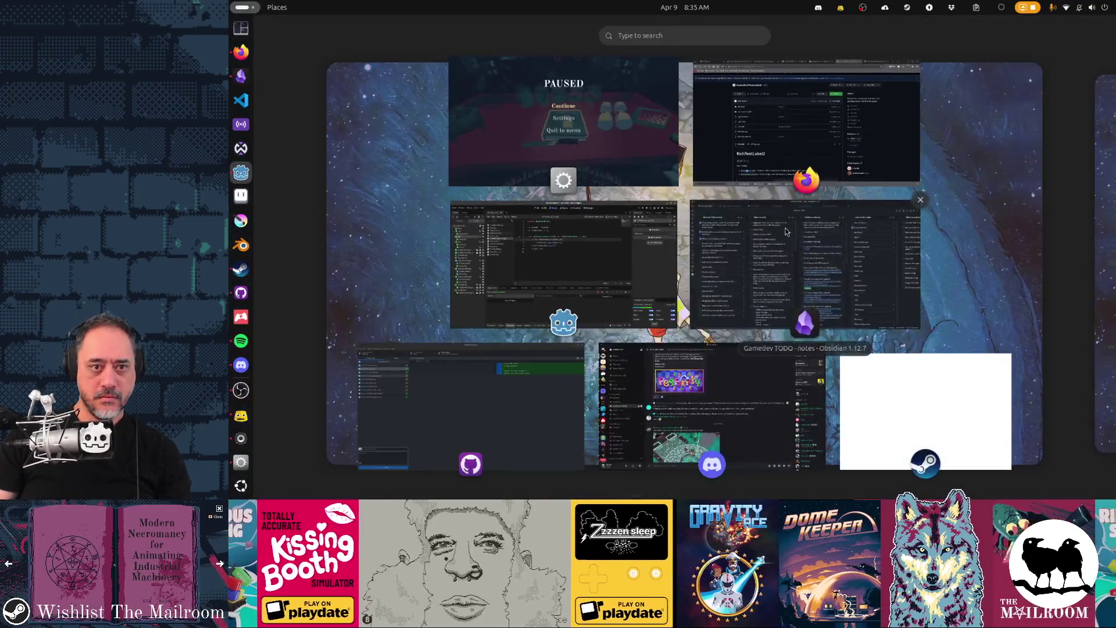
Bring Godot forward and scroll the Output log to check the printed transform counts
{"action": "left_click", "coordinate": [650, 241]}
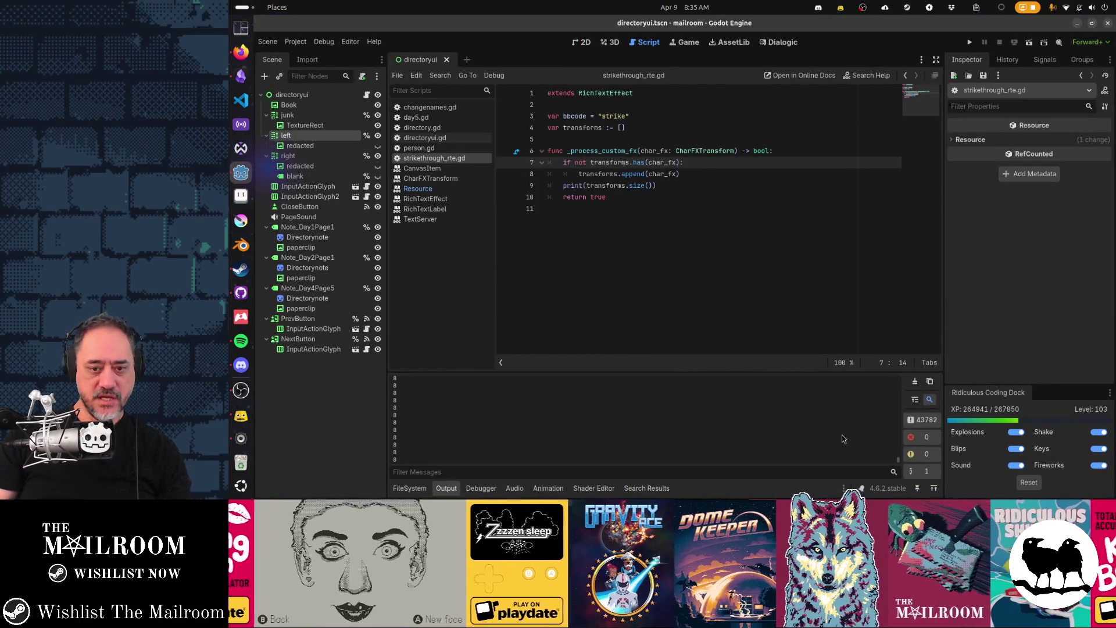
{"action": "mouse_move", "coordinate": [899, 461]}
{"action": "left_mouse_down"}
{"action": "mouse_move", "coordinate": [902, 360]}
{"action": "mouse_move", "coordinate": [905, 472]}
{"action": "mouse_move", "coordinate": [900, 364]}
{"action": "left_mouse_up"}
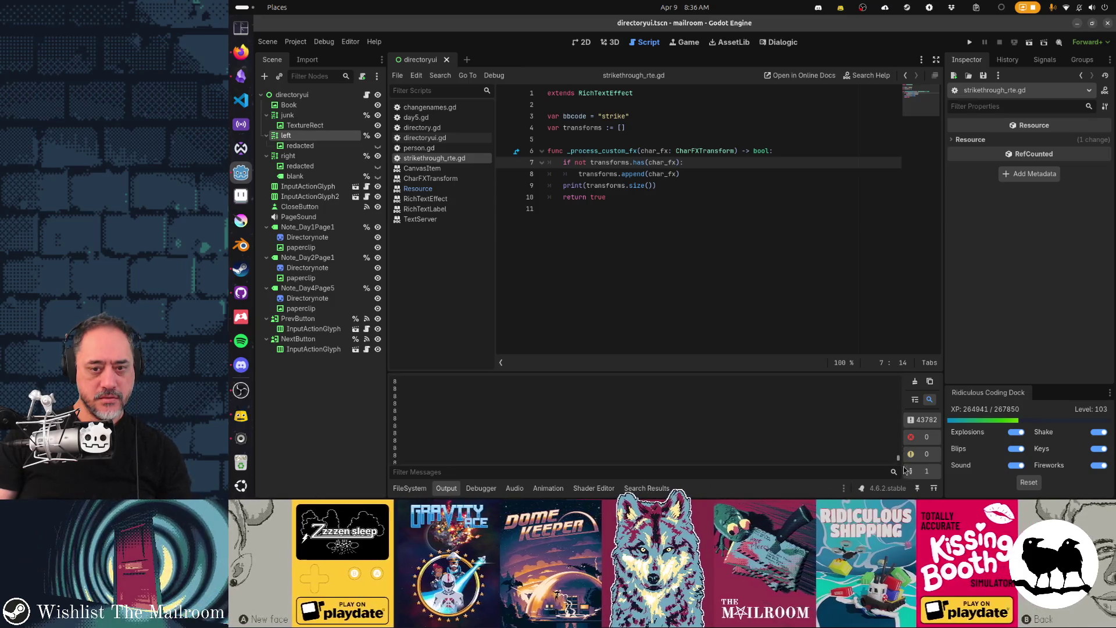
{"action": "left_click", "coordinate": [914, 383]}
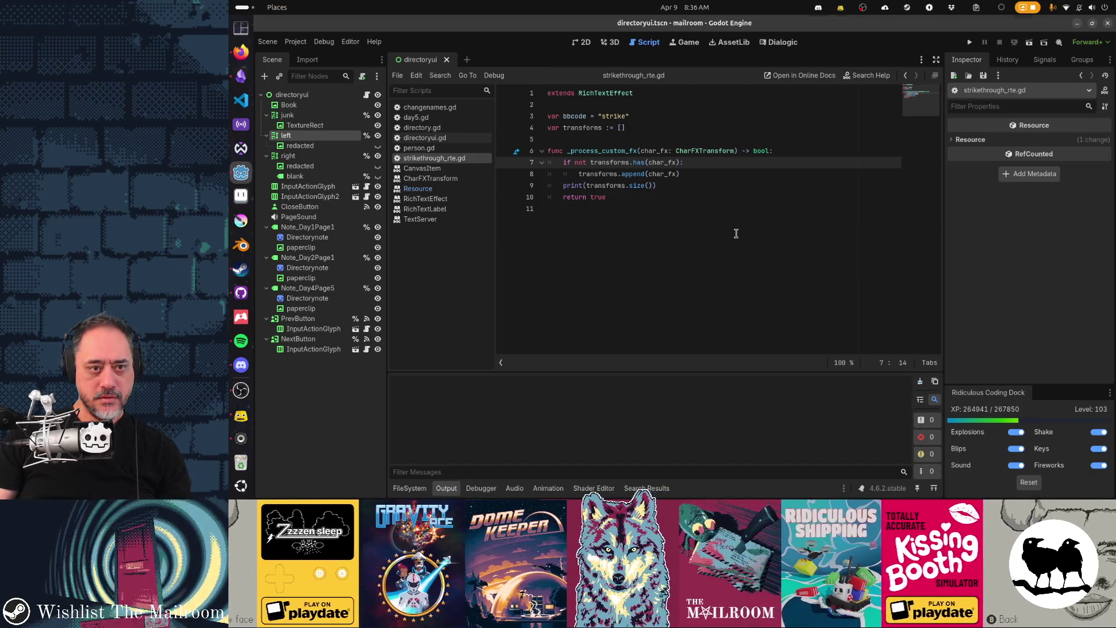
Start play from the main menu, open the directory book to Floors 2 and 3, return to Godot
{"action": "key", "text": "alt+Tab"}
{"action": "key", "text": "alt+Tab"}
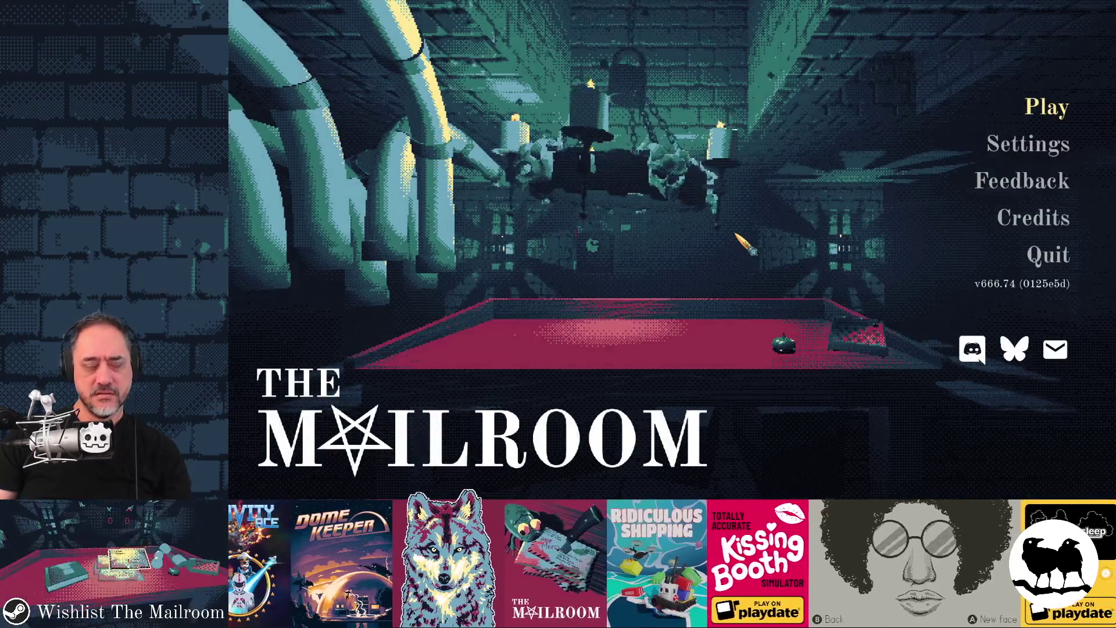
{"action": "key", "text": "Return"}
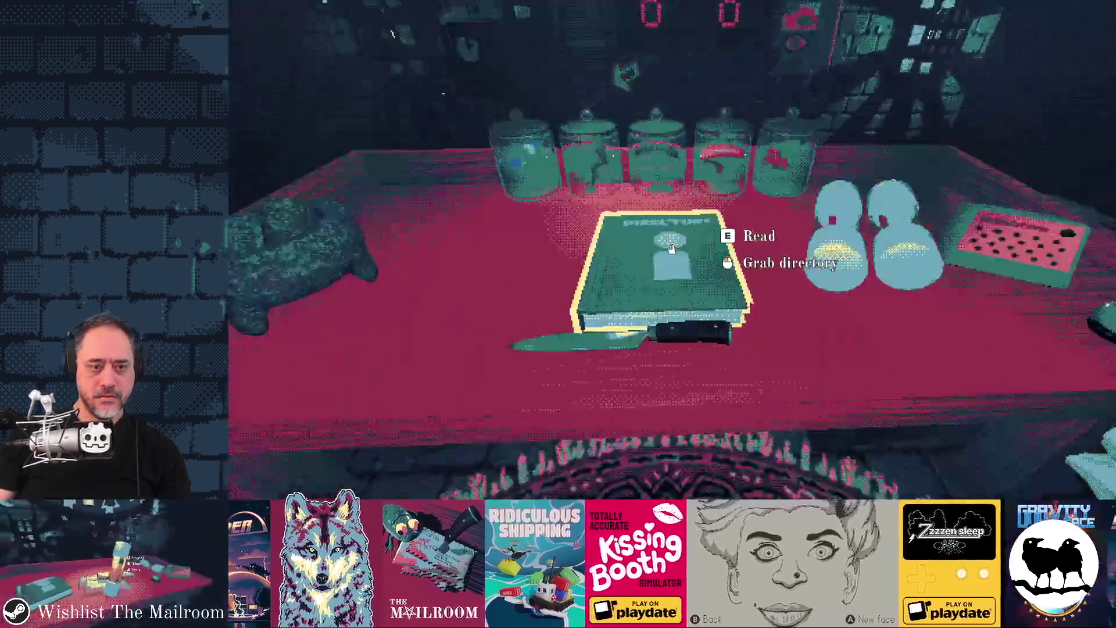
{"action": "left_click", "coordinate": [683, 262]}
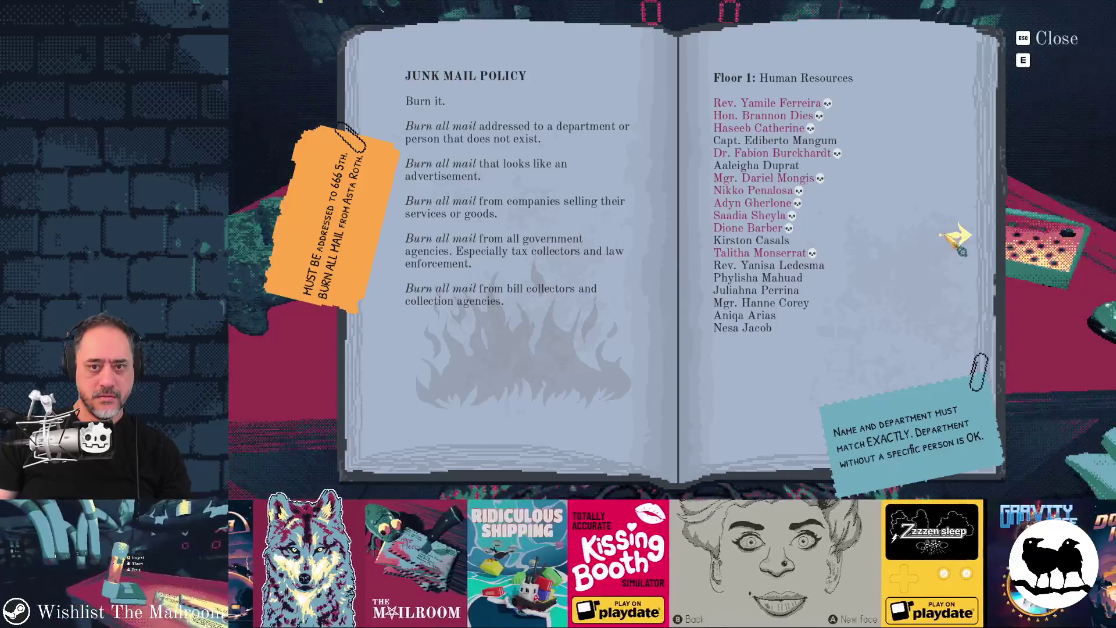
{"action": "left_click", "coordinate": [954, 235]}
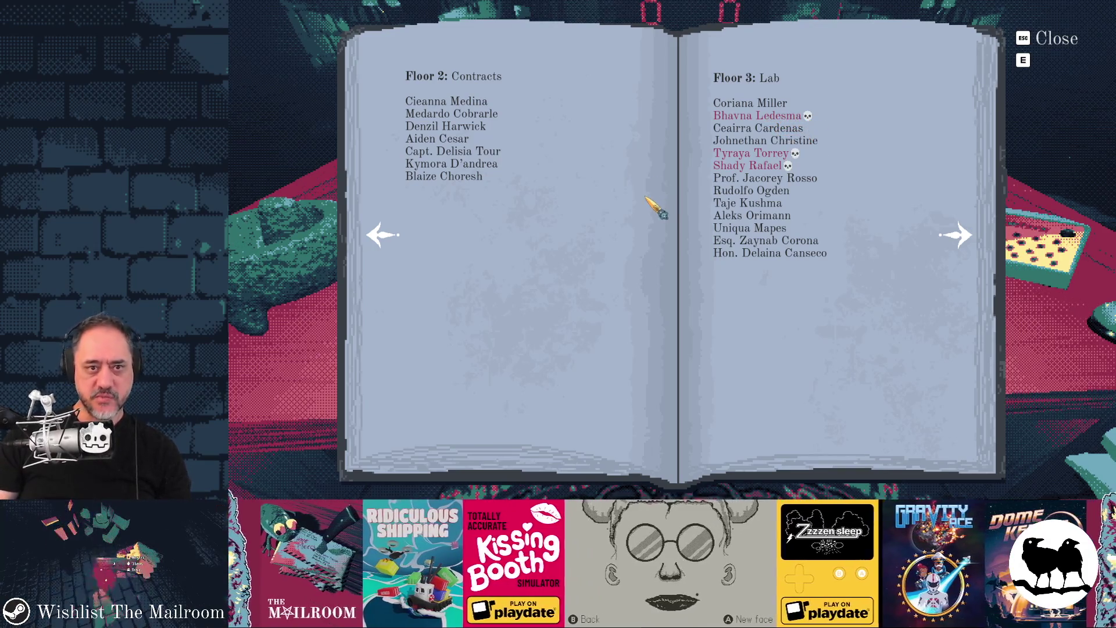
{"action": "key", "text": "alt+Tab"}
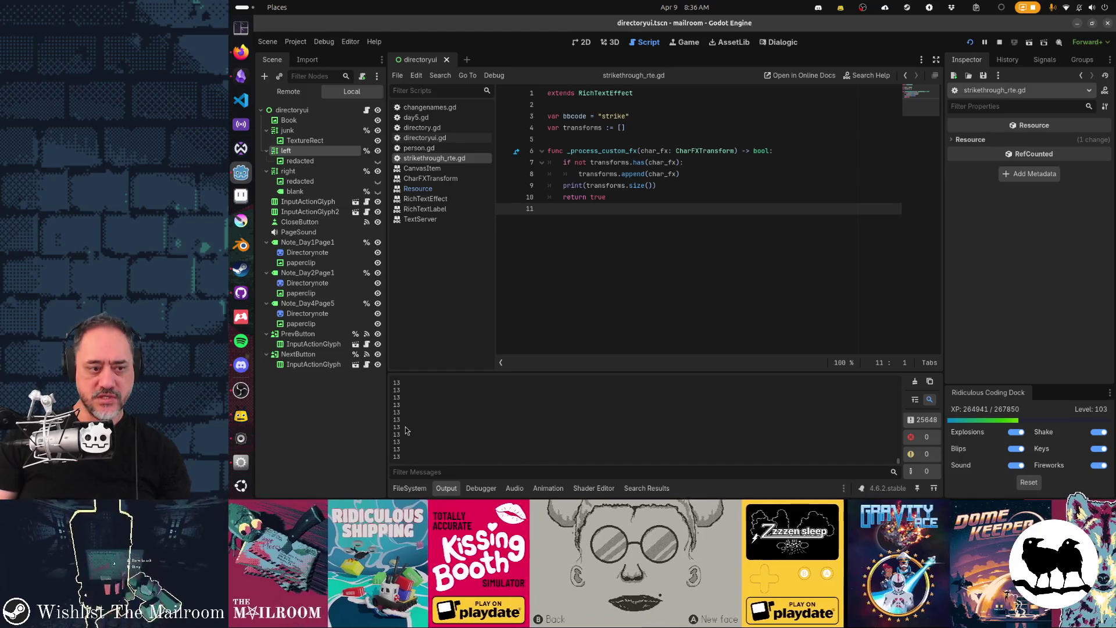
Turn the book to the Floor 4 page and clear Godot's output log
{"action": "key", "text": "alt+Tab"}
{"action": "key", "text": "alt+Tab"}
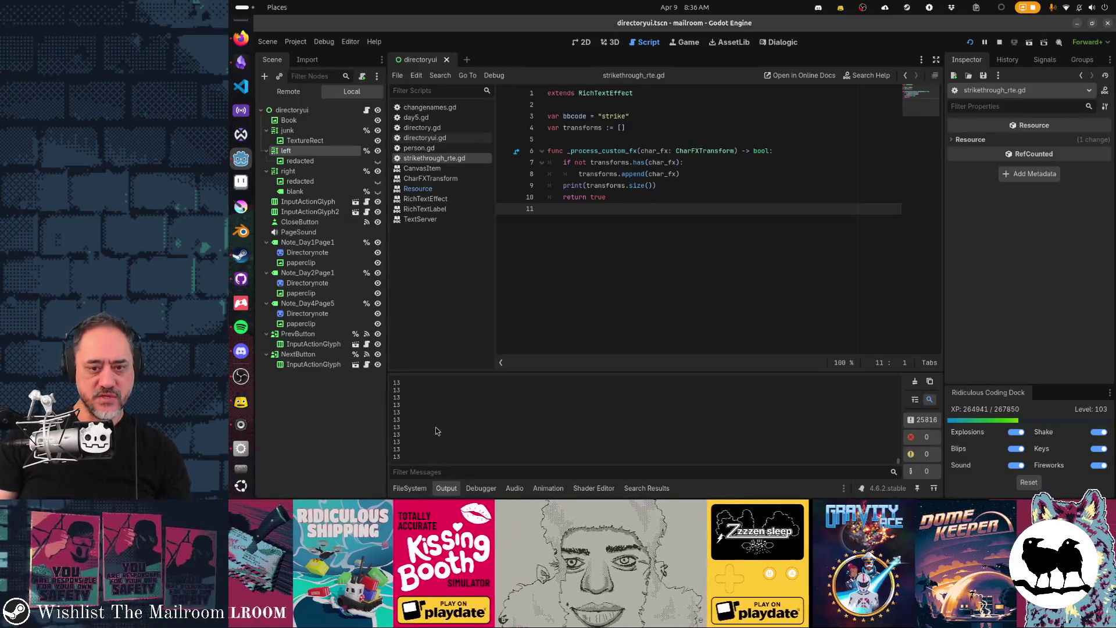
{"action": "key", "text": "alt+Tab"}
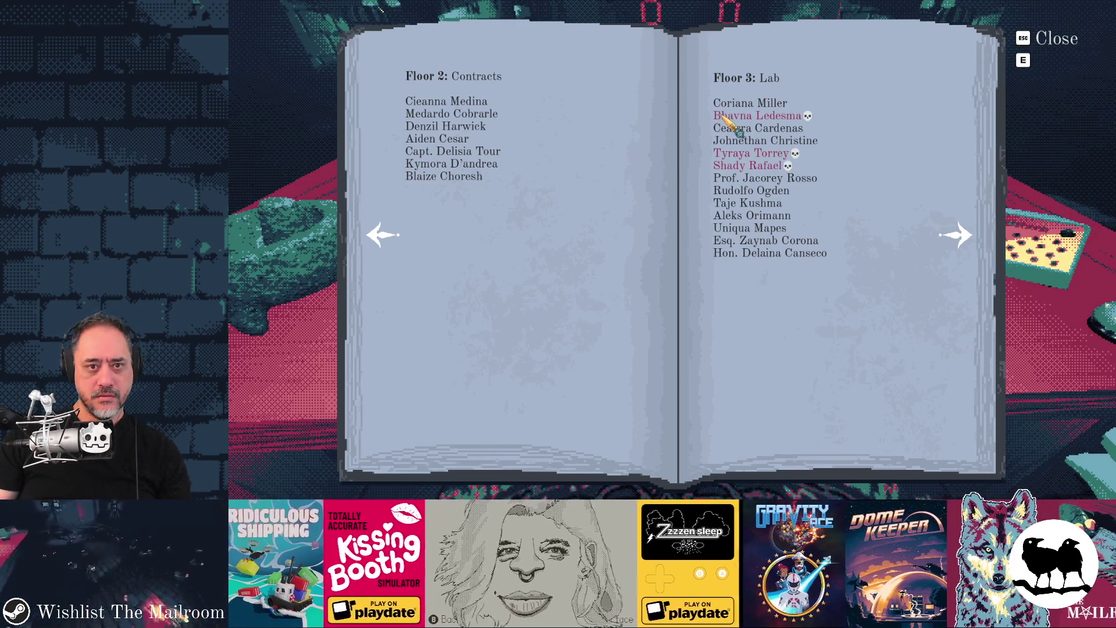
{"action": "left_click", "coordinate": [966, 234]}
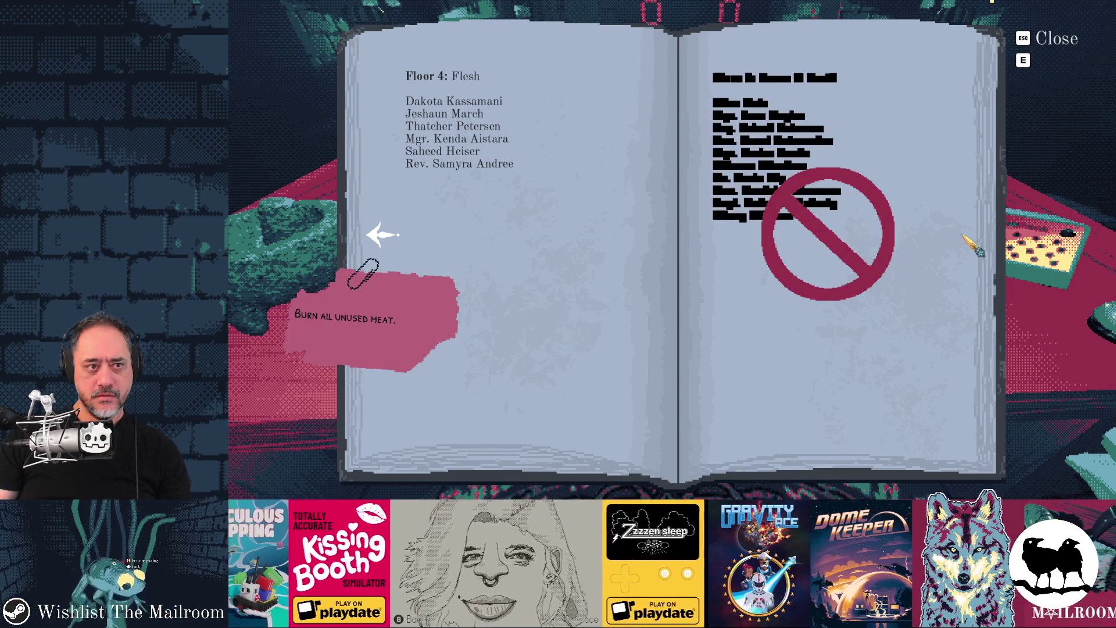
{"action": "key", "text": "alt+Tab"}
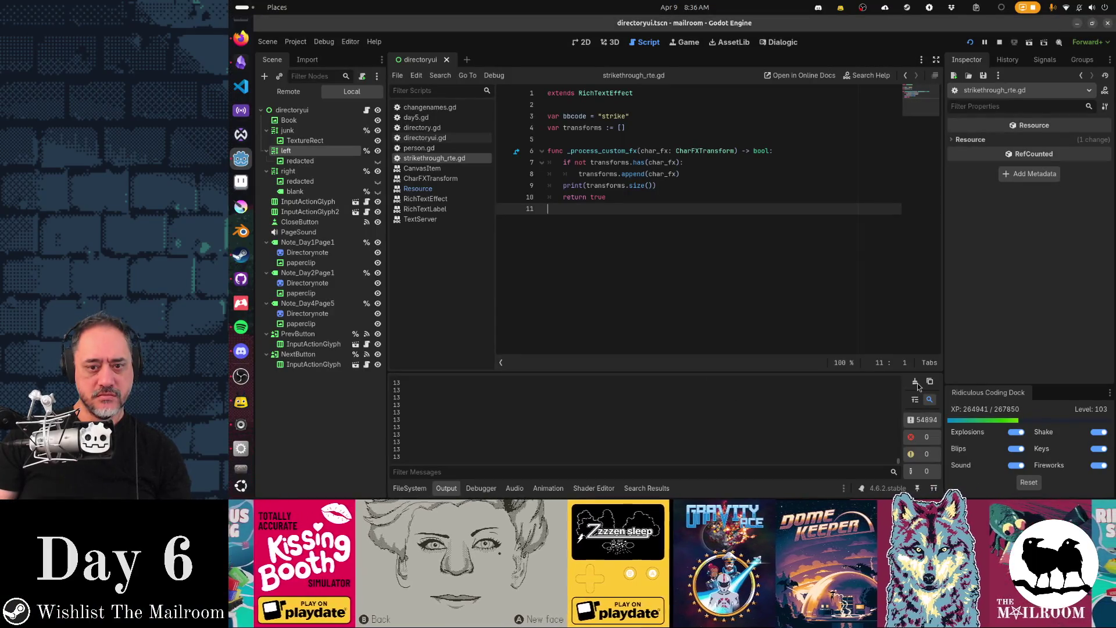
{"action": "left_click", "coordinate": [916, 382]}
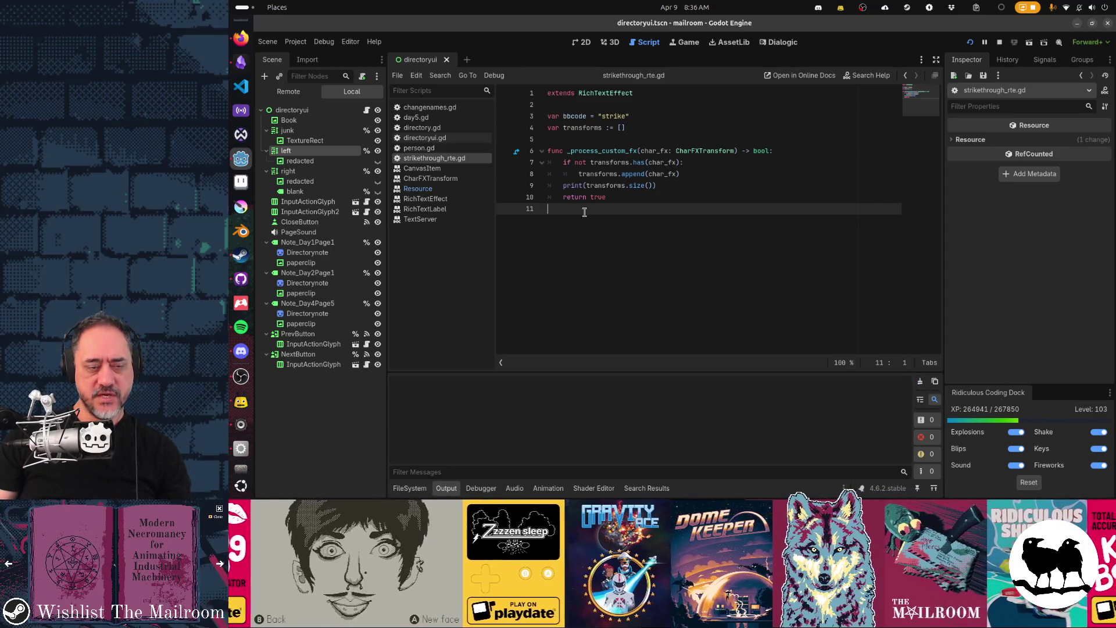
Page the book back to the Junk Mail Policy page, check the output, and return to the game
{"action": "key", "text": "alt+Tab"}
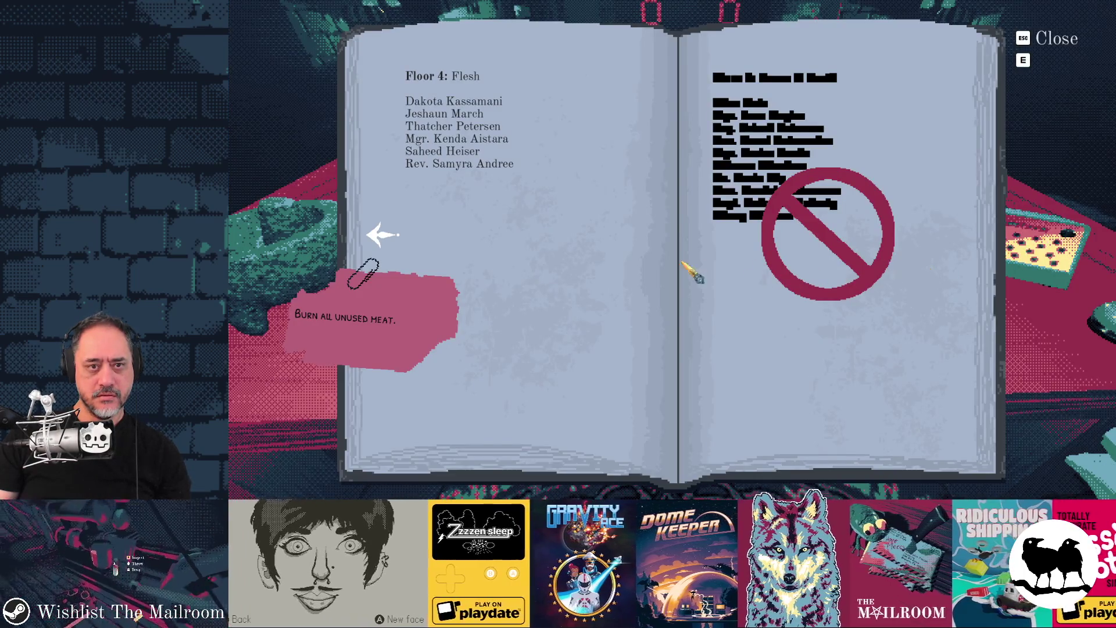
{"action": "left_click", "coordinate": [390, 235]}
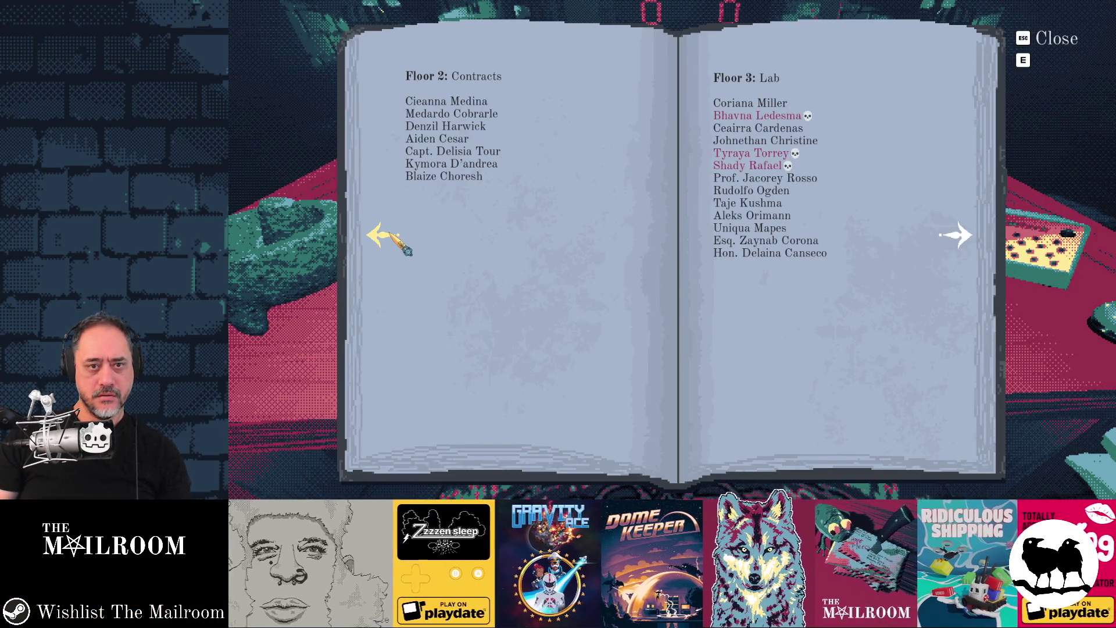
{"action": "left_click", "coordinate": [389, 235]}
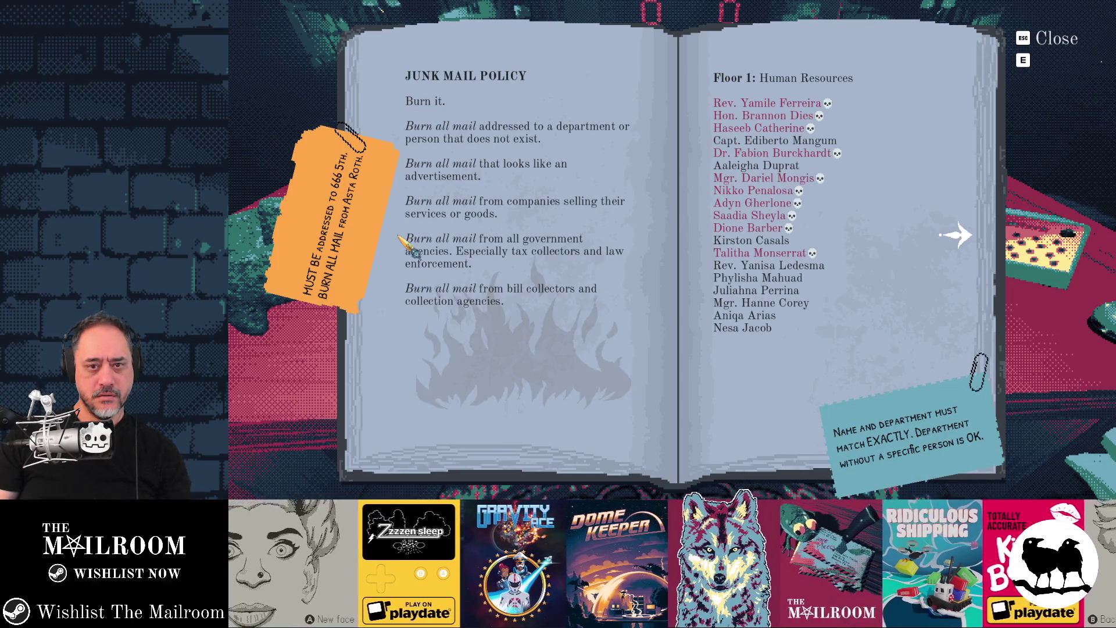
{"action": "key", "text": "alt+Tab"}
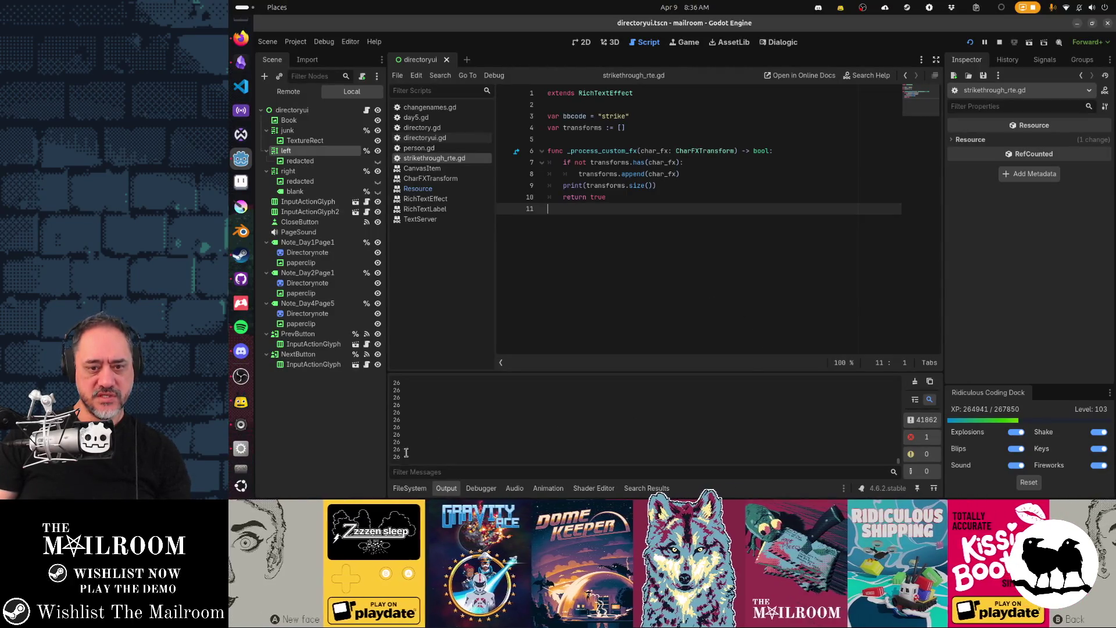
{"action": "key", "text": "alt+Tab"}
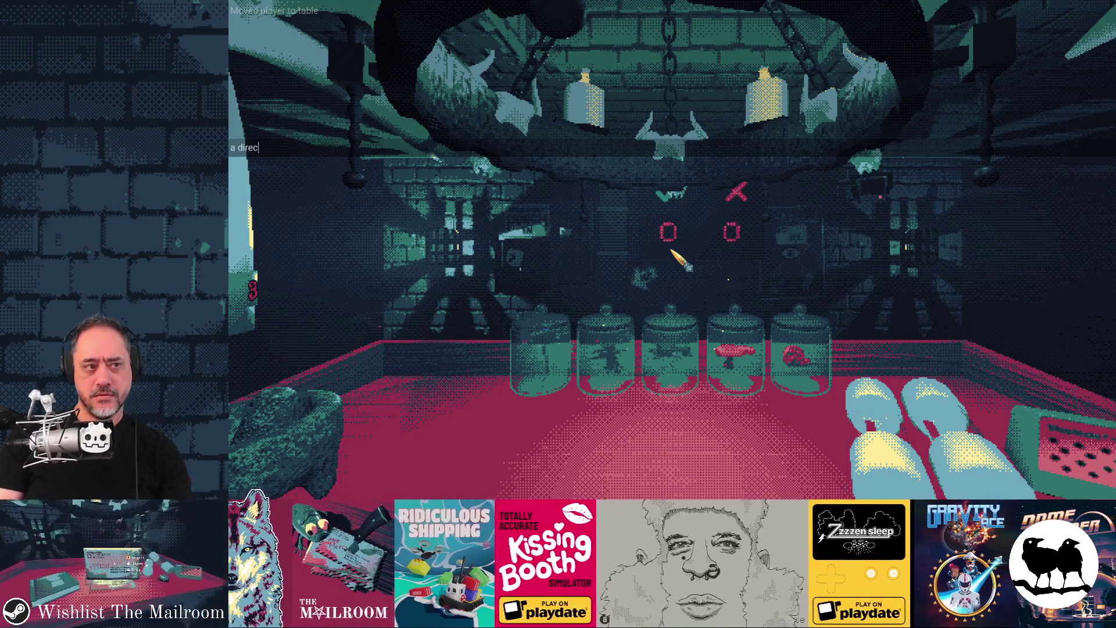
Spawn a directory book from the debug console and open it to read
{"action": "type", "text": "tory"}
{"action": "key", "text": "Return"}
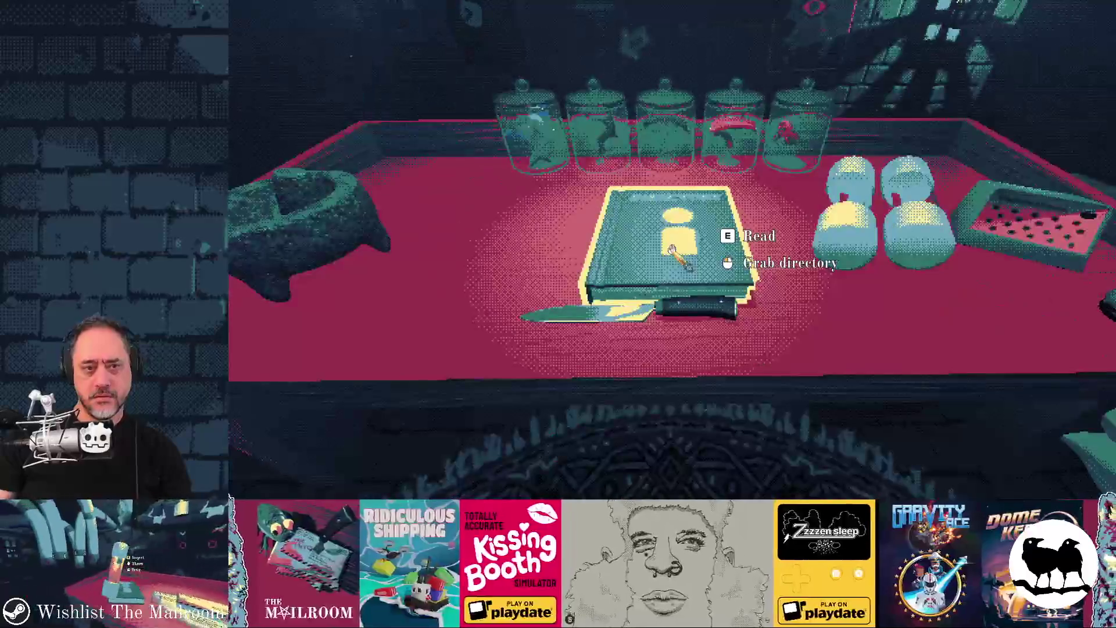
{"action": "key", "text": "e"}
Restart the game with F5, open the directory, and turn to the Floor 2 and Floor 3 pages
{"action": "key", "text": "F8"}
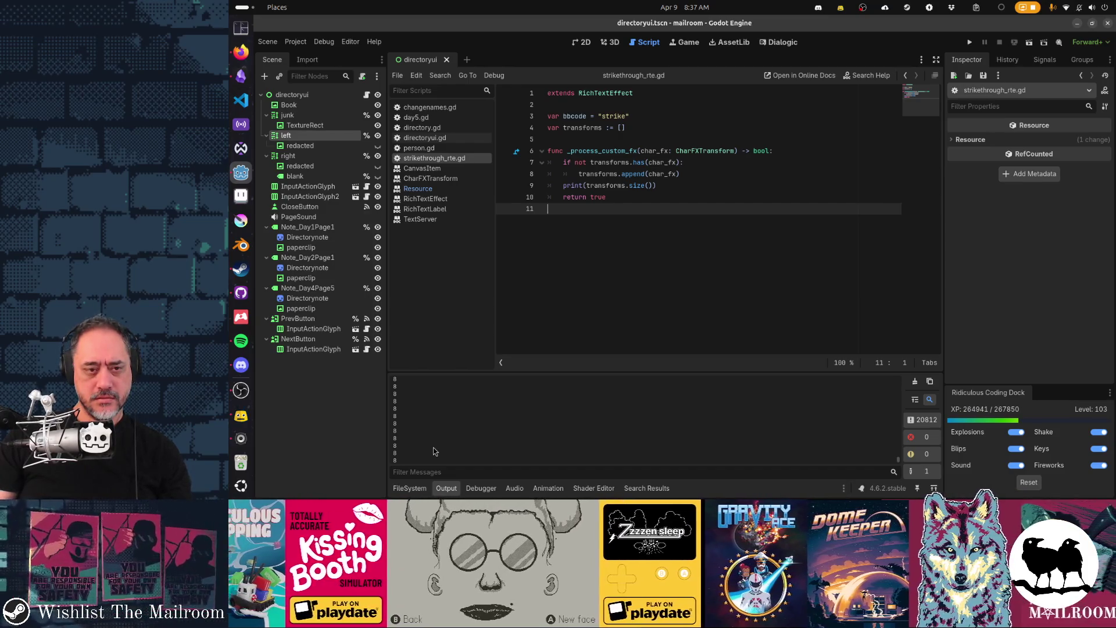
{"action": "key", "text": "F5"}
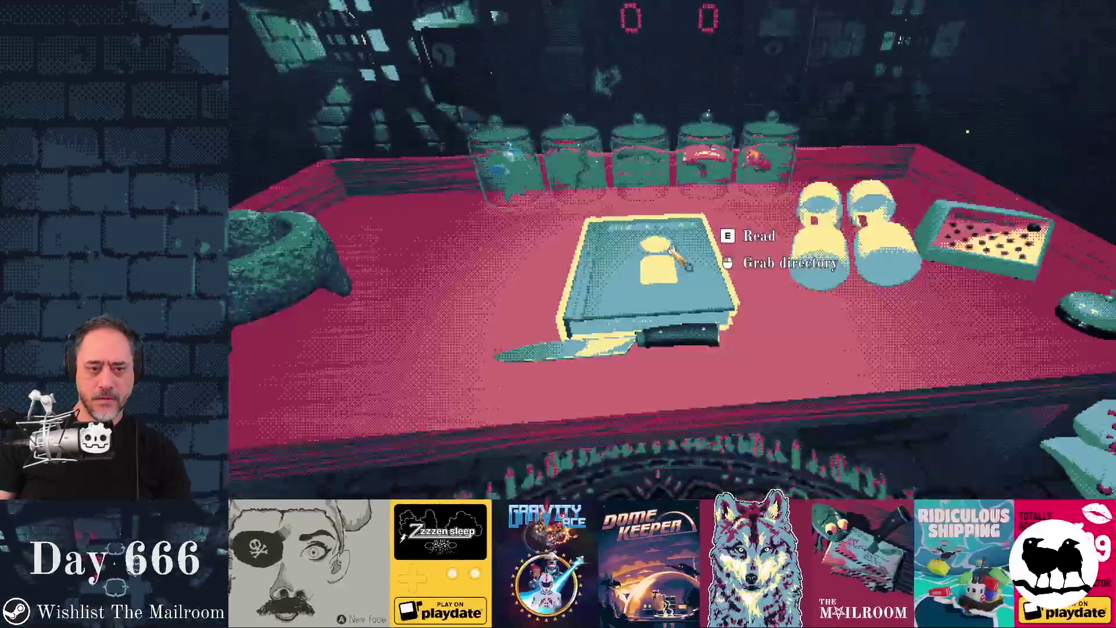
{"action": "left_click", "coordinate": [680, 261]}
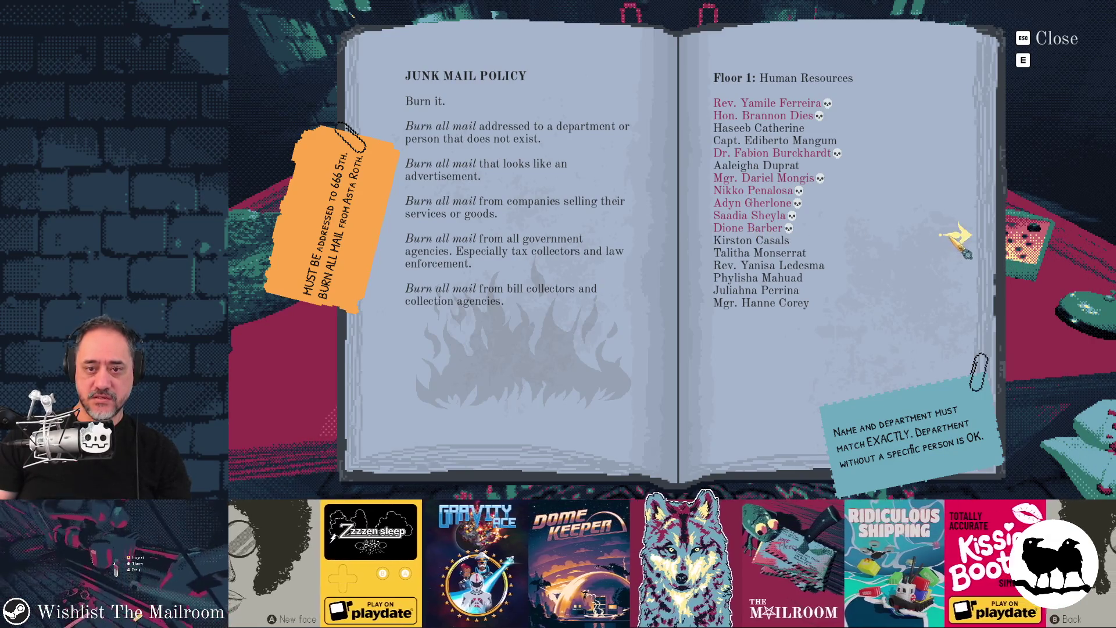
{"action": "left_click", "coordinate": [954, 236]}
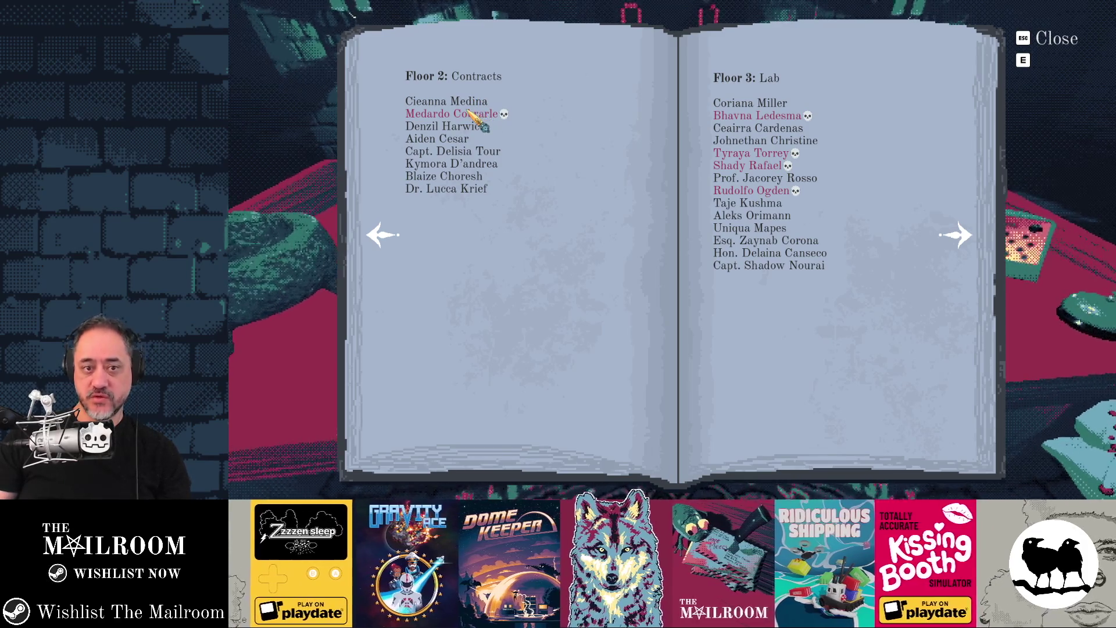
{"action": "key", "text": "alt+Tab"}
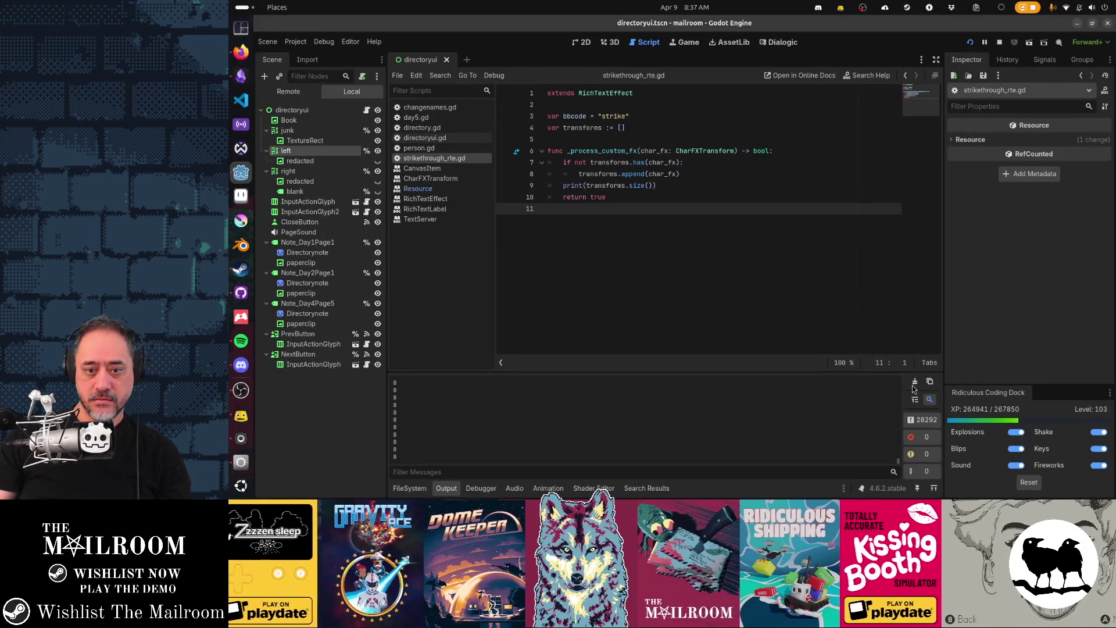
Clear the Output panel, stop the game with F8, and place the cursor on line 9
{"action": "left_click", "coordinate": [915, 382]}
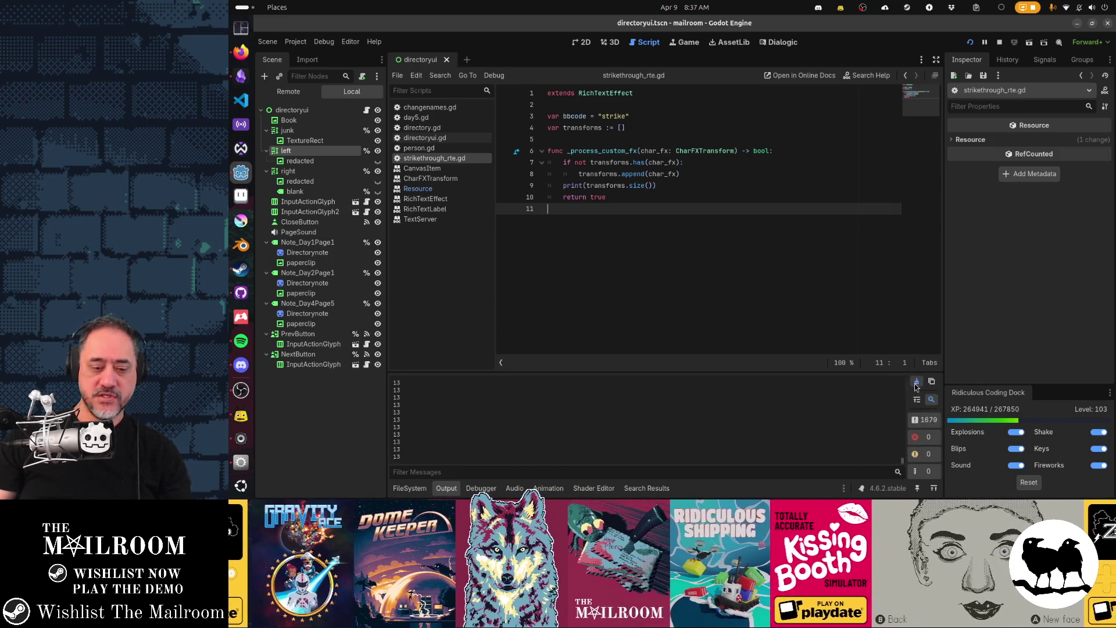
{"action": "key", "text": "F8"}
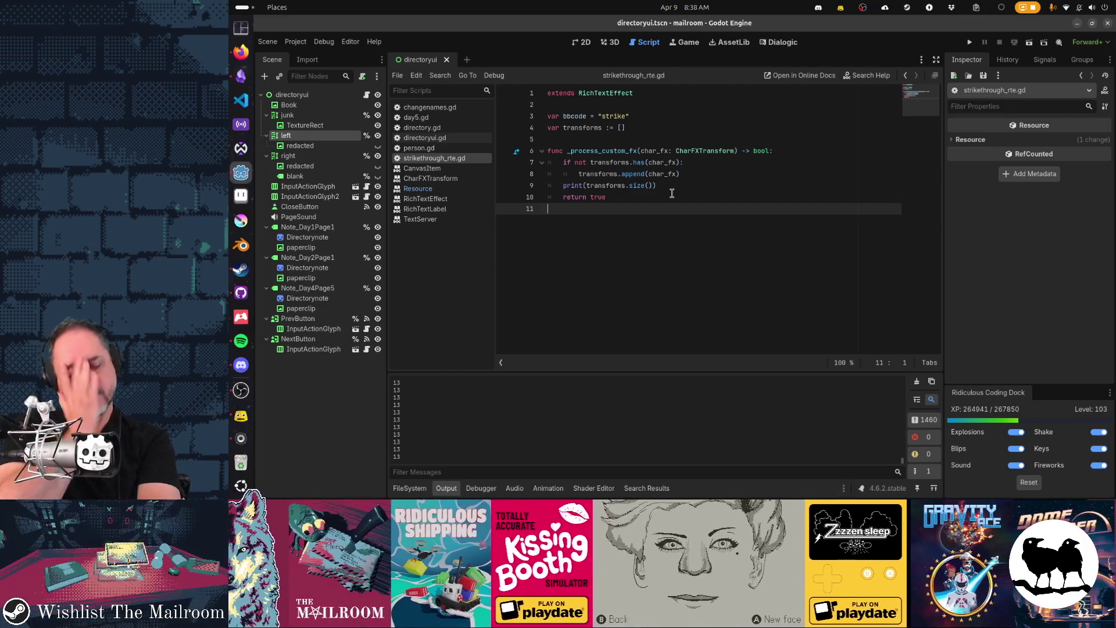
{"action": "left_click", "coordinate": [680, 182]}
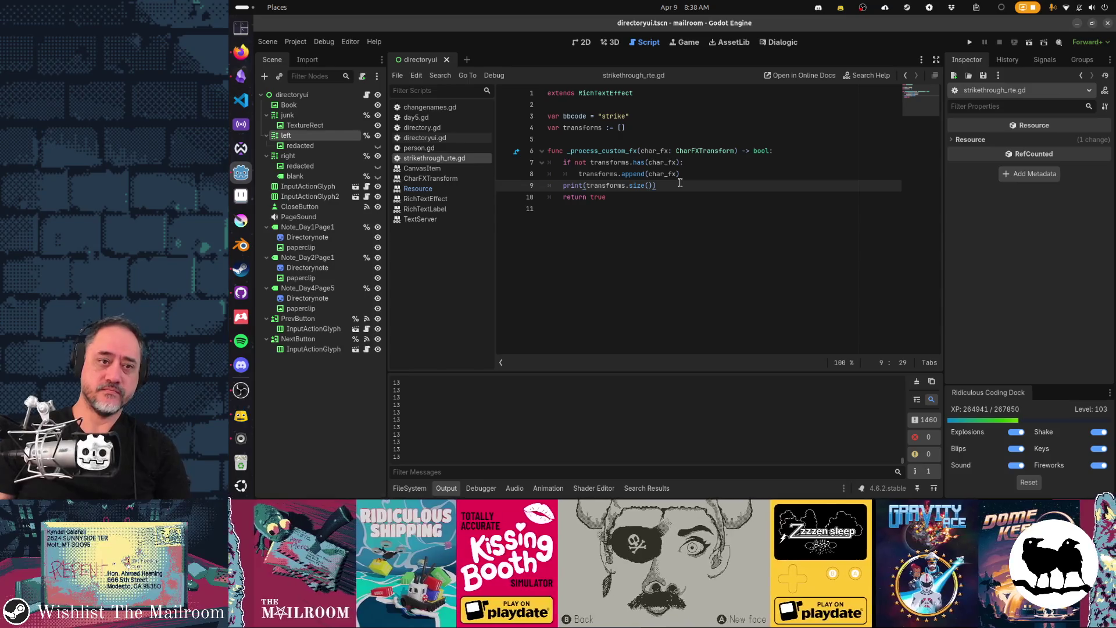
Rewrite line 9 as char_fx.range through autocomplete and view the range property's CharFXTransform help
{"action": "key", "text": "shift+Home"}
{"action": "type", "text": "char"}
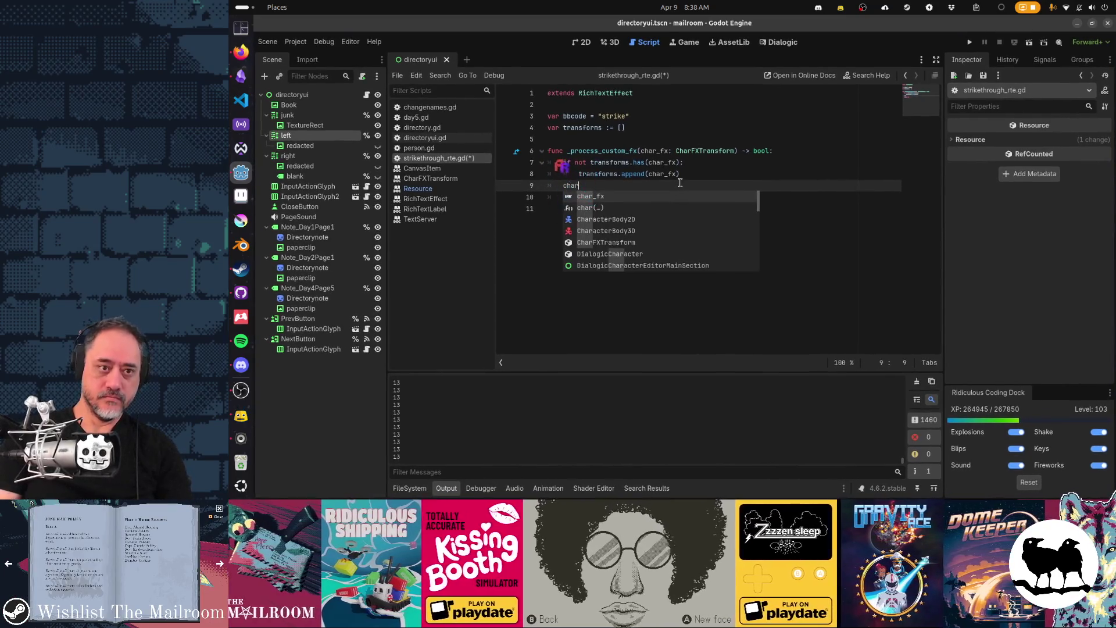
{"action": "type", "text": "_fx.r"}
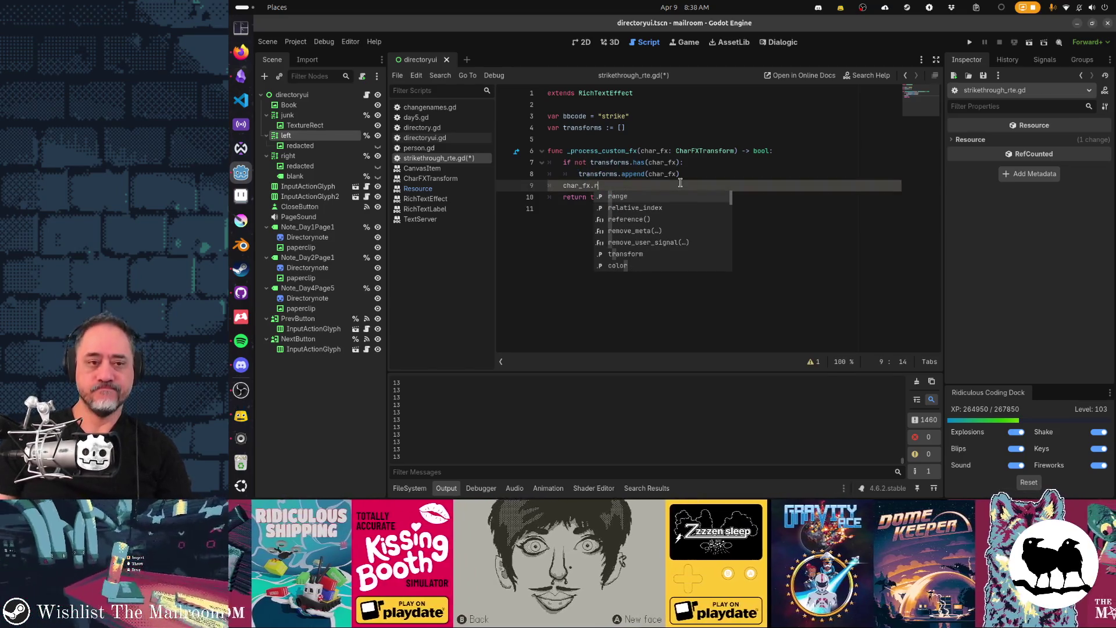
{"action": "key", "text": "Return"}
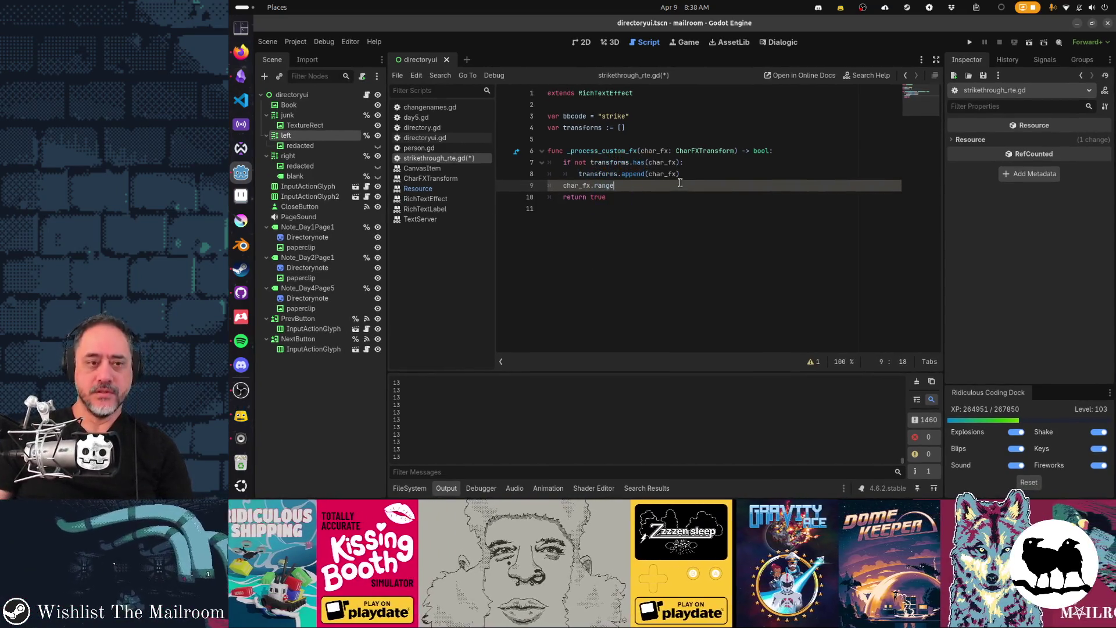
{"action": "left_click", "coordinate": [600, 187], "text": "ctrl"}
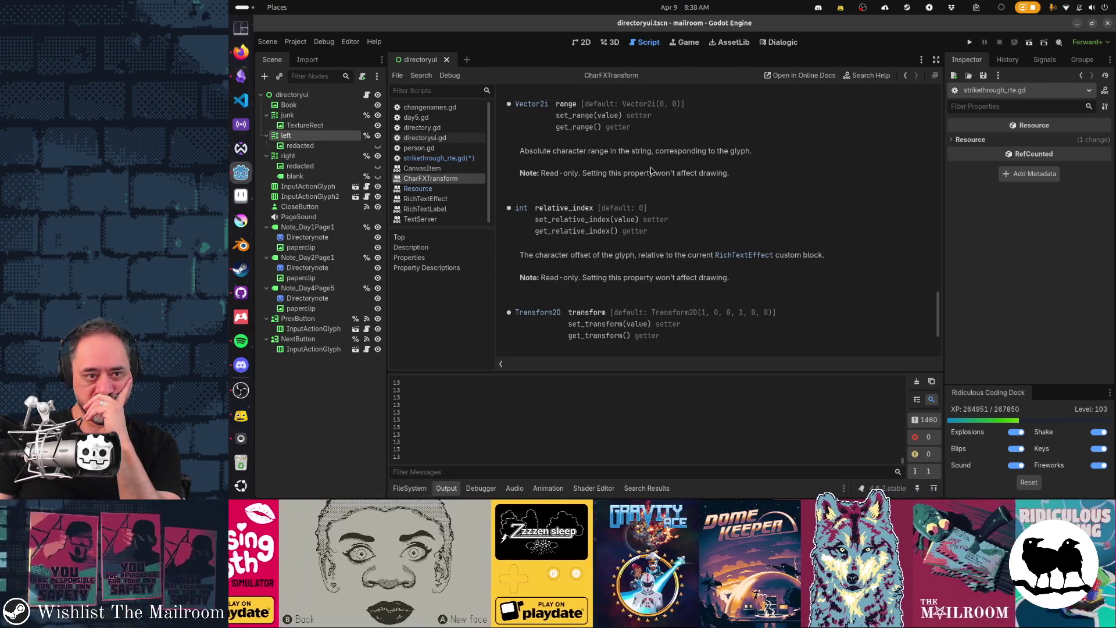
Scroll through the CharFXTransform reference to review its property list
{"action": "scroll", "coordinate": [741, 193], "scroll_direction": "up", "scroll_amount": 20}
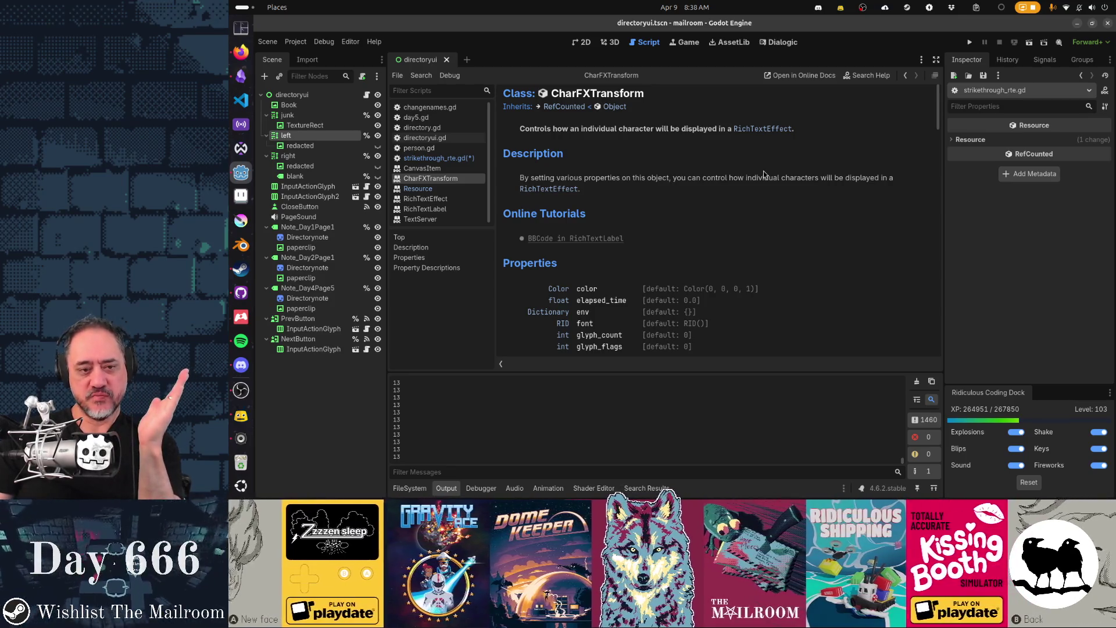
{"action": "scroll", "coordinate": [763, 174], "scroll_direction": "down", "scroll_amount": 3}
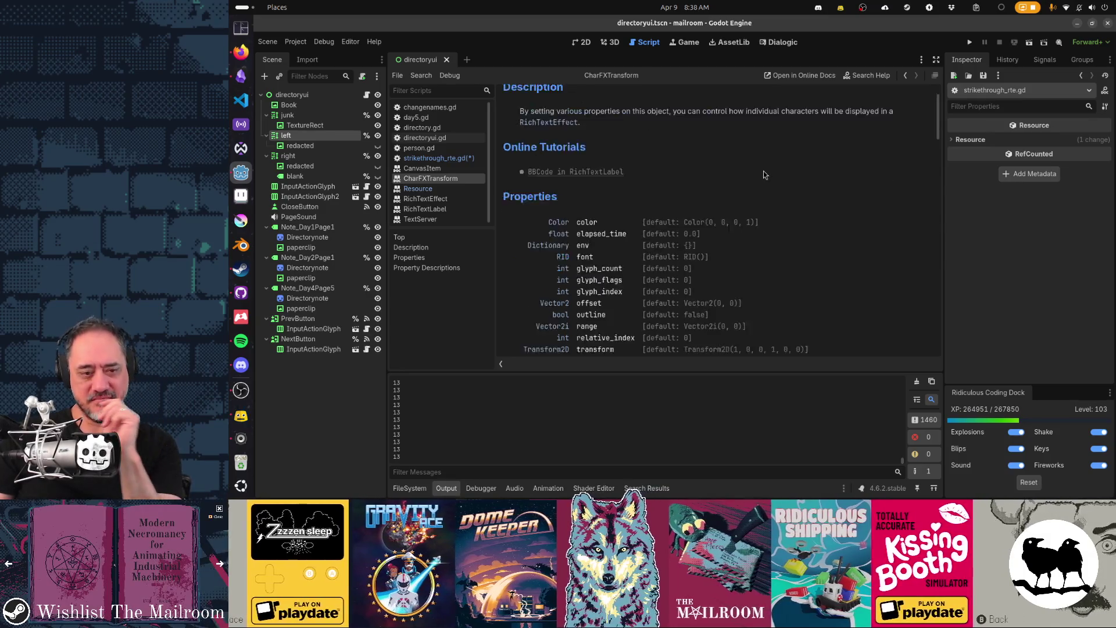
{"action": "scroll", "coordinate": [763, 172], "scroll_direction": "down", "scroll_amount": 1}
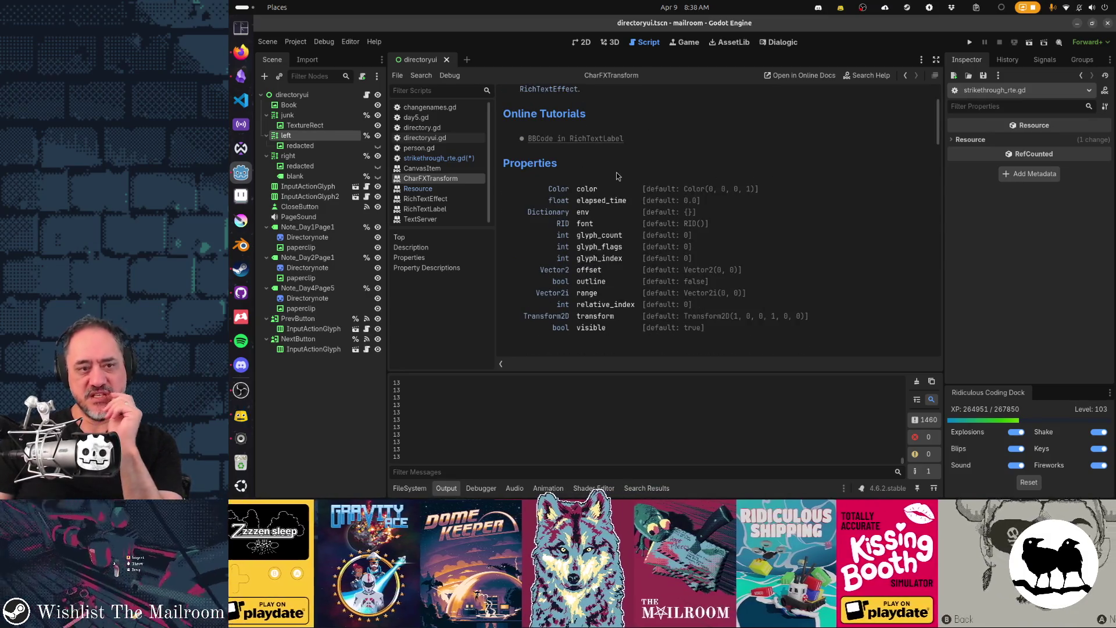
{"action": "scroll", "coordinate": [527, 124], "scroll_direction": "up", "scroll_amount": 3}
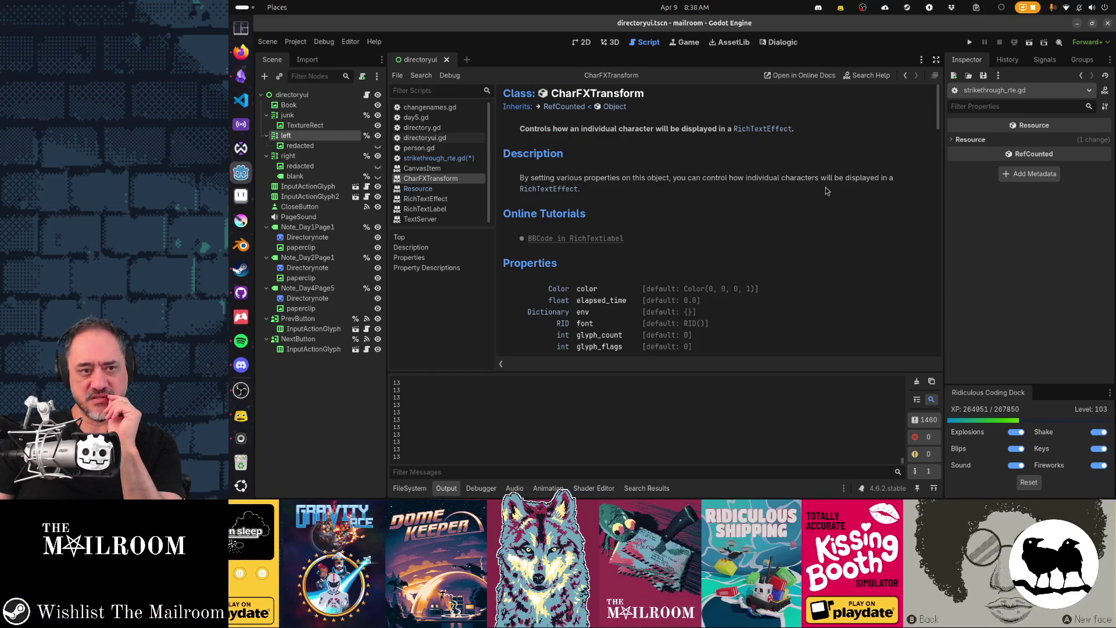
{"action": "scroll", "coordinate": [825, 188], "scroll_direction": "down", "scroll_amount": 2}
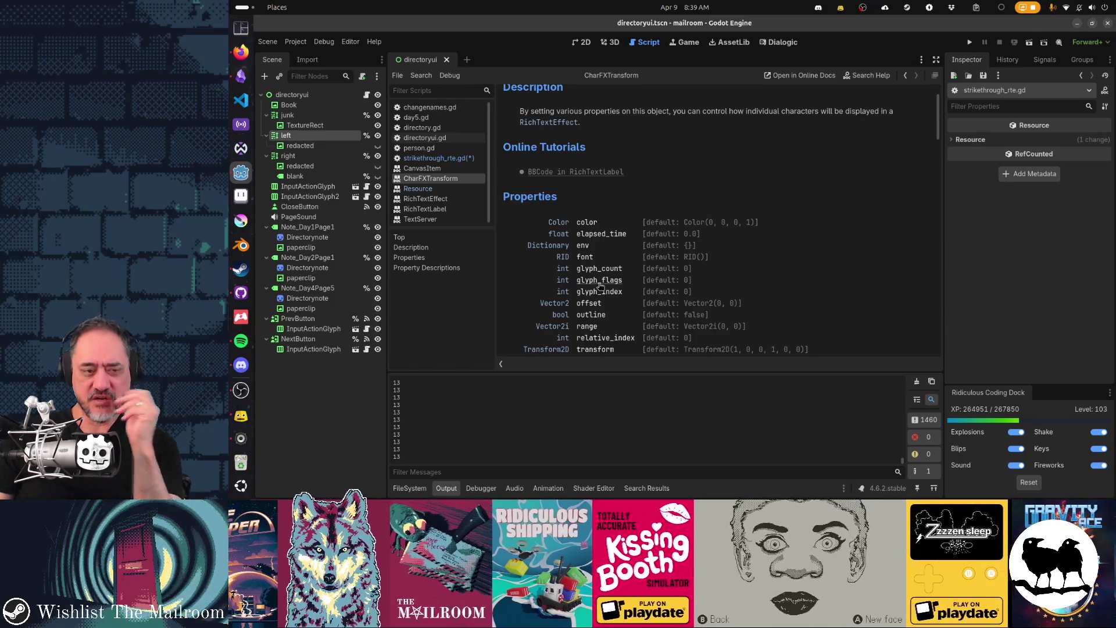
{"action": "scroll", "coordinate": [814, 267], "scroll_direction": "down", "scroll_amount": 2}
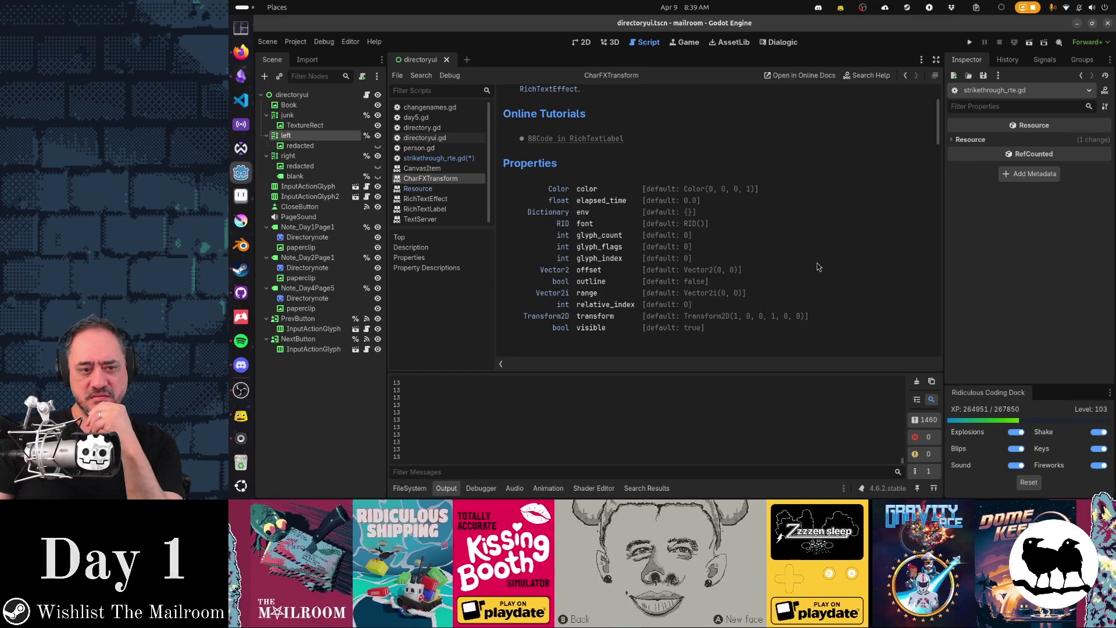
{"action": "scroll", "coordinate": [817, 266], "scroll_direction": "down", "scroll_amount": 4}
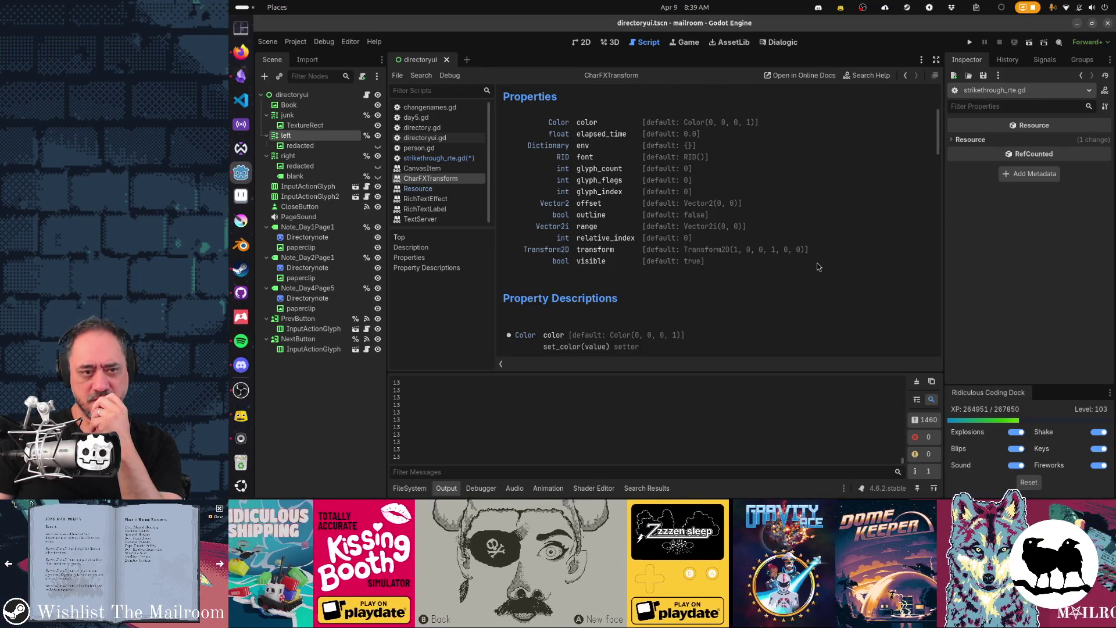
{"action": "scroll", "coordinate": [817, 267], "scroll_direction": "up", "scroll_amount": 10}
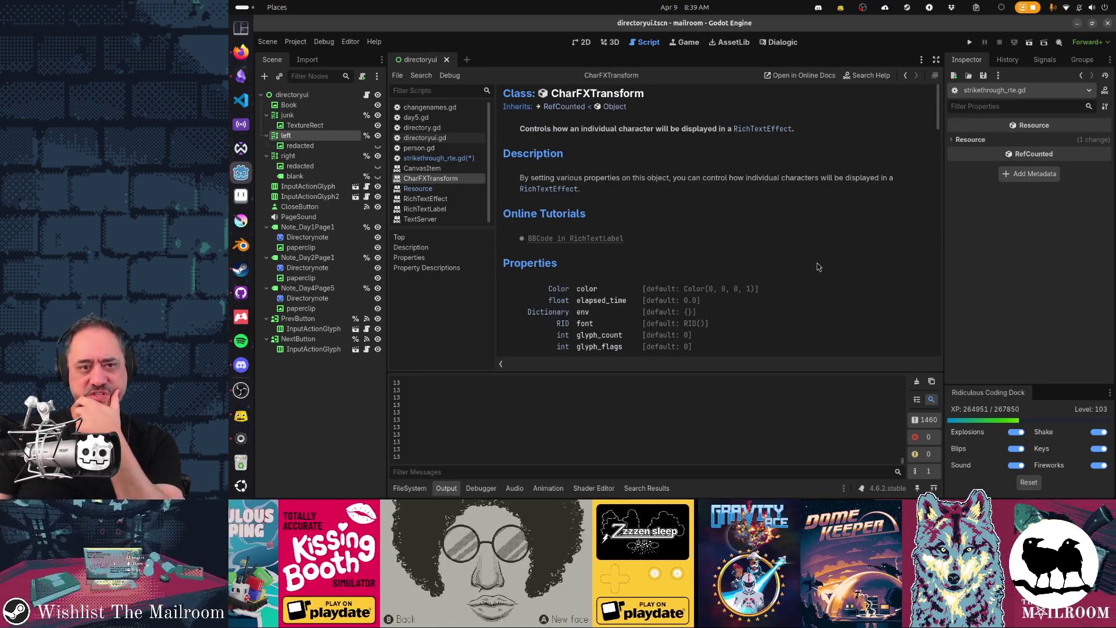
Select the CharFXTransform class title and jump to the glyph_index property description
{"action": "double_click", "coordinate": [618, 97]}
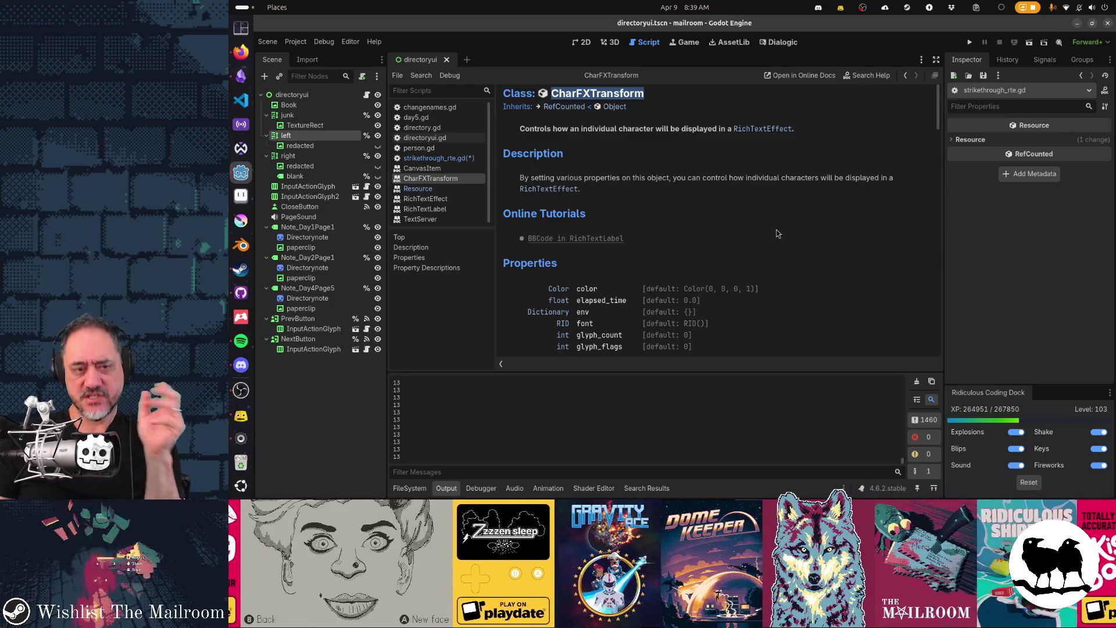
{"action": "scroll", "coordinate": [778, 234], "scroll_direction": "down", "scroll_amount": 4}
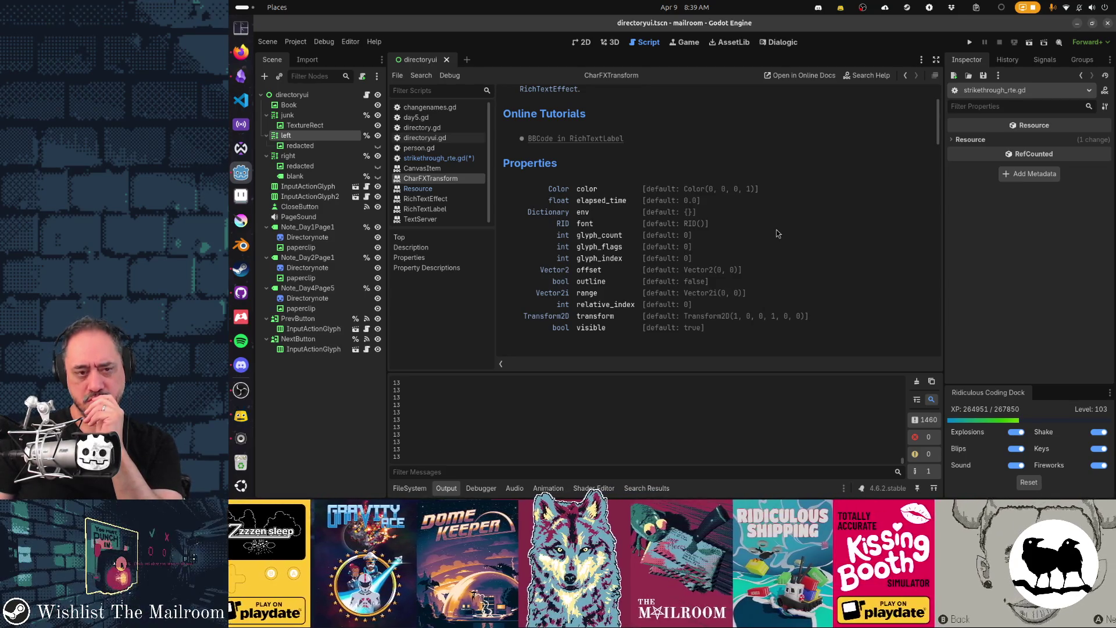
{"action": "left_click", "coordinate": [614, 258]}
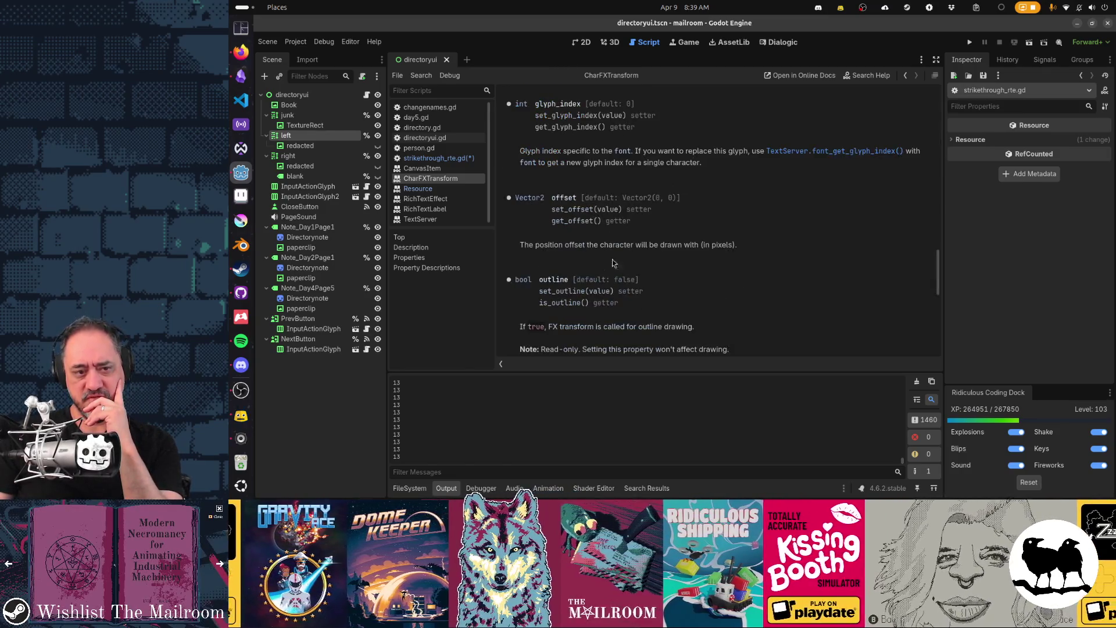
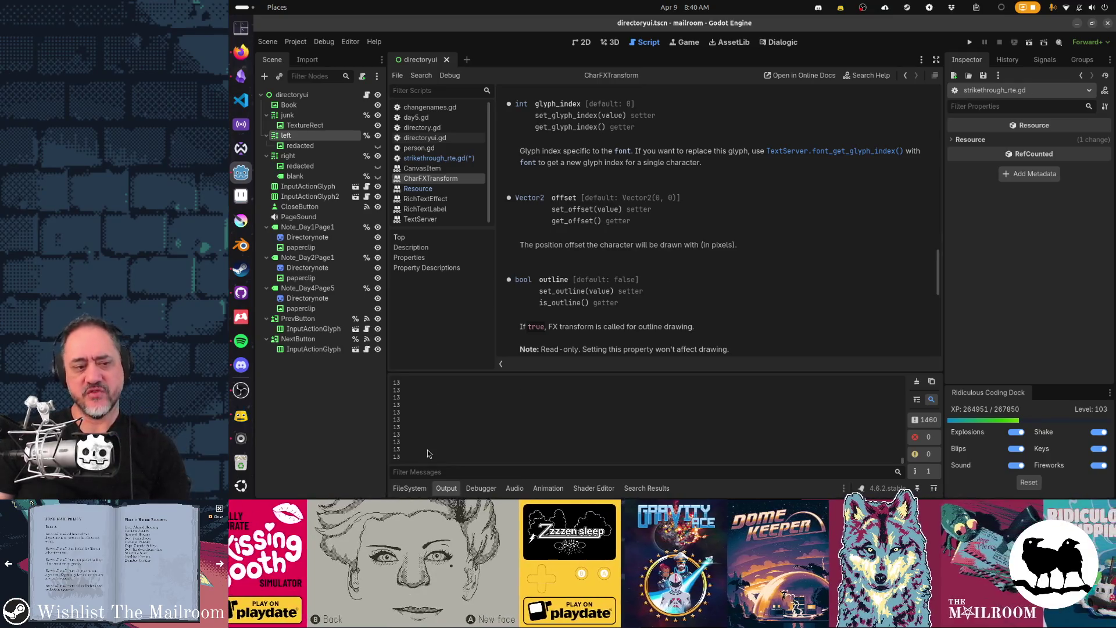
Check the GodotRichTextLabel2 GitHub page in Firefox, then bring strikethrough_rte.gd back up in Godot
{"action": "key", "text": "alt+Tab"}
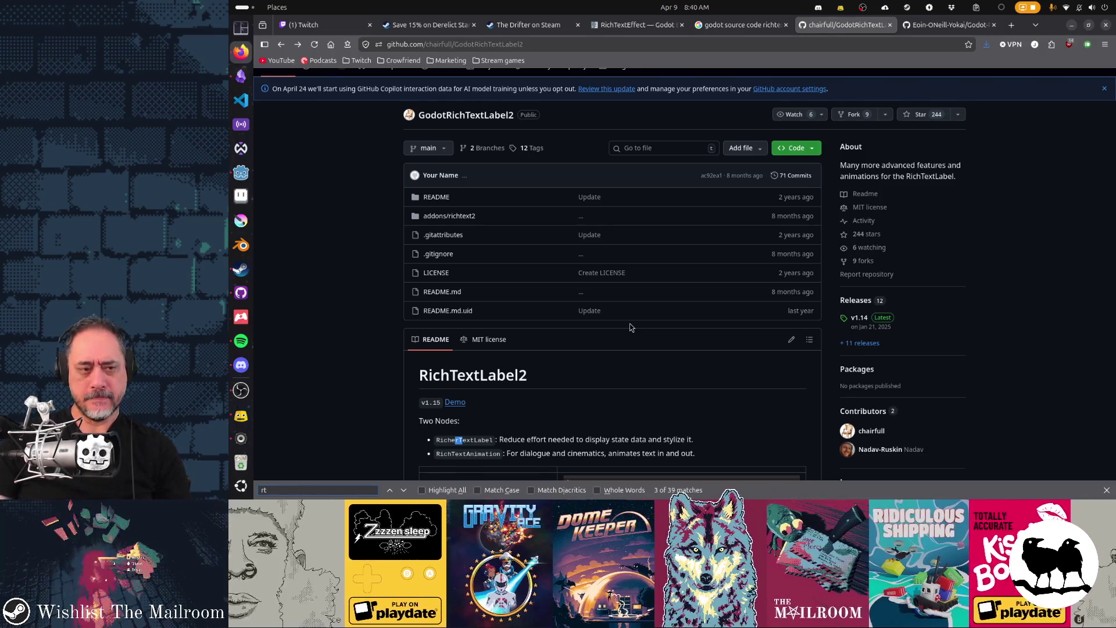
{"action": "key", "text": "alt+Tab"}
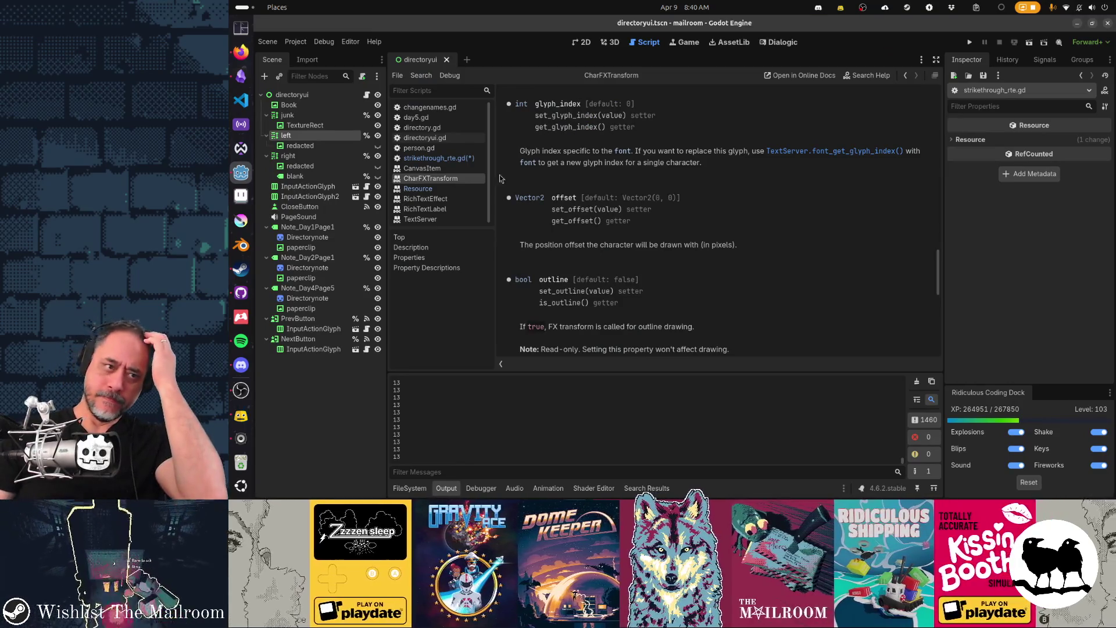
{"action": "left_click", "coordinate": [474, 158]}
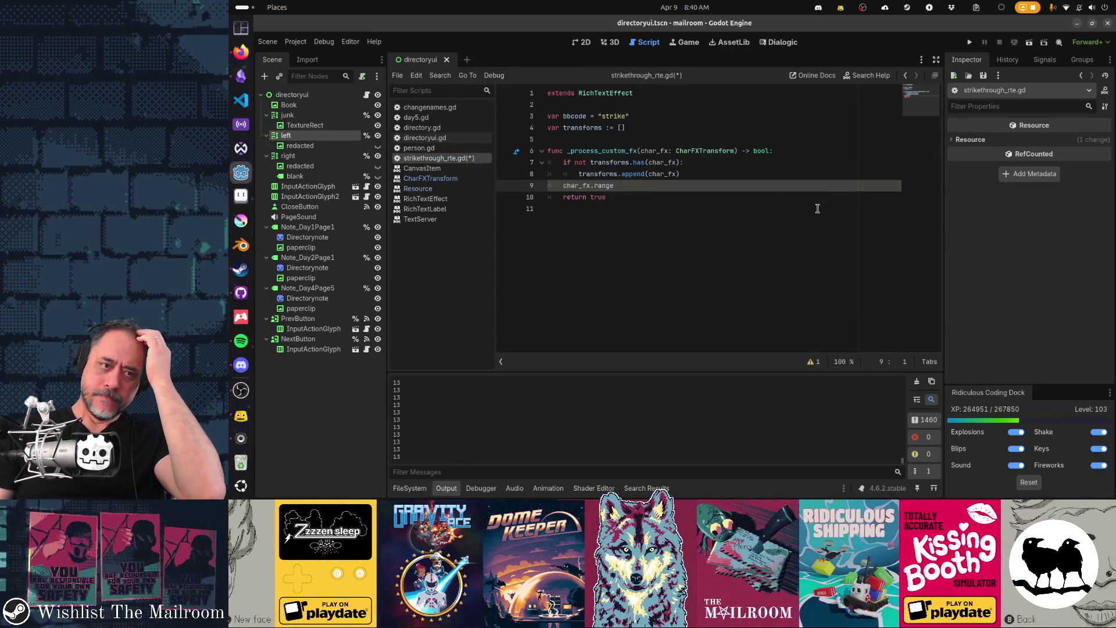
Restore print(transforms.size()) and wrap it in 'if Engine.get_frames_drawn() % 30 == 0:', then save
{"action": "key", "text": "shift+Home"}
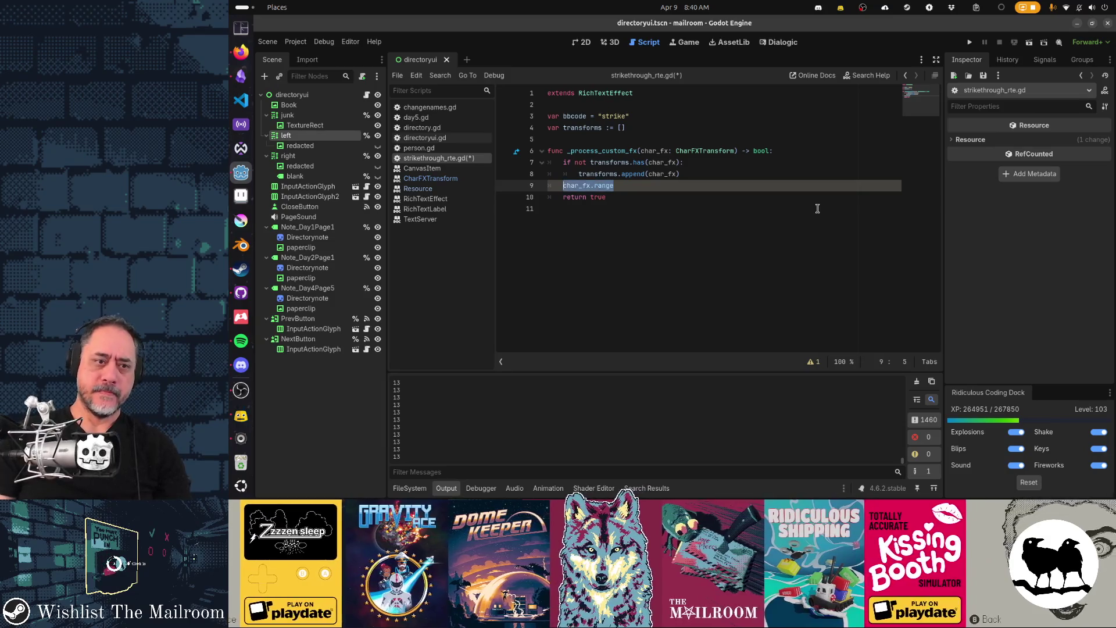
{"action": "key", "text": "ctrl+z"}
{"action": "key", "text": "ctrl+z"}
{"action": "key", "text": "ctrl+z"}
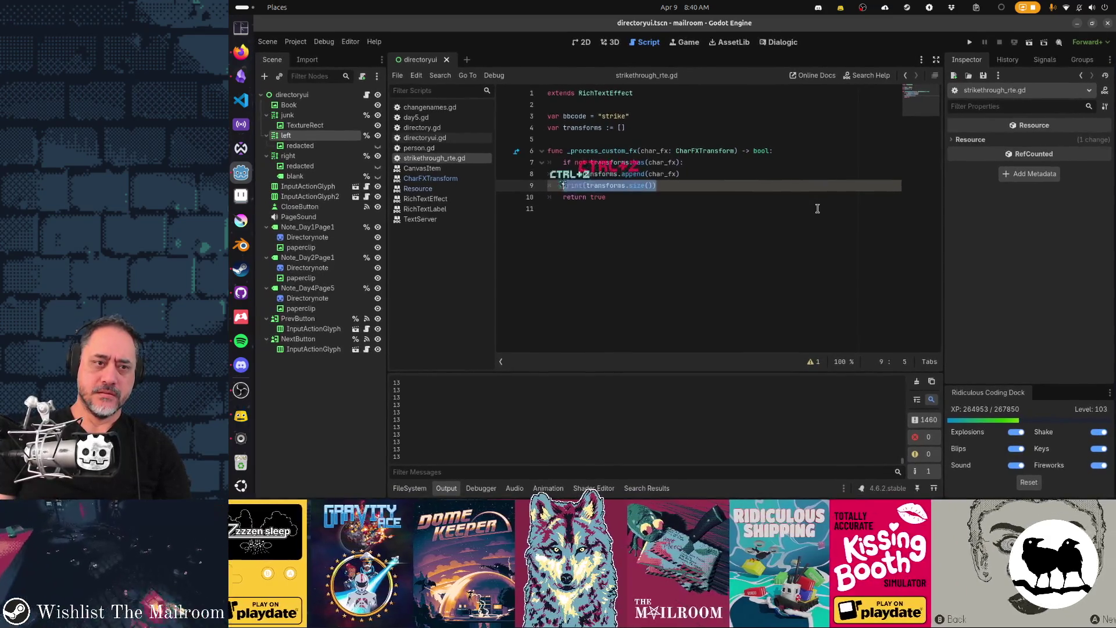
{"action": "type", "text": "if Engine."}
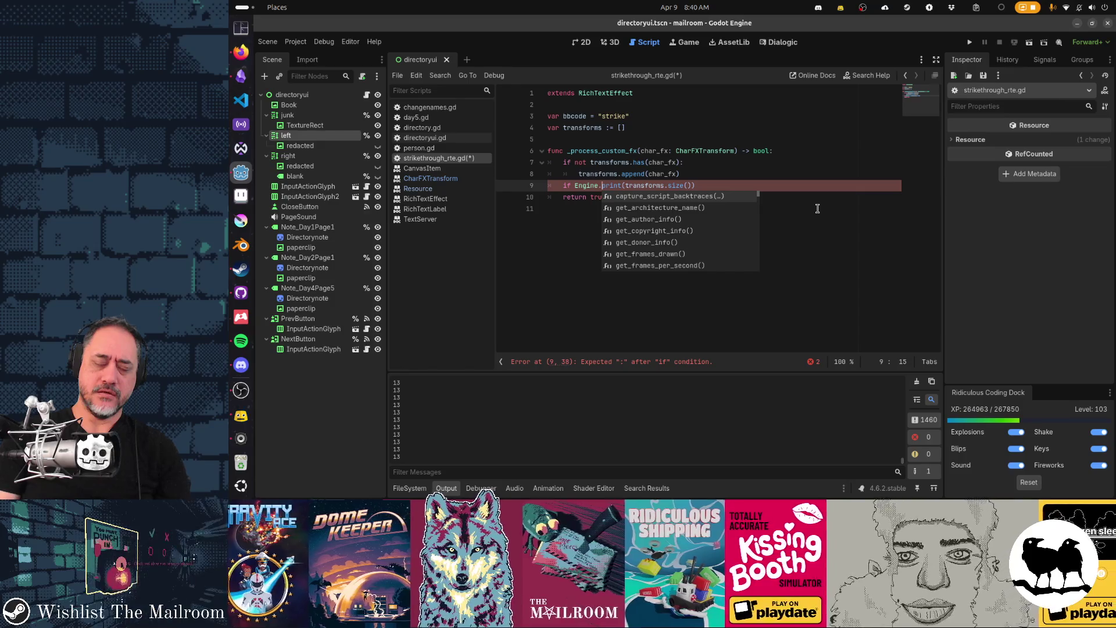
{"action": "type", "text": "frame"}
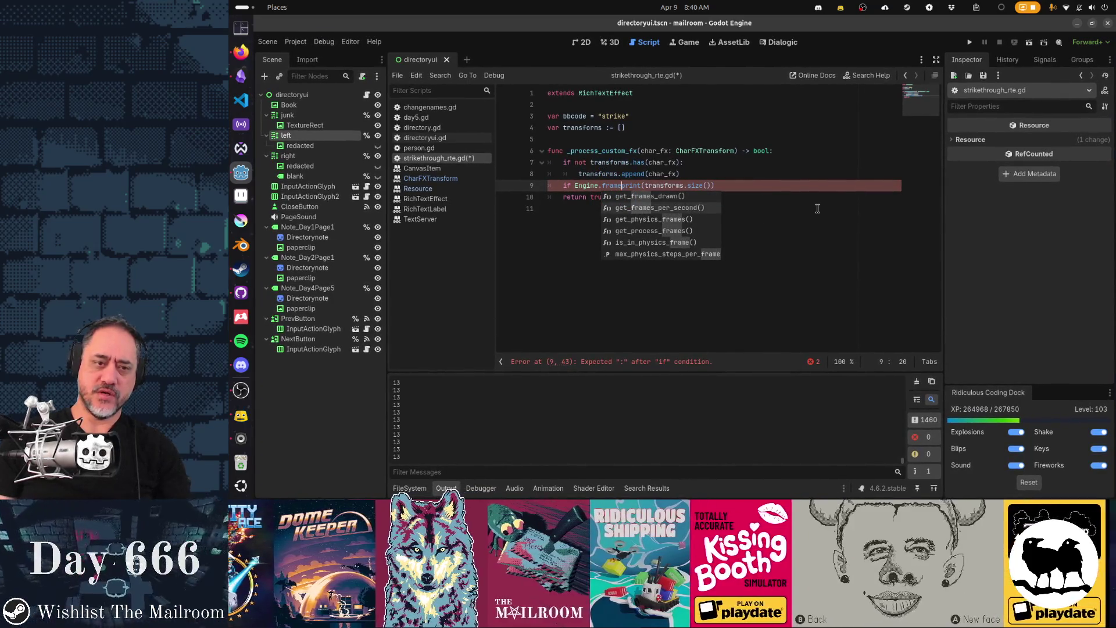
{"action": "key", "text": "Return"}
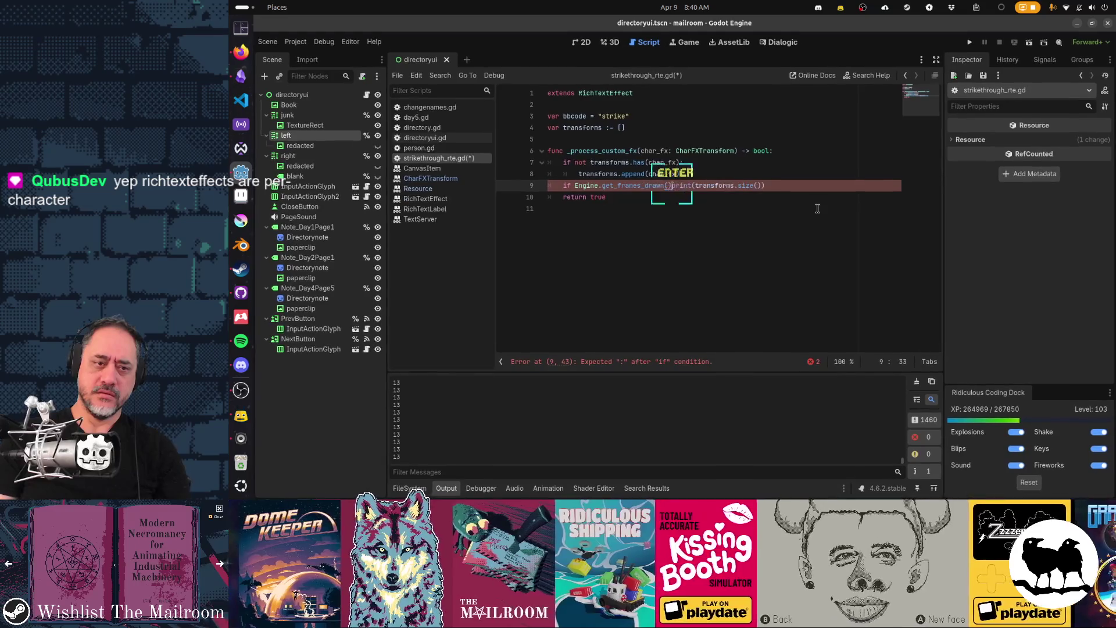
{"action": "type", "text": "% "}
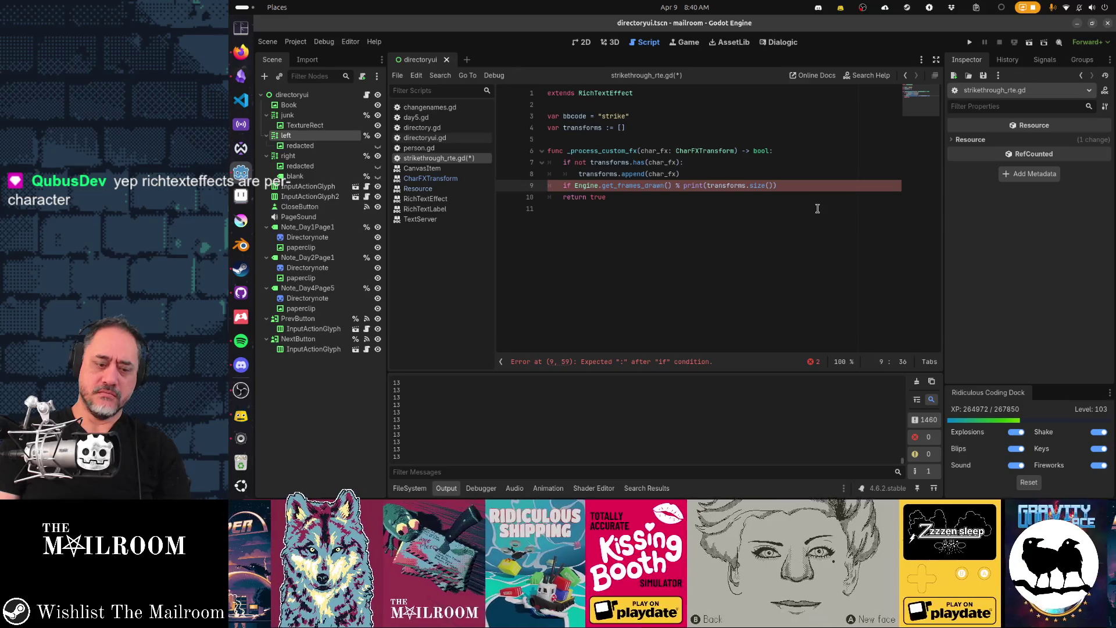
{"action": "type", "text": "30 == 0"}
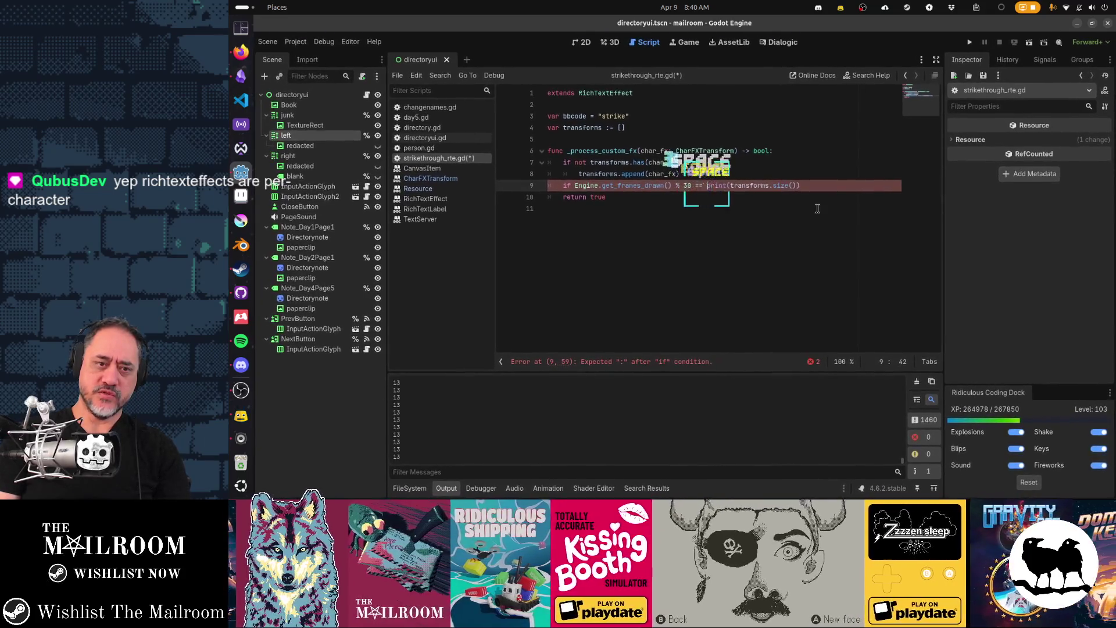
{"action": "type", "text": ":"}
{"action": "key", "text": "Return"}
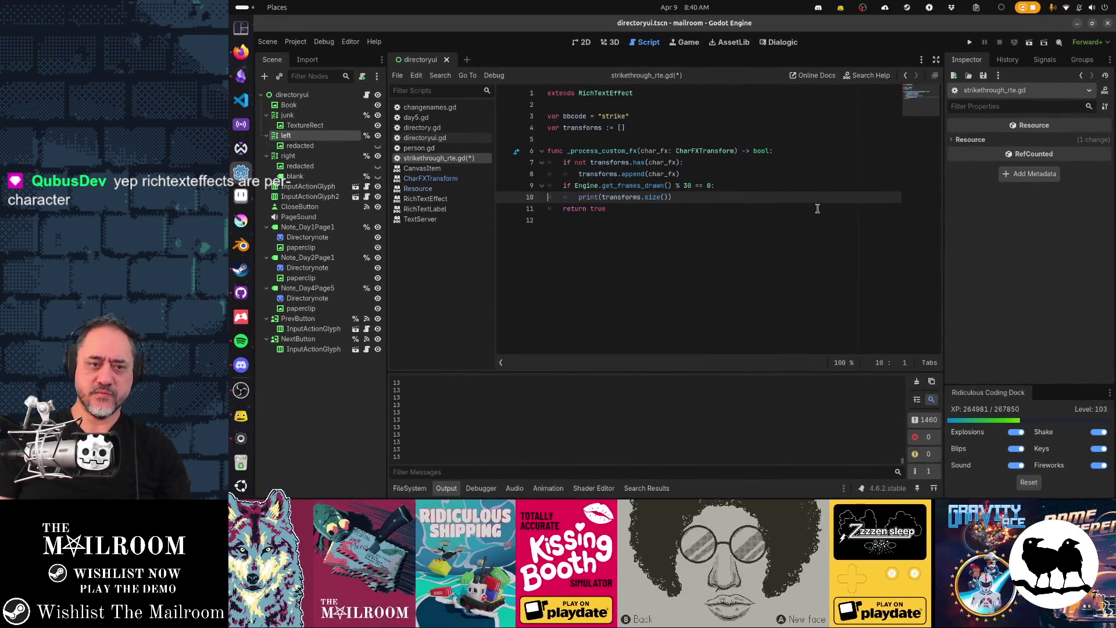
{"action": "key", "text": "ctrl+s"}
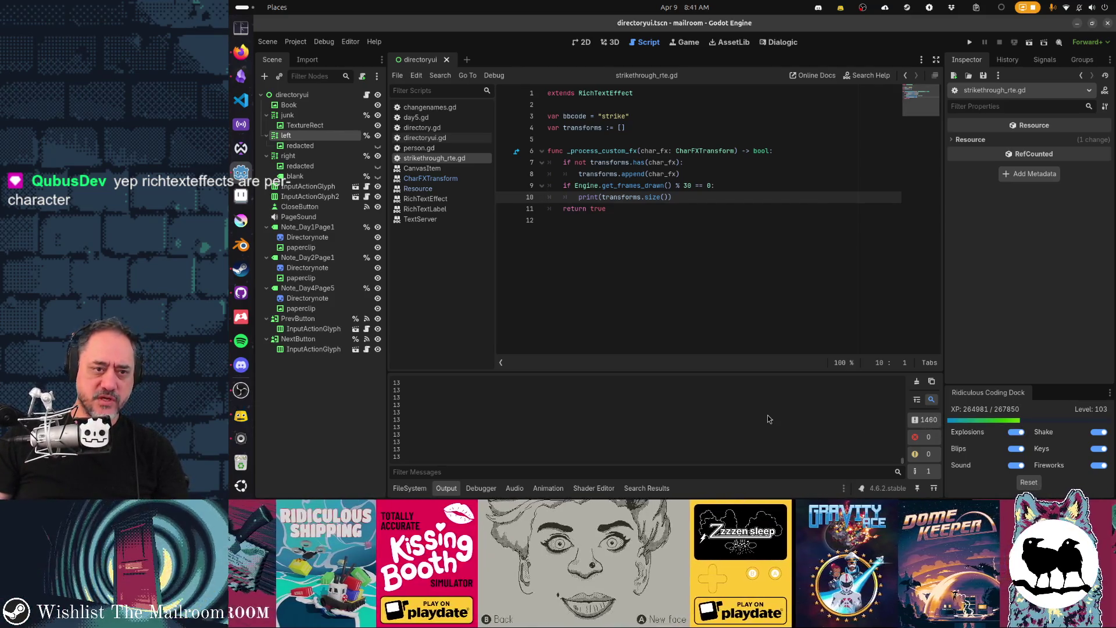
Change the print interval from 30 to 60 frames and save the script
{"action": "left_click", "coordinate": [690, 185]}
{"action": "key", "text": "BackSpace"}
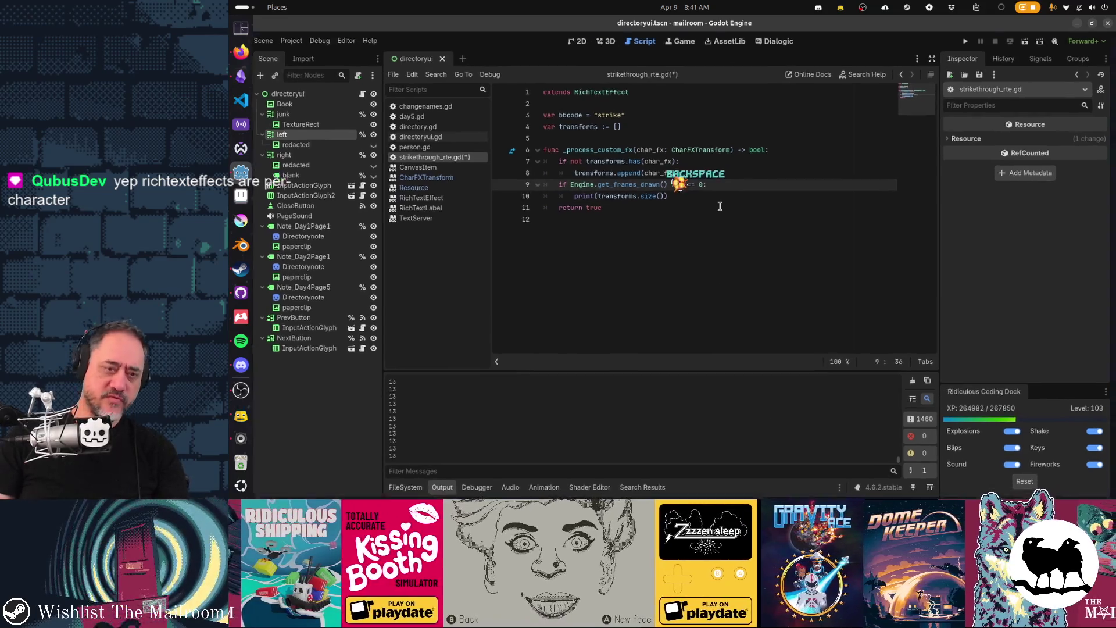
{"action": "type", "text": "6"}
{"action": "key", "text": "ctrl+s"}
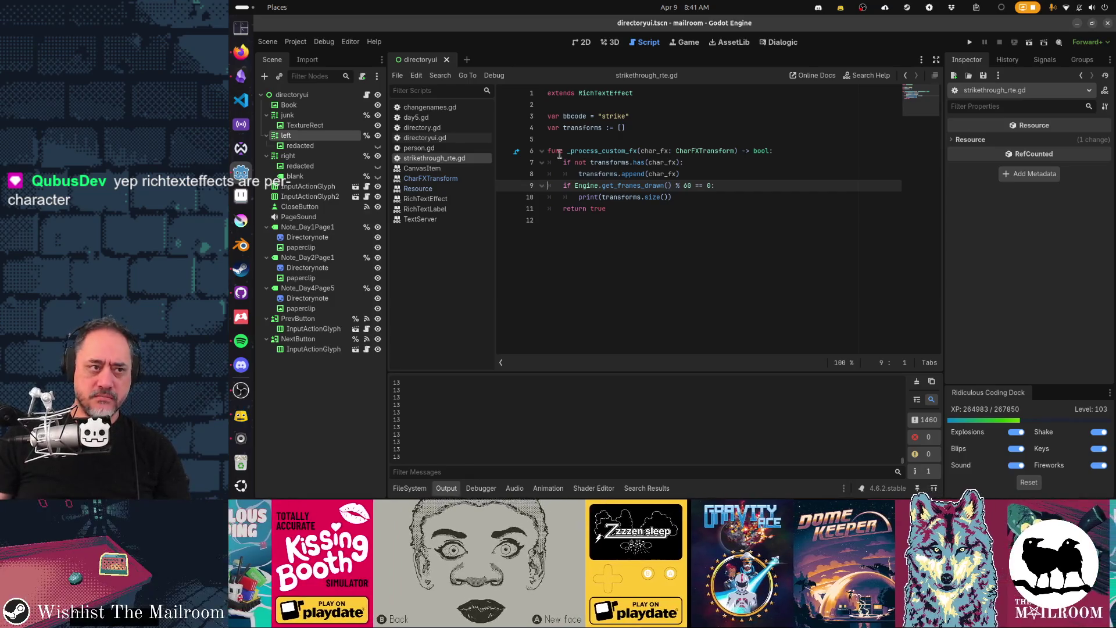
{"action": "left_click", "coordinate": [366, 99]}
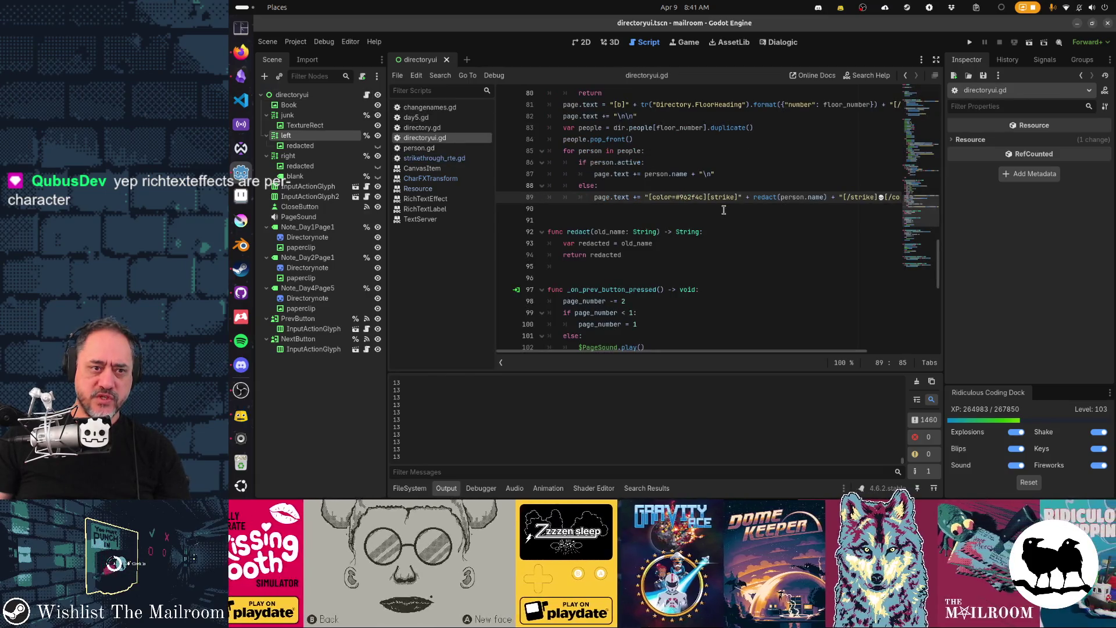
Add '$left.custom_effects[0].transforms = []' as the first line of draw_page
{"action": "scroll", "coordinate": [724, 210], "scroll_direction": "up", "scroll_amount": 4}
{"action": "scroll", "coordinate": [724, 210], "scroll_direction": "up", "scroll_amount": 1}
{"action": "left_click", "coordinate": [735, 147]}
{"action": "key", "text": "Return"}
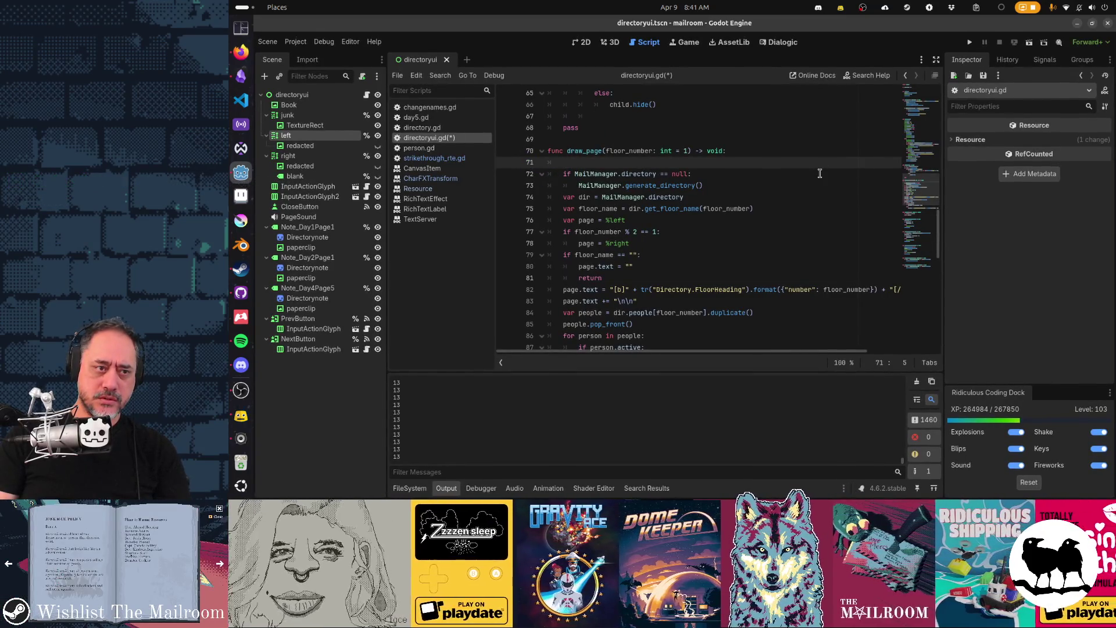
{"action": "type", "text": "$left."}
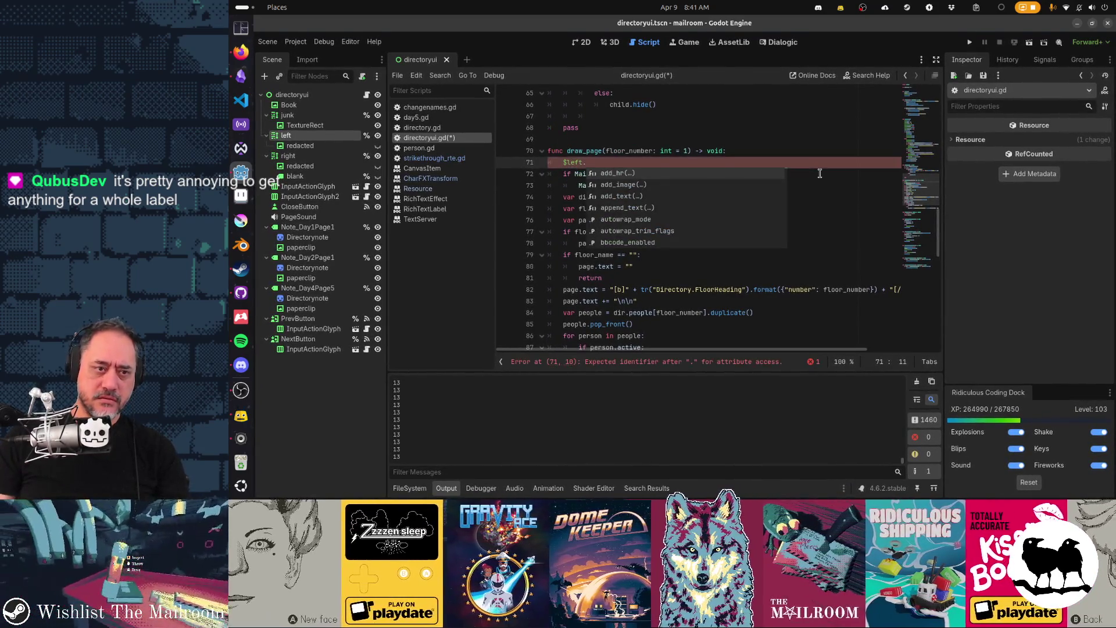
{"action": "key", "text": "BackSpace"}
{"action": "type", "text": "/"}
{"action": "key", "text": "BackSpace"}
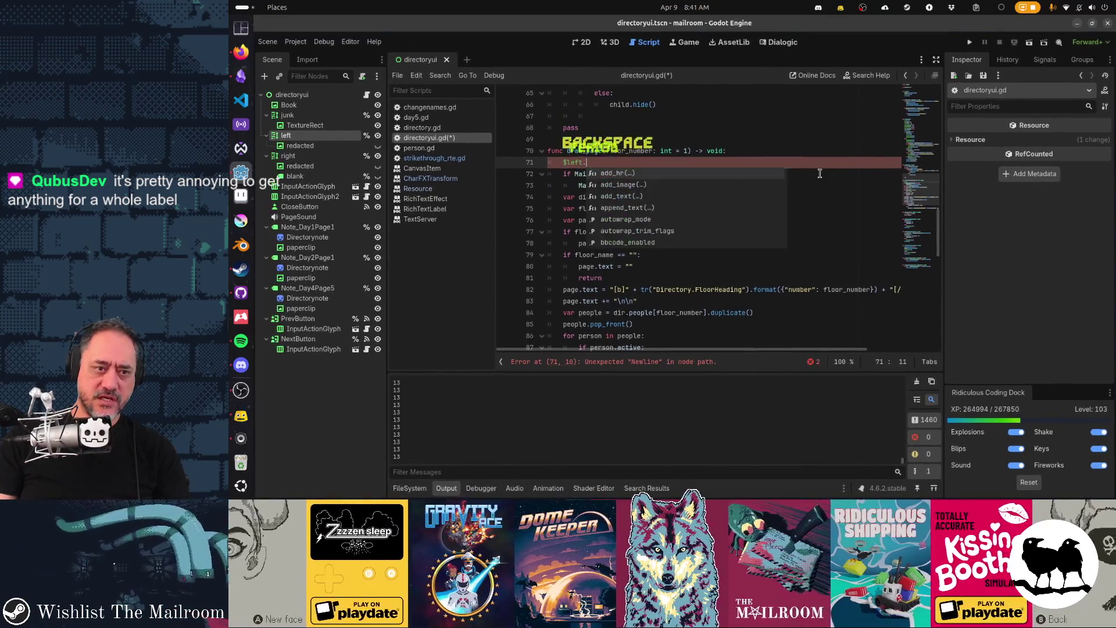
{"action": "type", "text": ".cu"}
{"action": "key", "text": "Return"}
{"action": "type", "text": "[0].trans"}
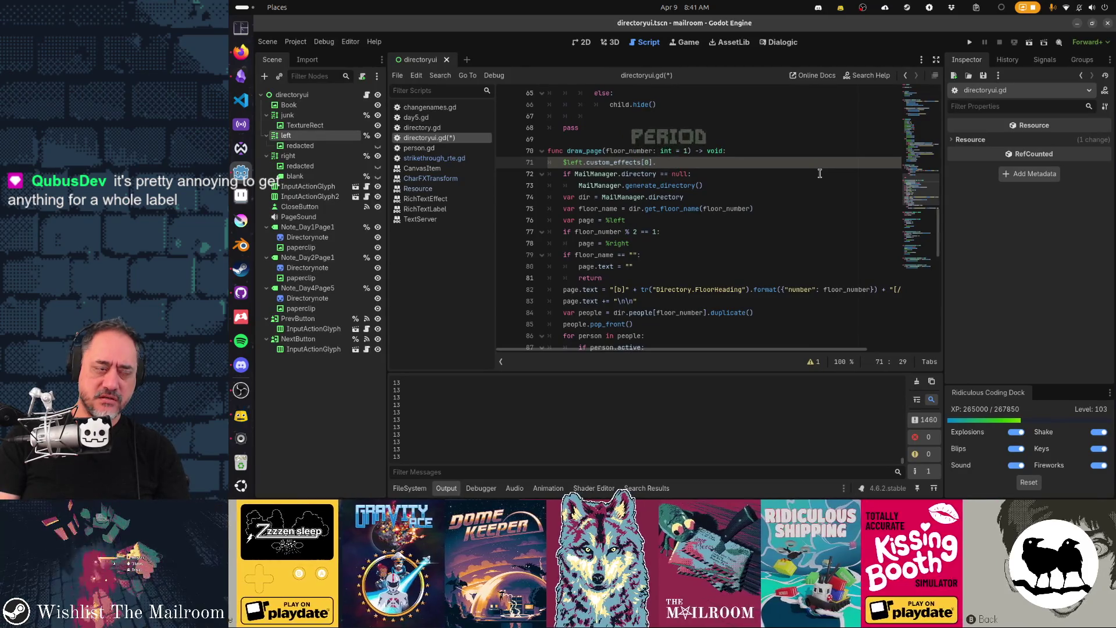
{"action": "type", "text": "forms = ["}
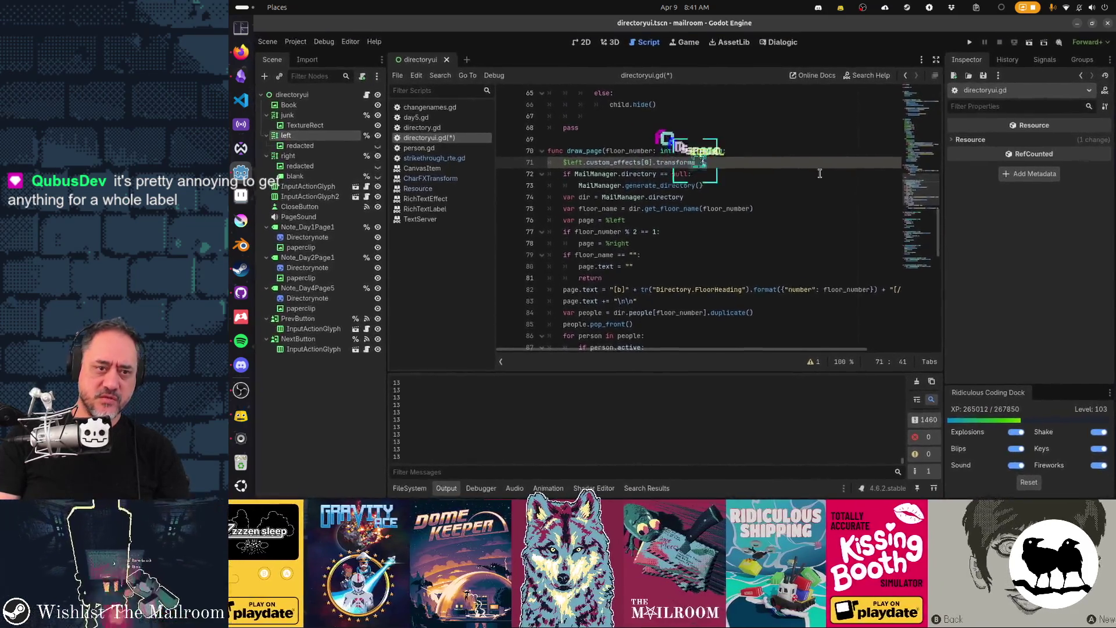
Duplicate the reset line for $right, save directoryui.gd, and run the game with F5
{"action": "key", "text": "shift+Home"}
{"action": "key", "text": "ctrl+c"}
{"action": "key", "text": "End"}
{"action": "key", "text": "Return"}
{"action": "key", "text": "ctrl+v"}
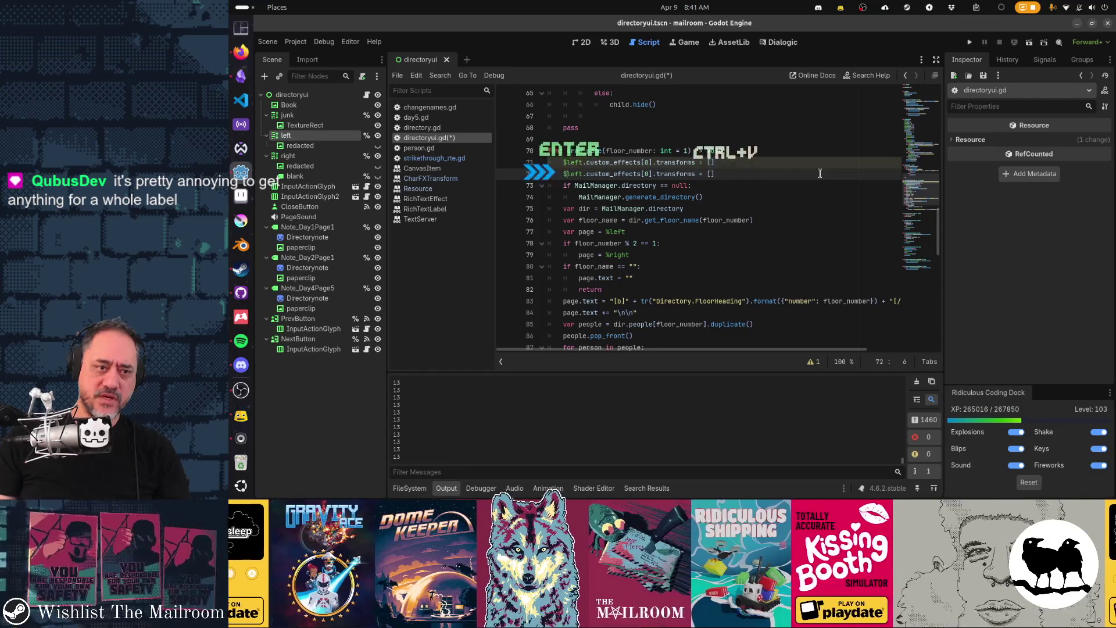
{"action": "key", "text": "Home"}
{"action": "key", "text": "ctrl+shift+Right"}
{"action": "type", "text": "$right"}
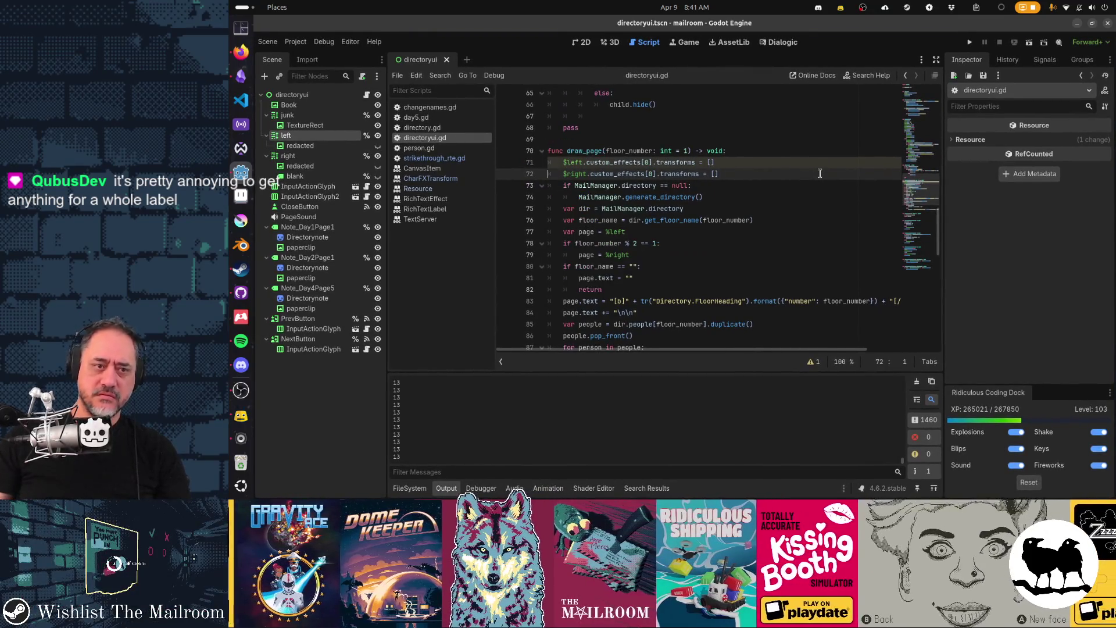
{"action": "key", "text": "ctrl+s"}
{"action": "key", "text": "F5"}
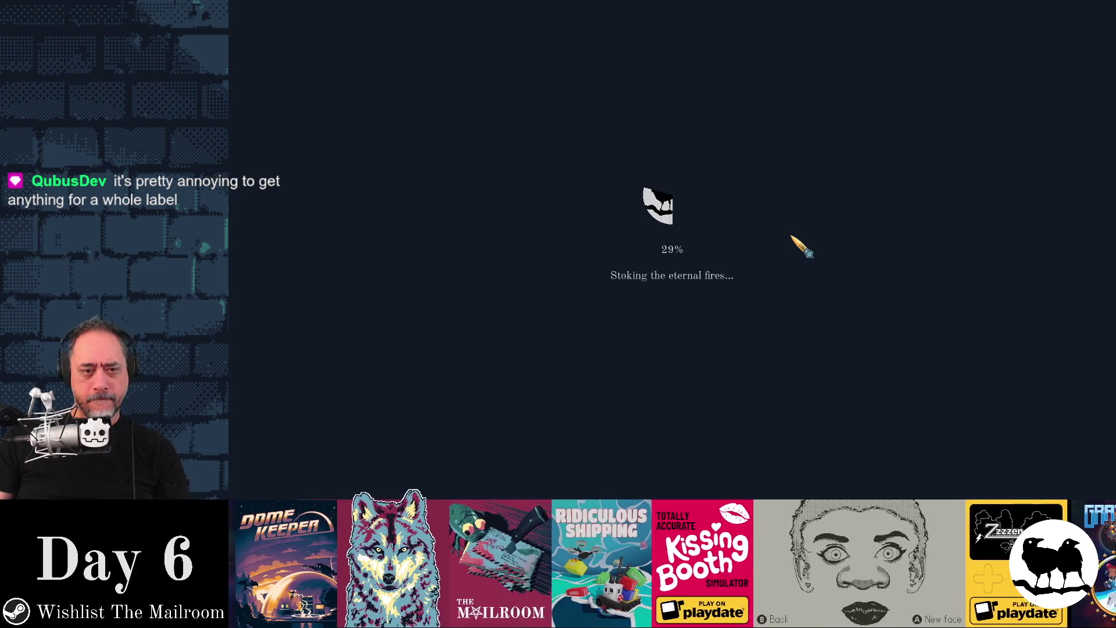
Start the game, enter the directory command, read the book with E, then stop the game
{"action": "key", "text": "Return"}
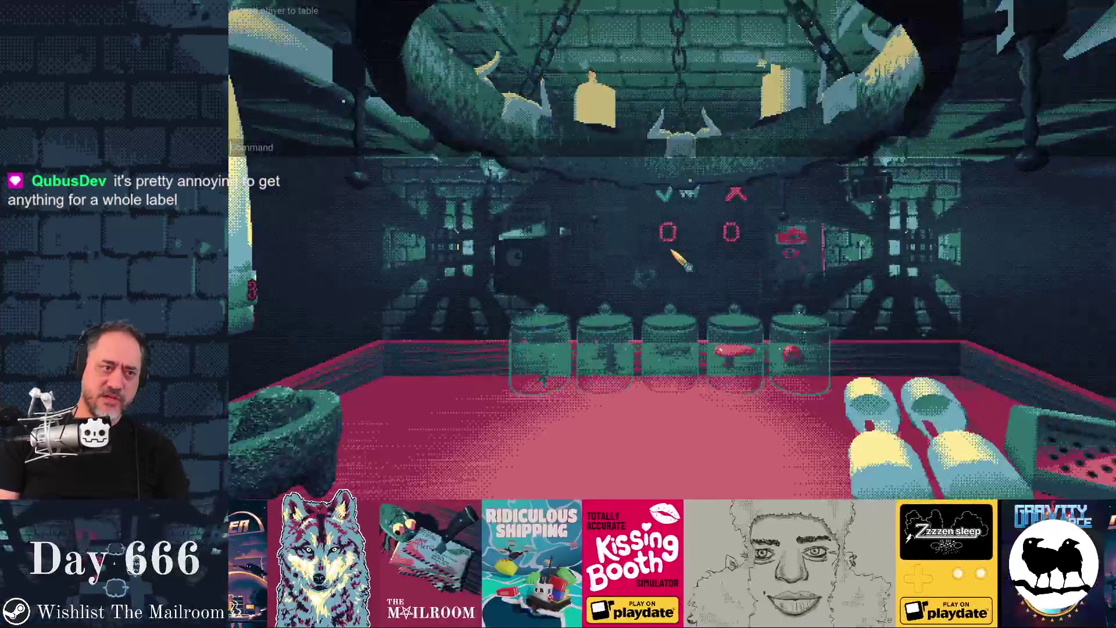
{"action": "type", "text": "a"}
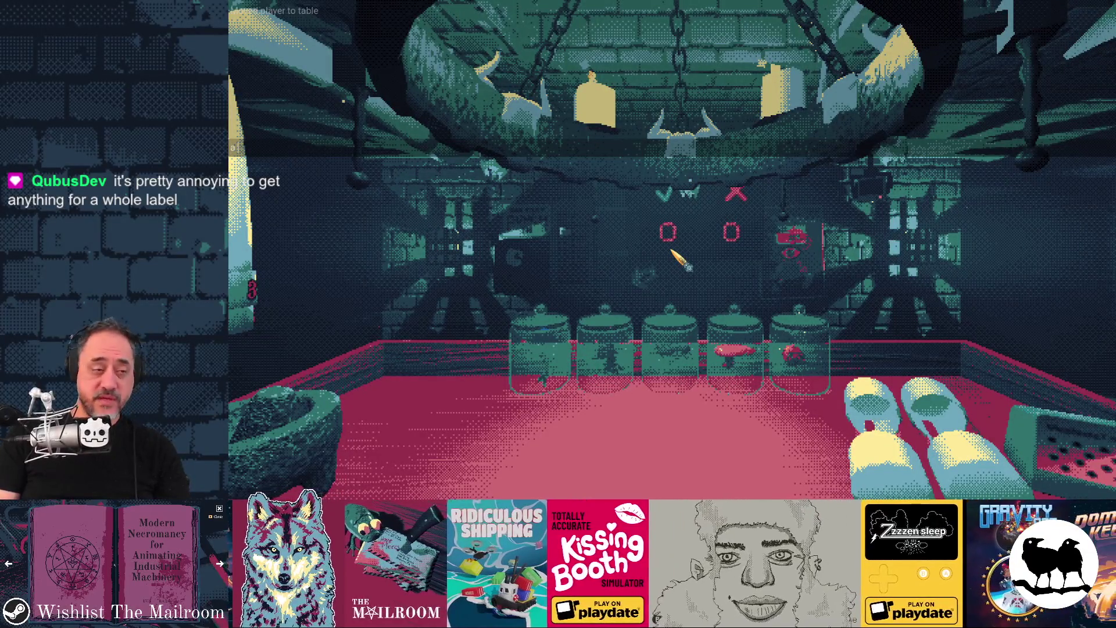
{"action": "type", "text": "ry"}
{"action": "key", "text": "Return"}
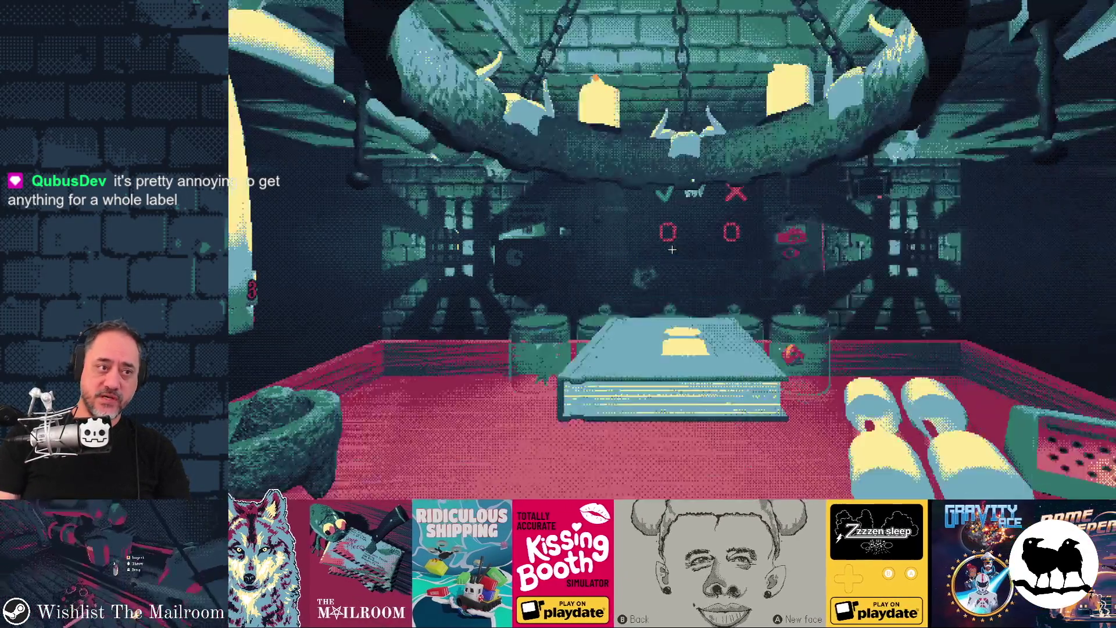
{"action": "key", "text": "e"}
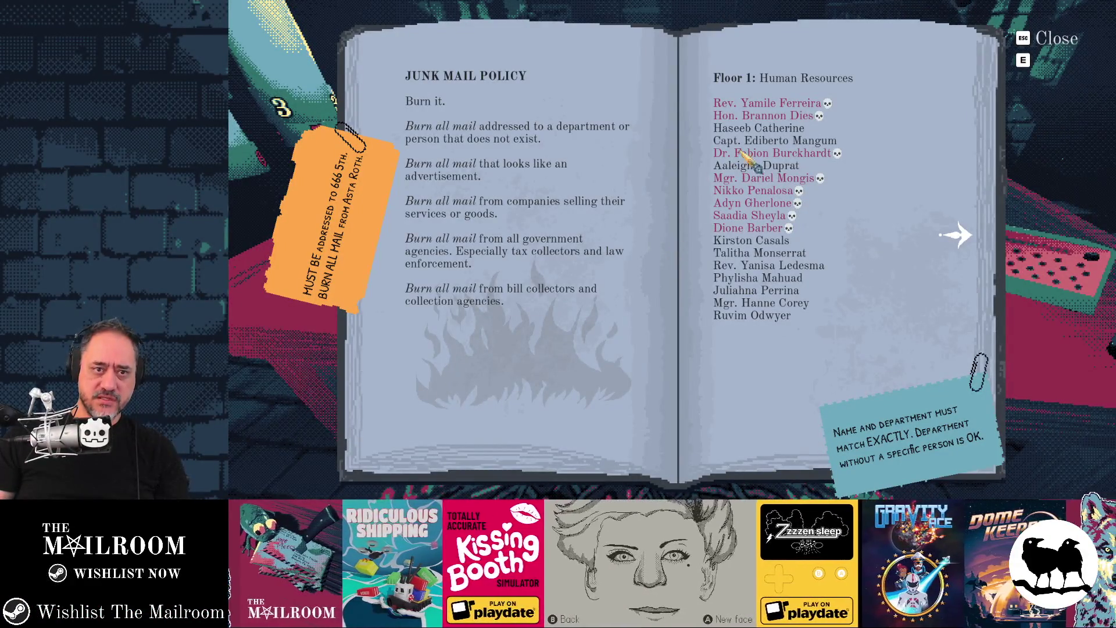
{"action": "key", "text": "F8"}
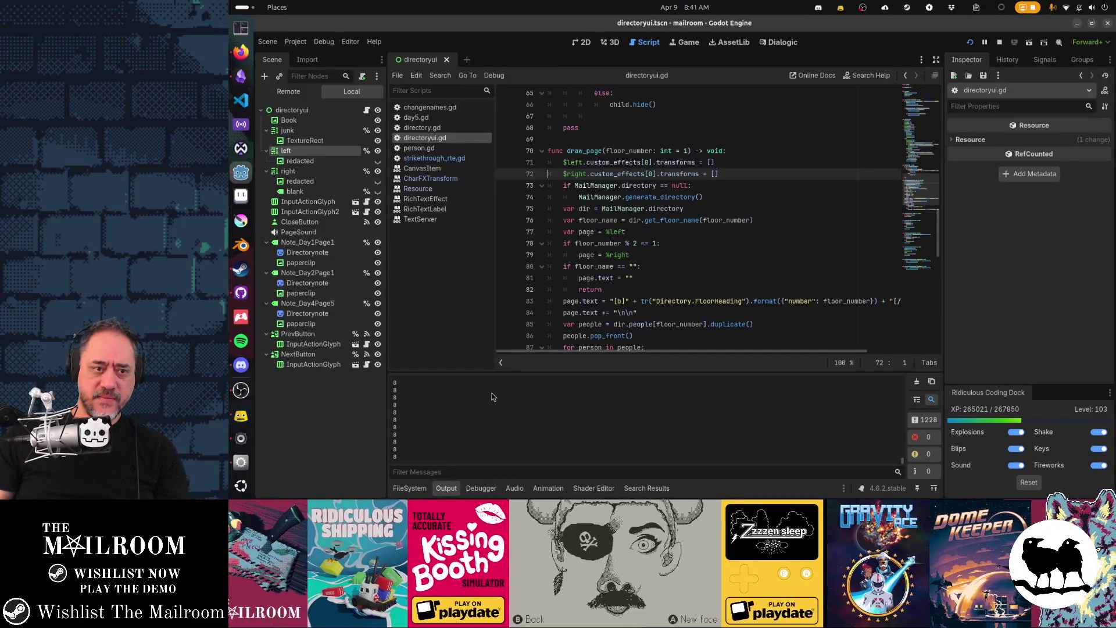
Clear the output, pause the game, and change line 9's print interval from 60 to 300, saving
{"action": "left_click", "coordinate": [919, 381]}
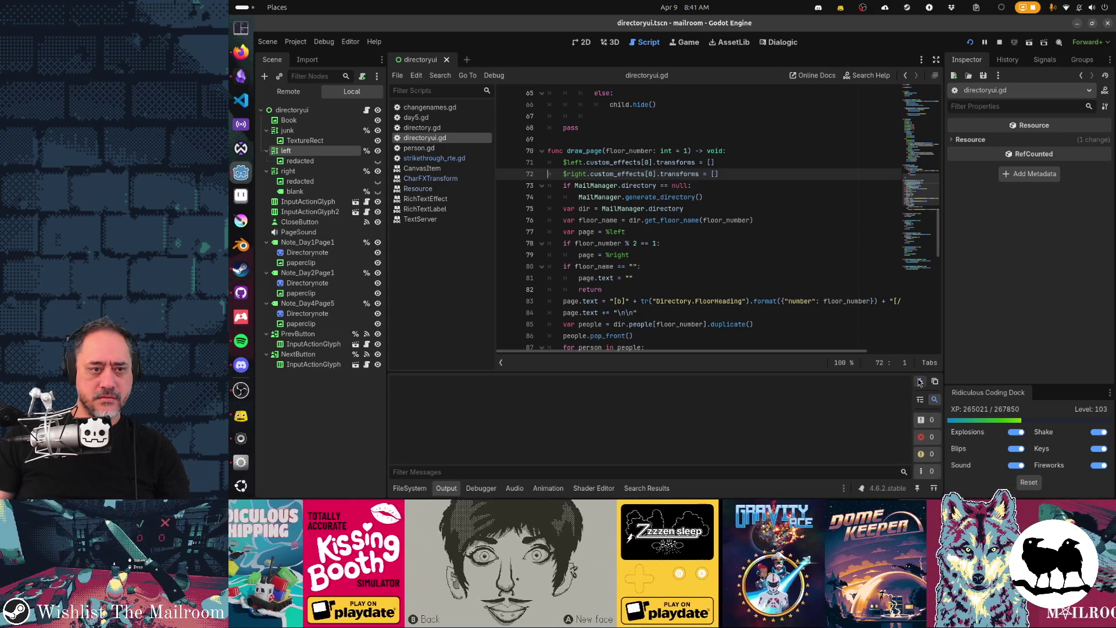
{"action": "left_click", "coordinate": [919, 382]}
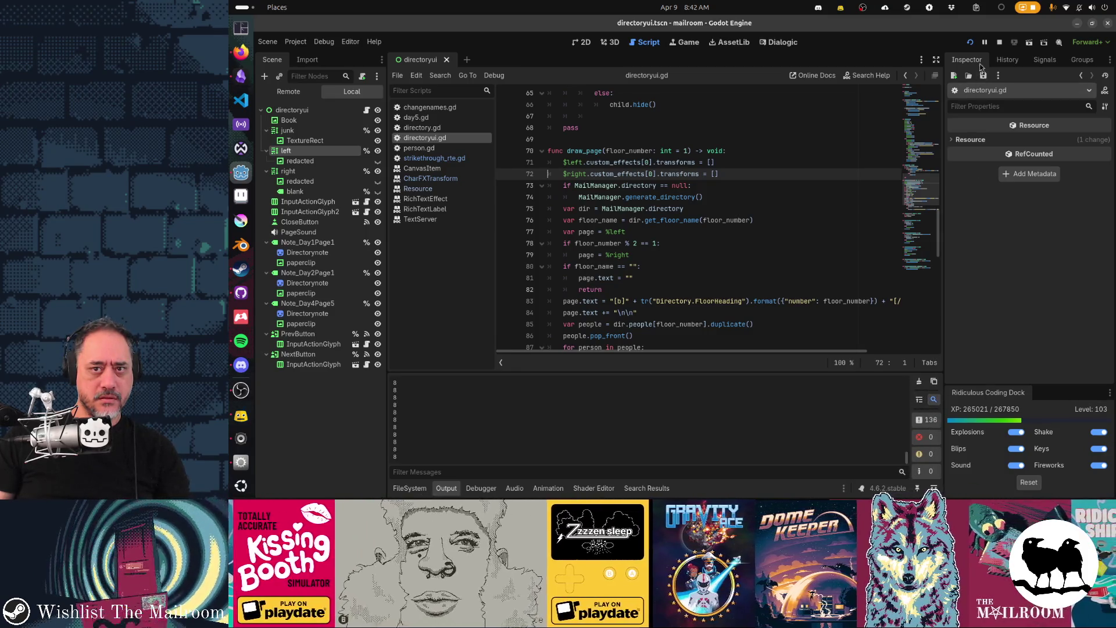
{"action": "key", "text": "F7"}
{"action": "left_click", "coordinate": [461, 161]}
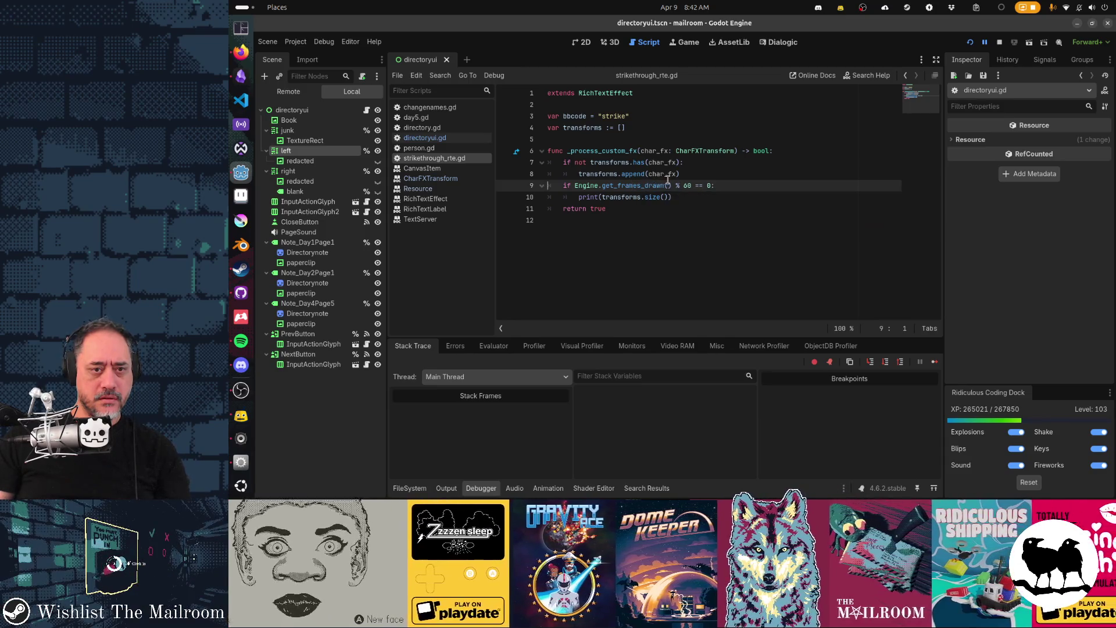
{"action": "double_click", "coordinate": [686, 185]}
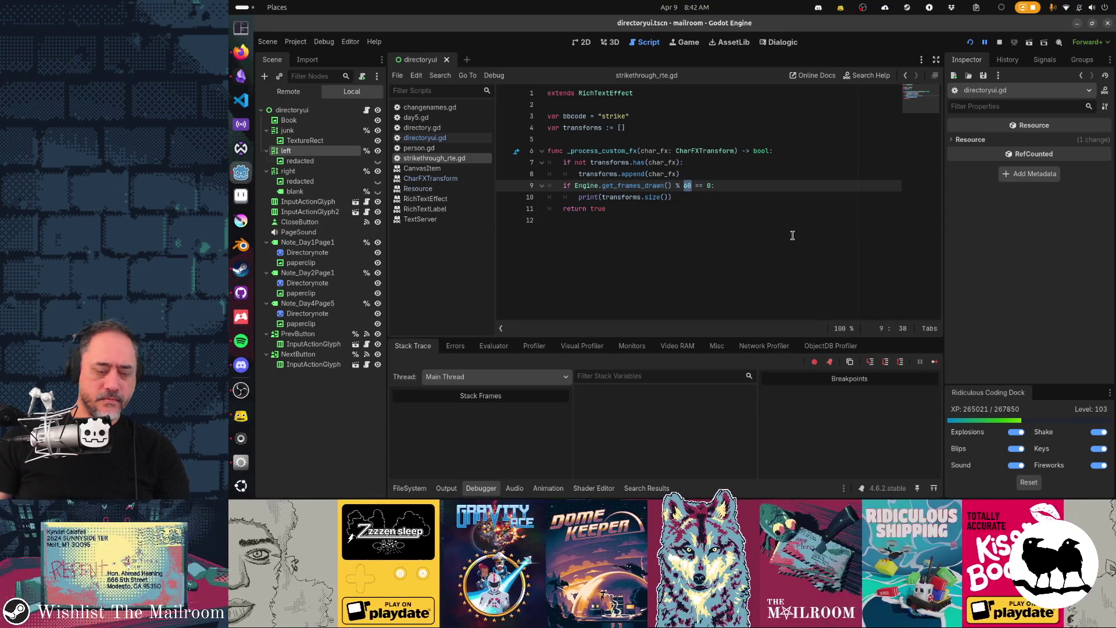
{"action": "type", "text": "300"}
{"action": "key", "text": "ctrl+s"}
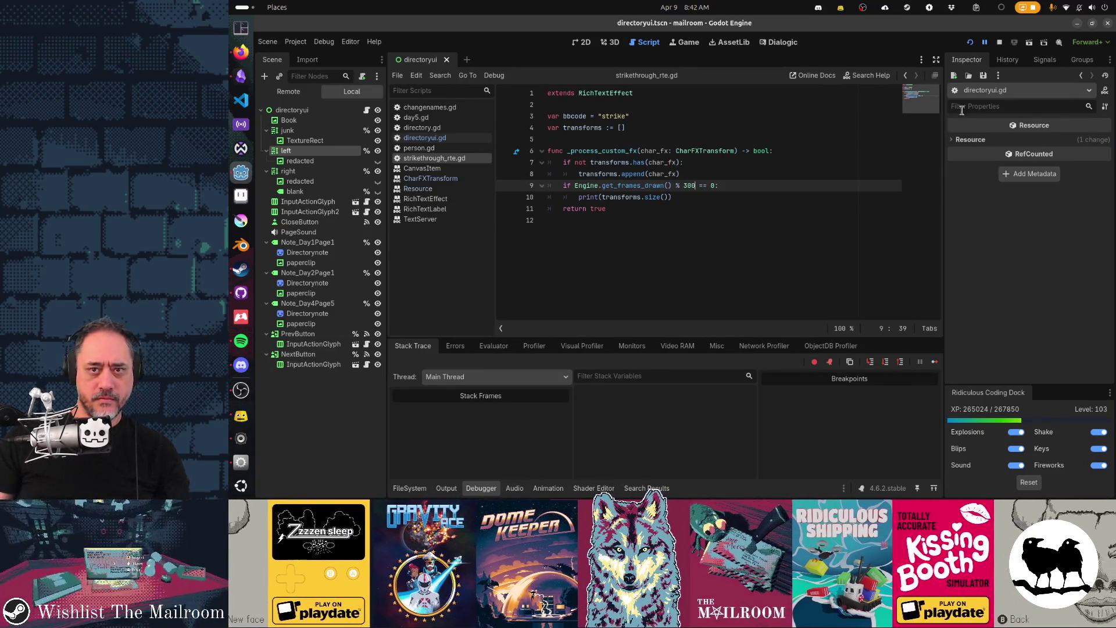
{"action": "left_click", "coordinate": [985, 42]}
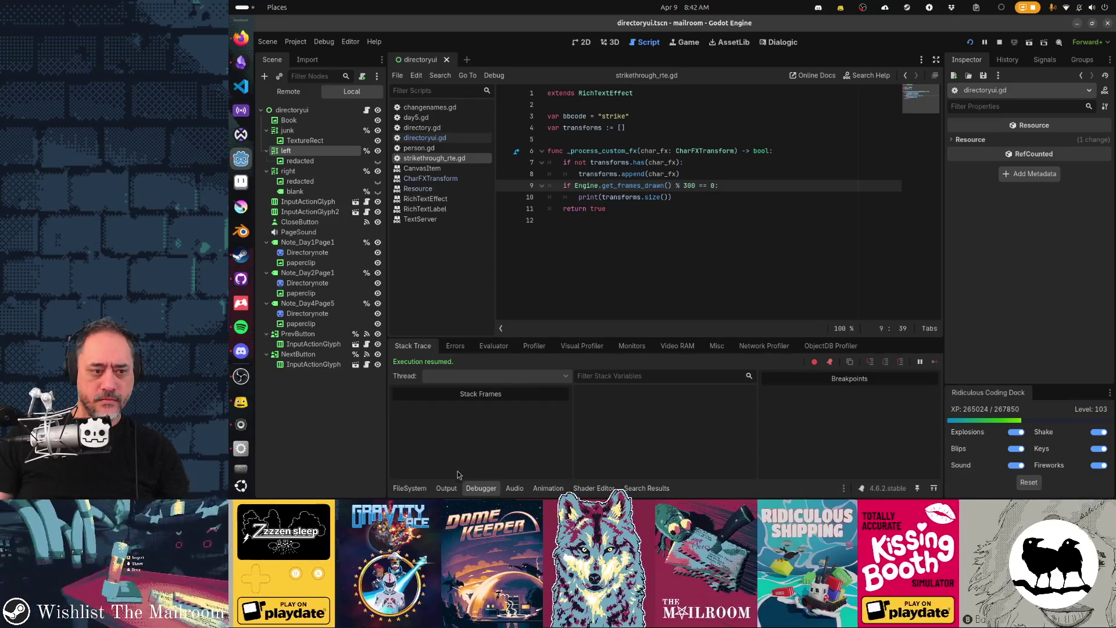
Show the Output panel and clear it repeatedly to watch fresh transform counts of 0 arrive
{"action": "left_click", "coordinate": [455, 487]}
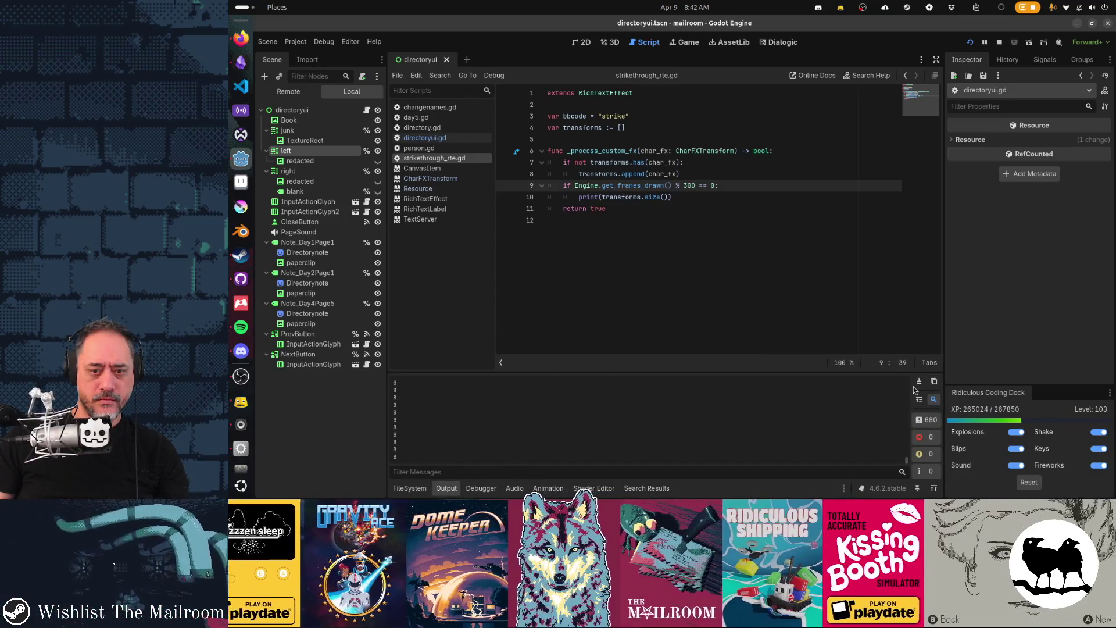
{"action": "left_click", "coordinate": [918, 381]}
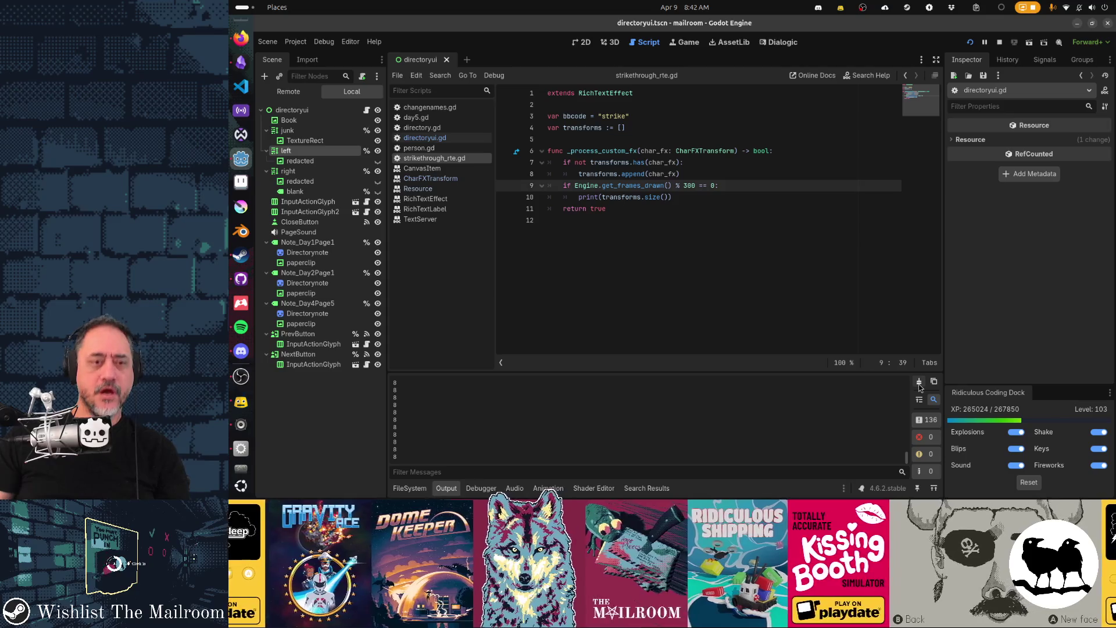
{"action": "left_click", "coordinate": [918, 382]}
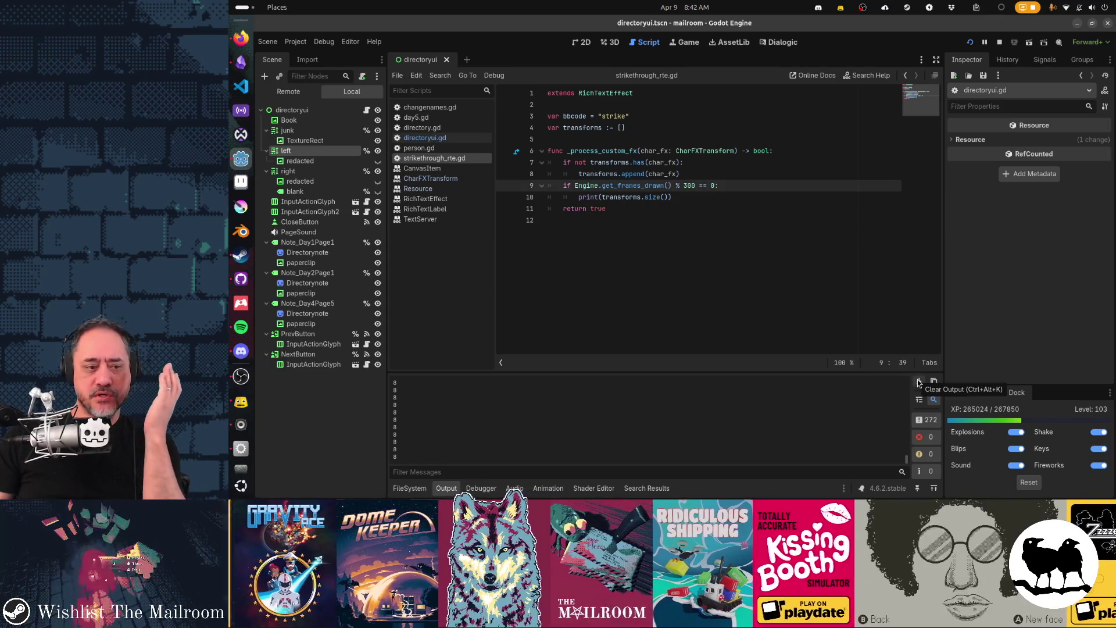
{"action": "left_click", "coordinate": [731, 187]}
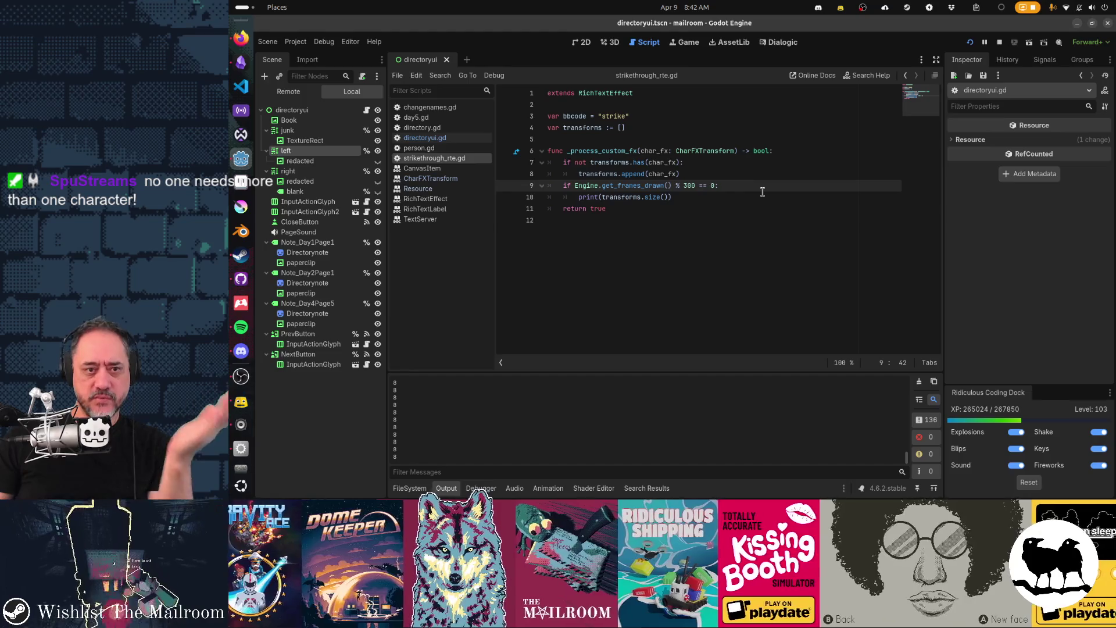
{"action": "key", "text": "Left"}
{"action": "key", "text": "Left"}
{"action": "key", "text": "Left"}
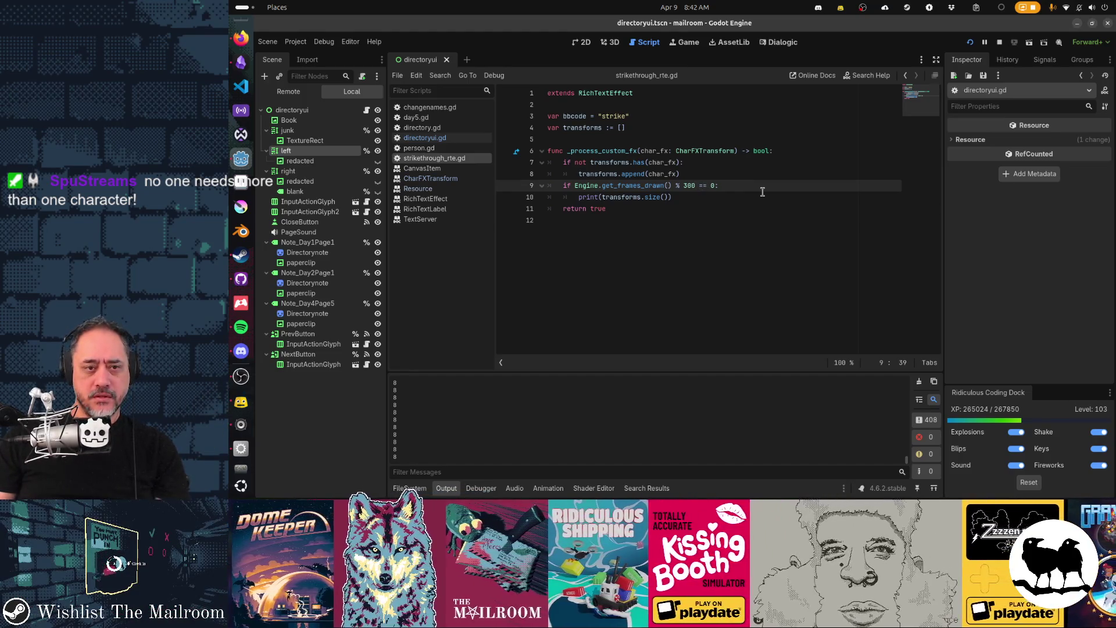
{"action": "key", "text": "Up"}
{"action": "key", "text": "Up"}
{"action": "key", "text": "Up"}
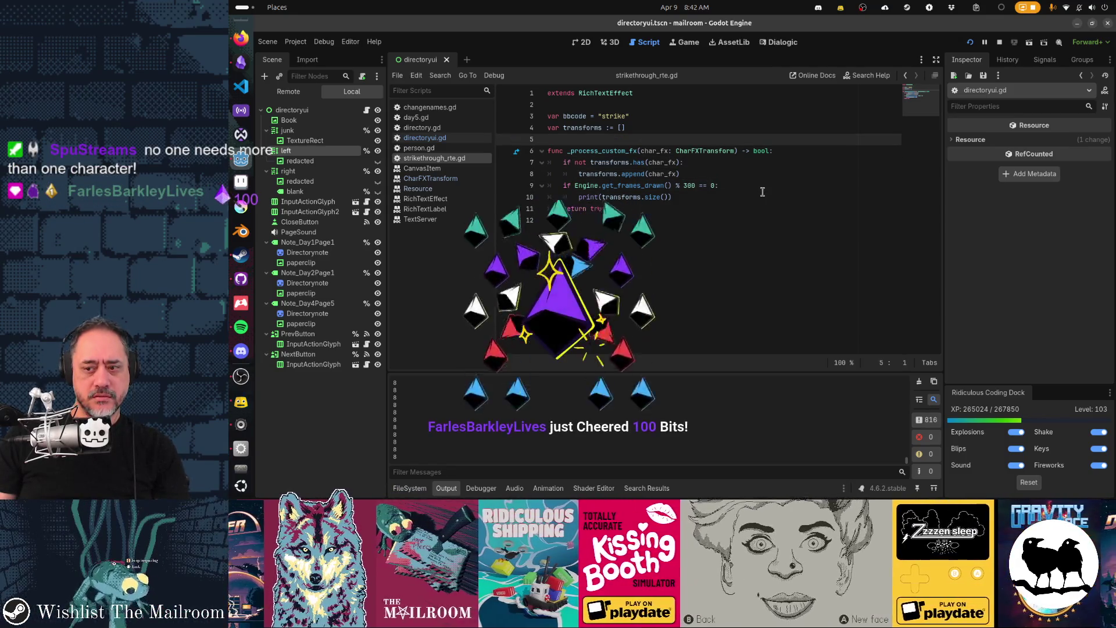
Declare a printed flag set to false, restore the 60-frame interval, and set printed = true after printing
{"action": "type", "text": "var static "}
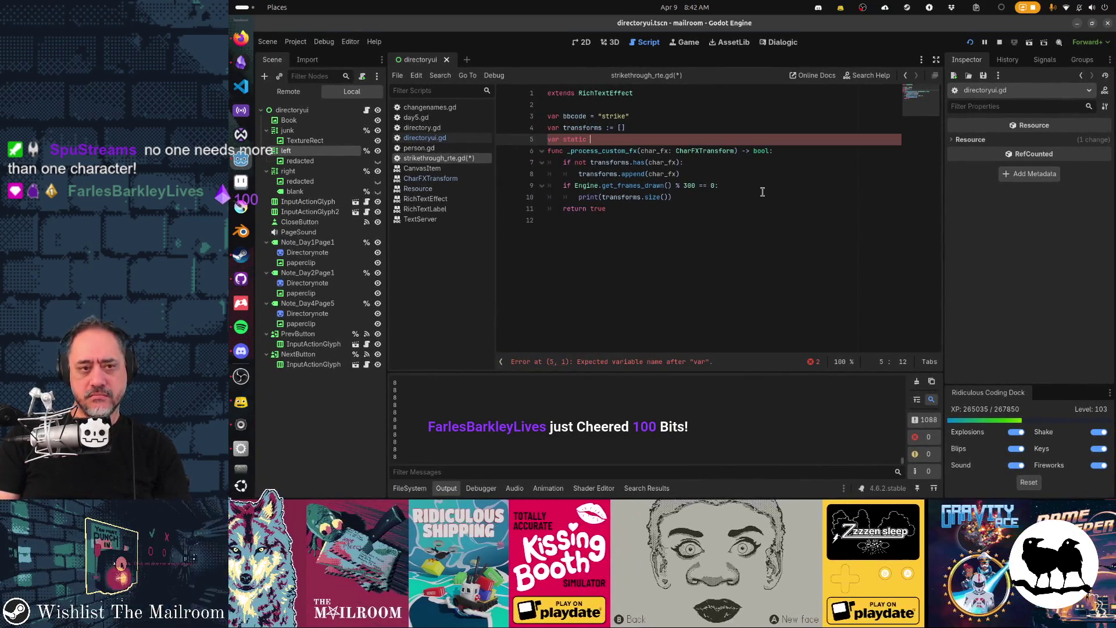
{"action": "type", "text": "printed := false"}
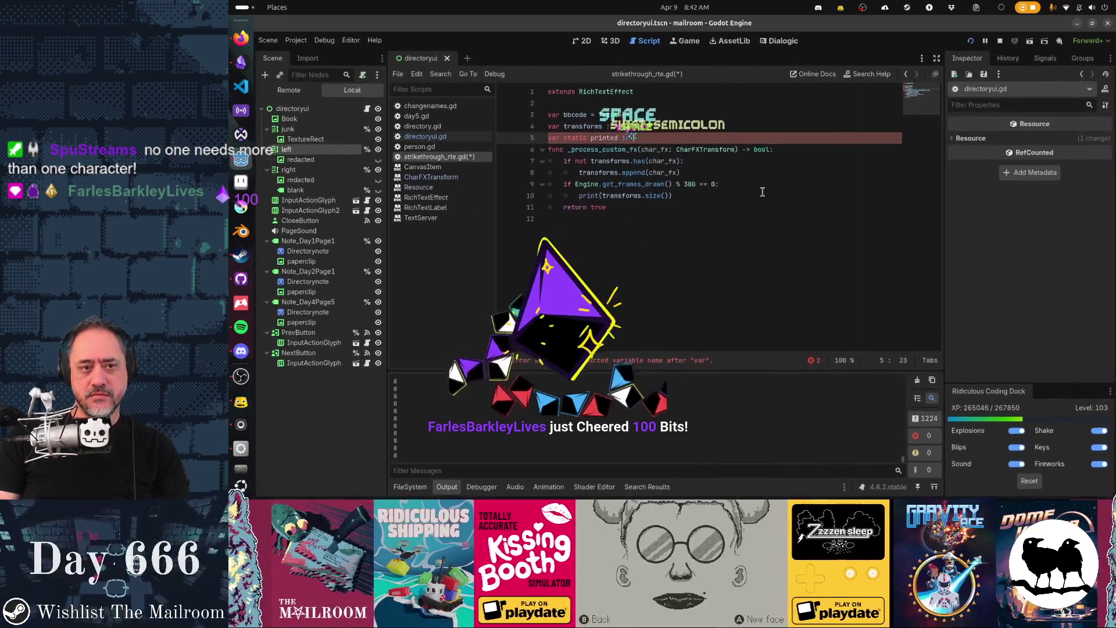
{"action": "key", "text": "Return"}
{"action": "key", "text": "Down"}
{"action": "key", "text": "Down"}
{"action": "key", "text": "Down"}
{"action": "key", "text": "End"}
{"action": "key", "text": "Left"}
{"action": "key", "text": "Left"}
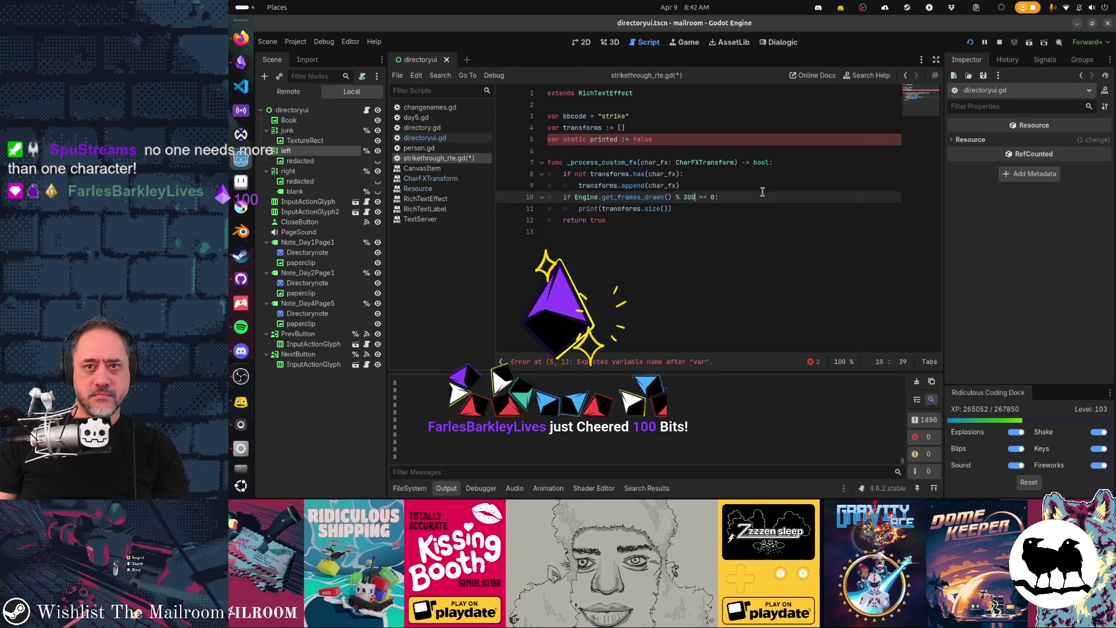
{"action": "key", "text": "Left"}
{"action": "key", "text": "BackSpace"}
{"action": "key", "text": "BackSpace"}
{"action": "key", "text": "BackSpace"}
{"action": "type", "text": "60"}
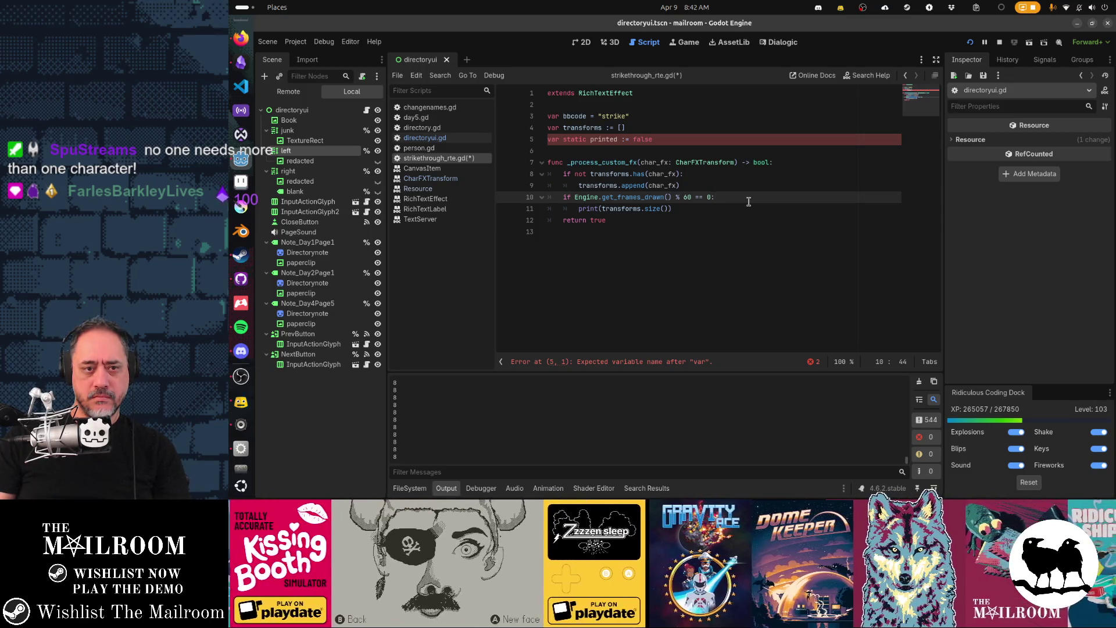
{"action": "key", "text": "Return"}
{"action": "type", "text": "printed = t"}
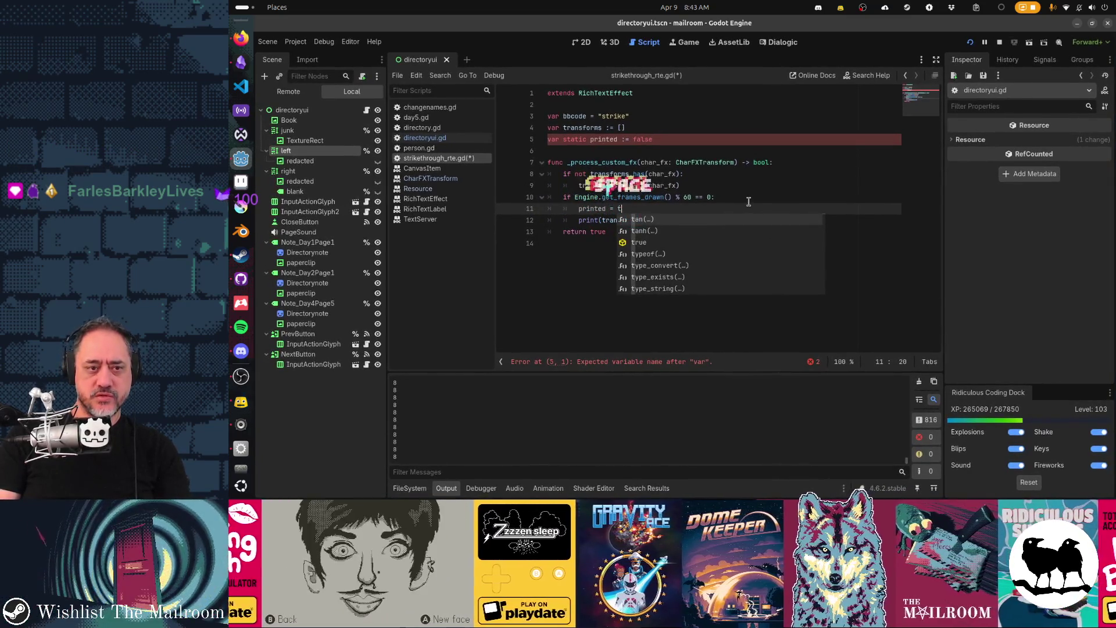
{"action": "type", "text": "rue"}
{"action": "key", "text": "Return"}
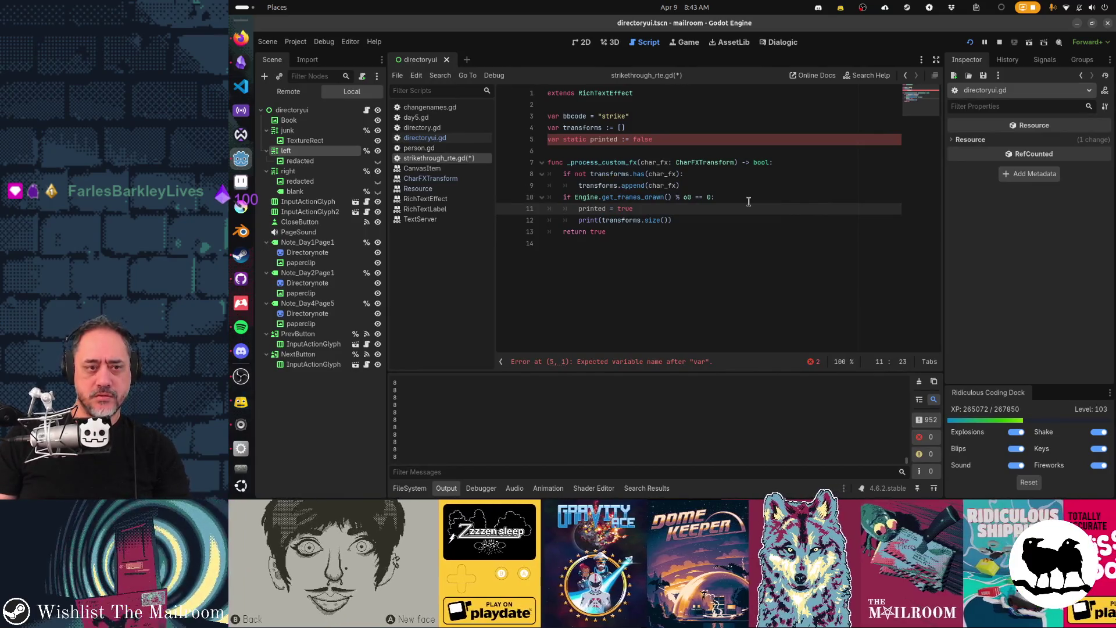
Add a second frame check every 30 frames that resets printed = false
{"action": "key", "text": "Down"}
{"action": "key", "text": "Down"}
{"action": "key", "text": "Home"}
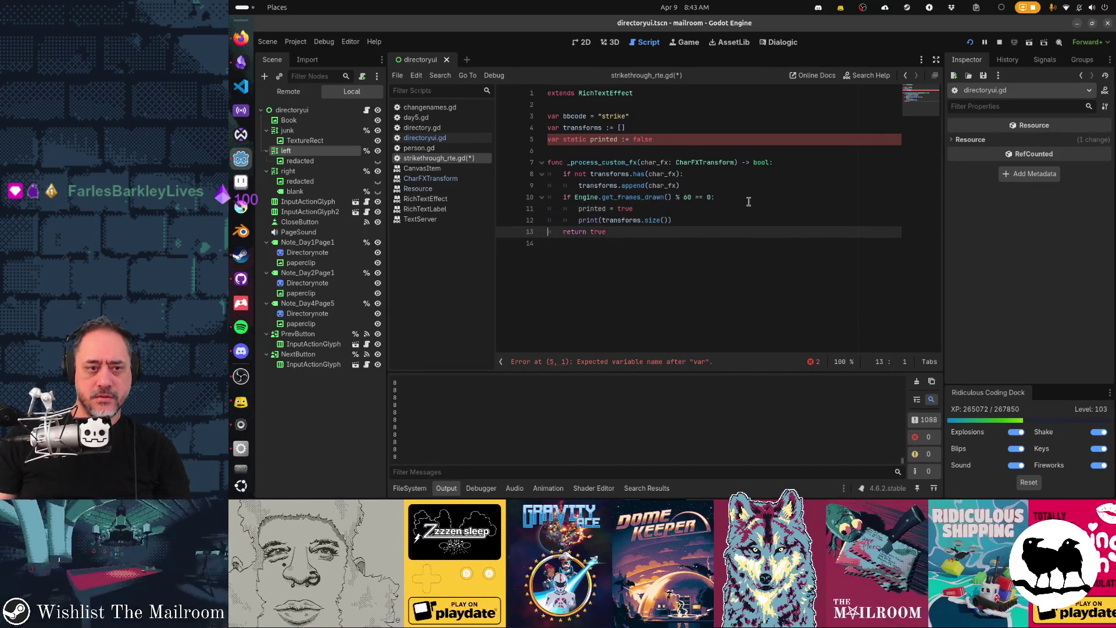
{"action": "type", "text": "if Engine.get_frames_drawn() % 60 == 0:"}
{"action": "key", "text": "BackSpace"}
{"action": "type", "text": "1"}
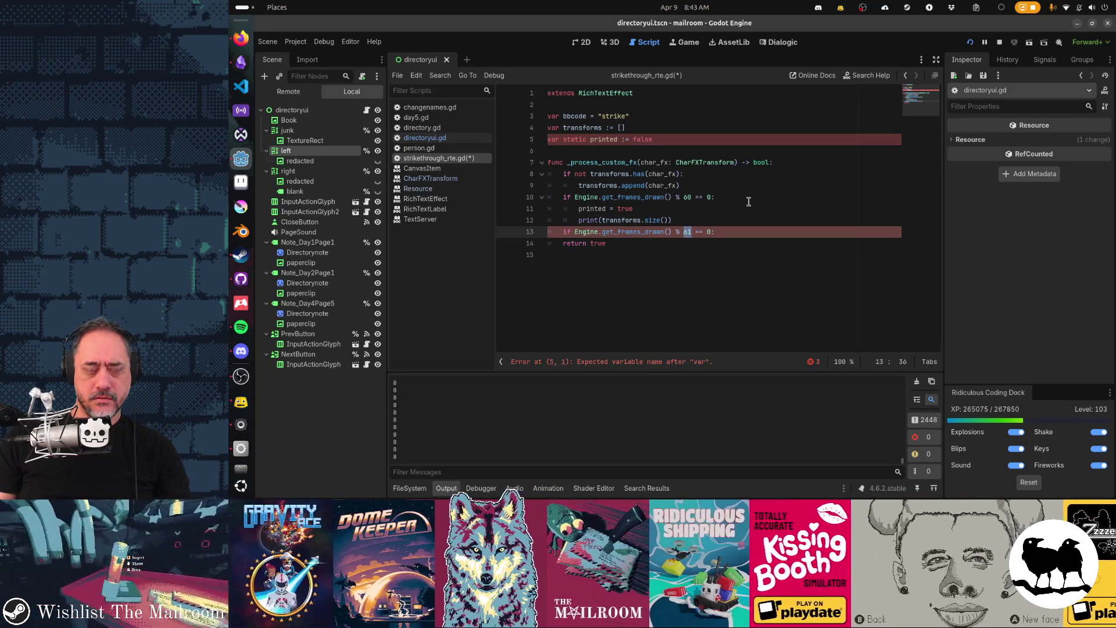
{"action": "type", "text": "60"}
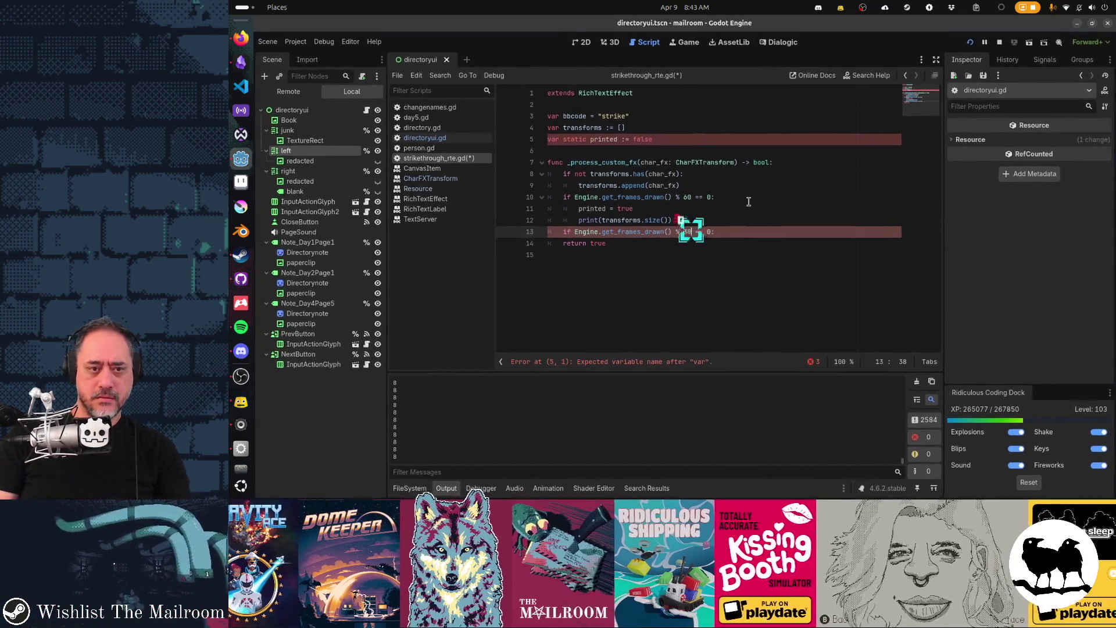
{"action": "key", "text": "End"}
{"action": "key", "text": "Return"}
{"action": "type", "text": "printed = false"}
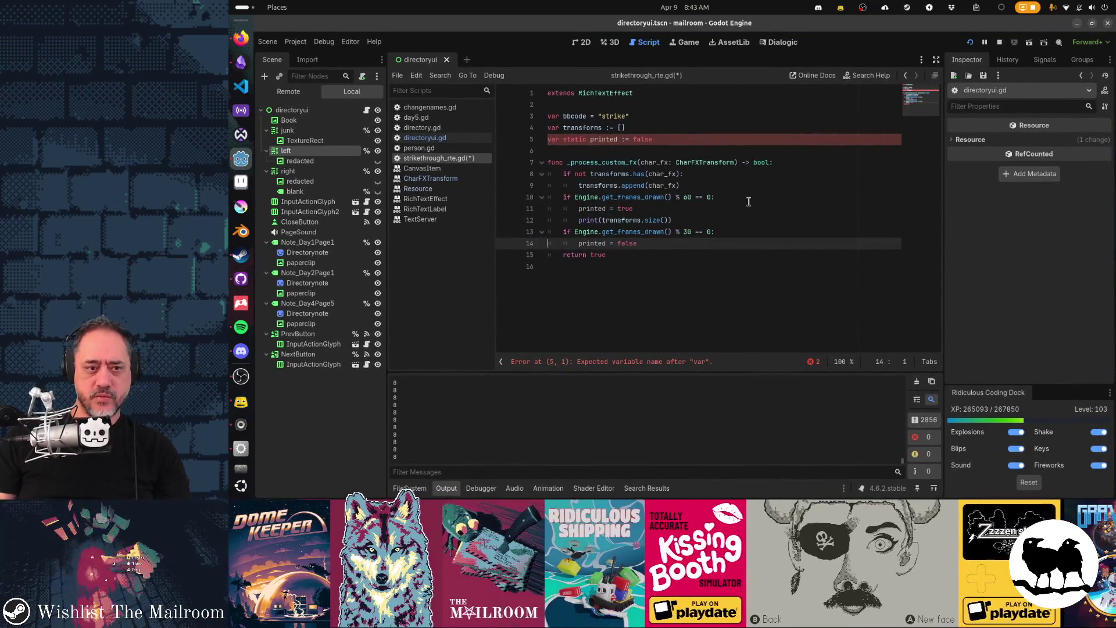
Add 'and not printed' to line 10's print condition, save, and clear the old output
{"action": "key", "text": "Up"}
{"action": "key", "text": "Up"}
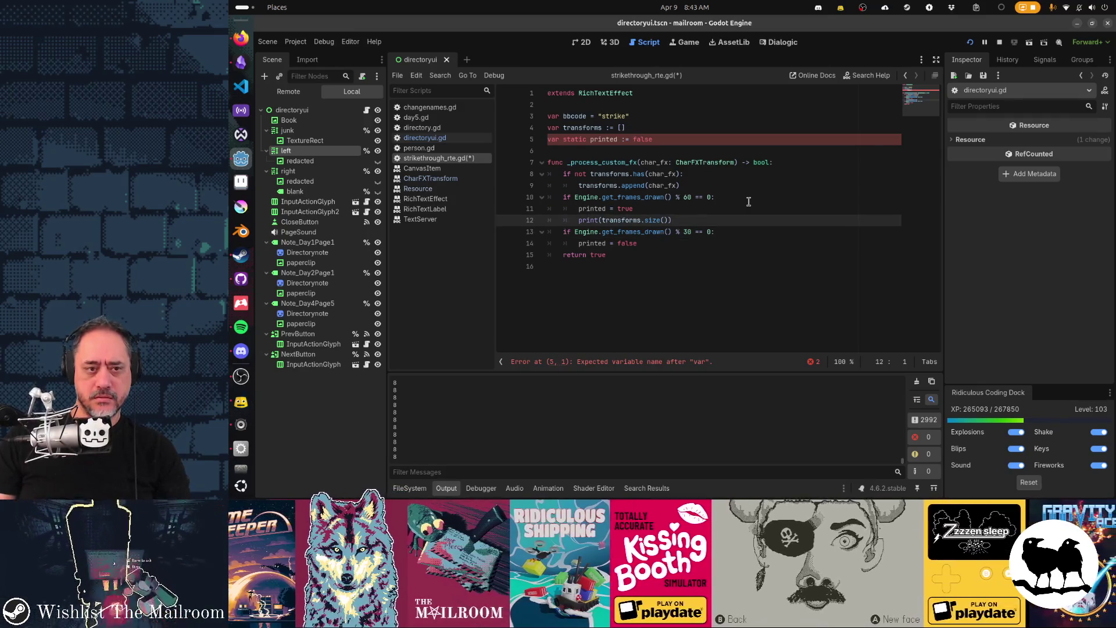
{"action": "key", "text": "Up"}
{"action": "key", "text": "Up"}
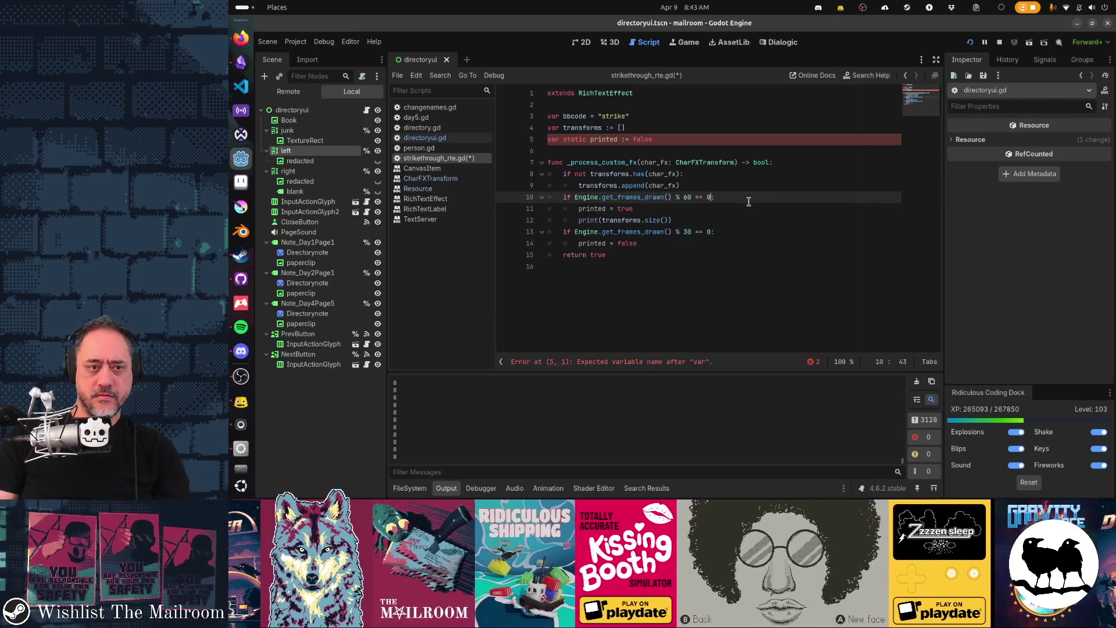
{"action": "type", "text": "not print"}
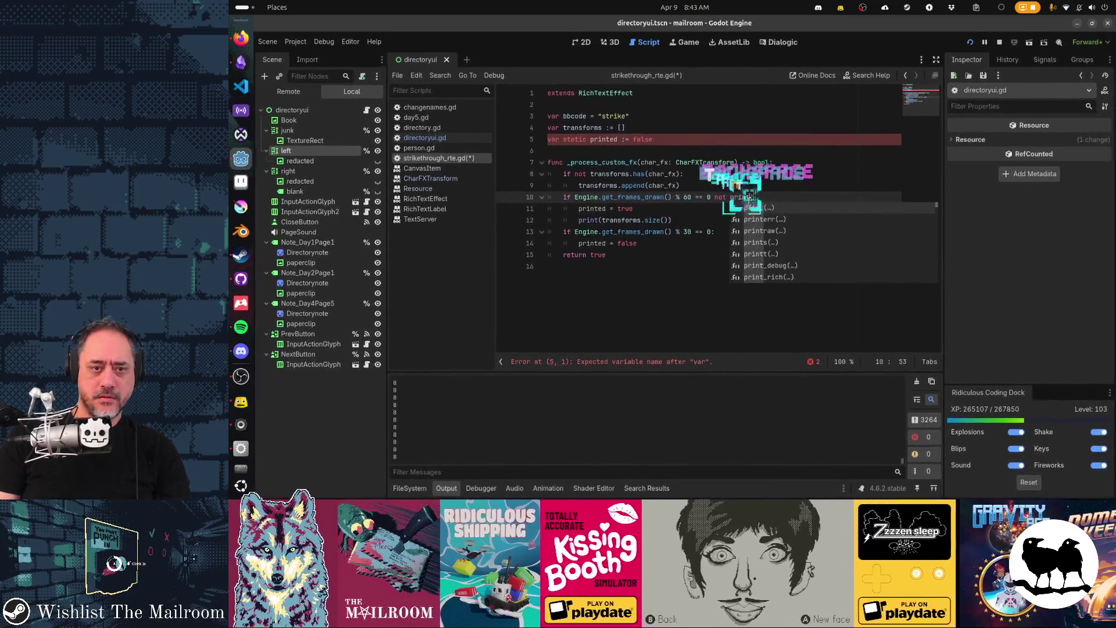
{"action": "type", "text": "ed:"}
{"action": "key", "text": "Home"}
{"action": "key", "text": "Home"}
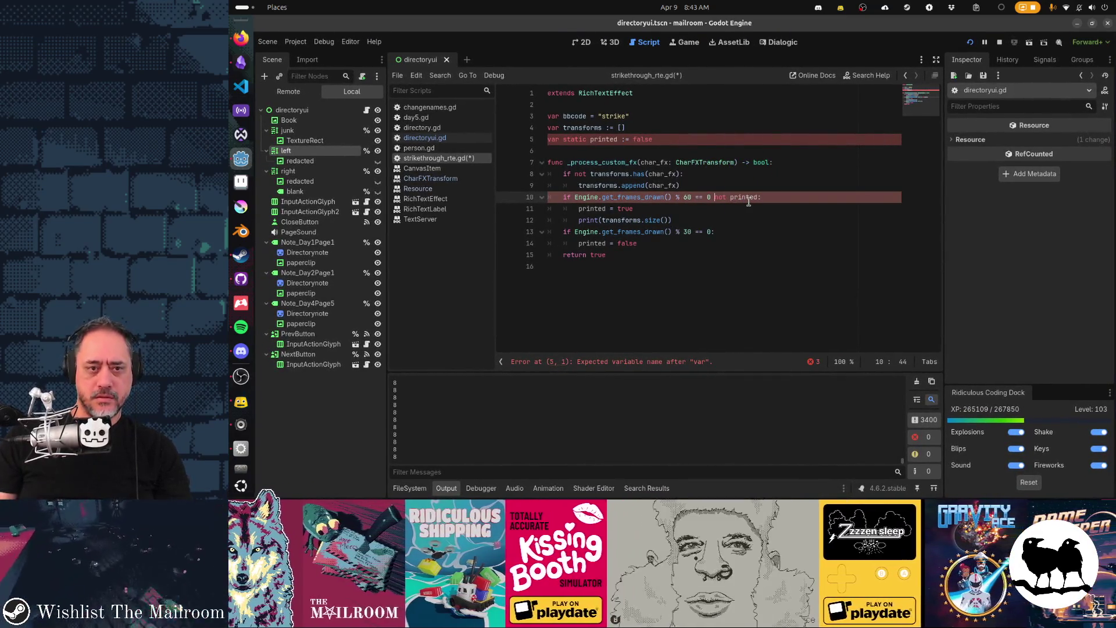
{"action": "key", "text": "Down"}
{"action": "key", "text": "Home"}
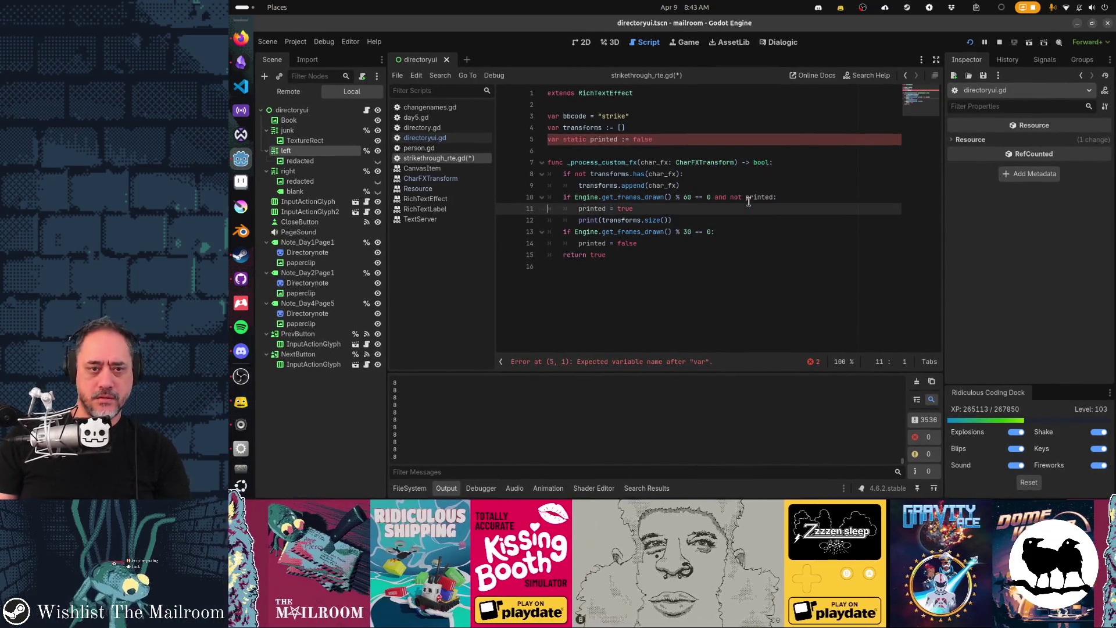
{"action": "key", "text": "Down"}
{"action": "key", "text": "Down"}
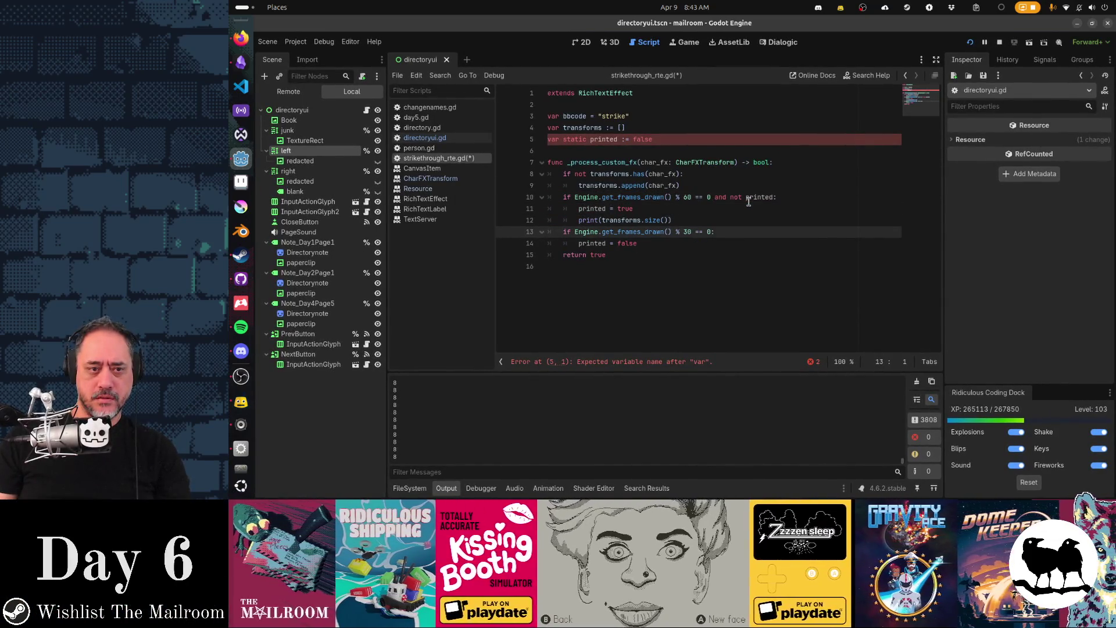
{"action": "key", "text": "ctrl+s"}
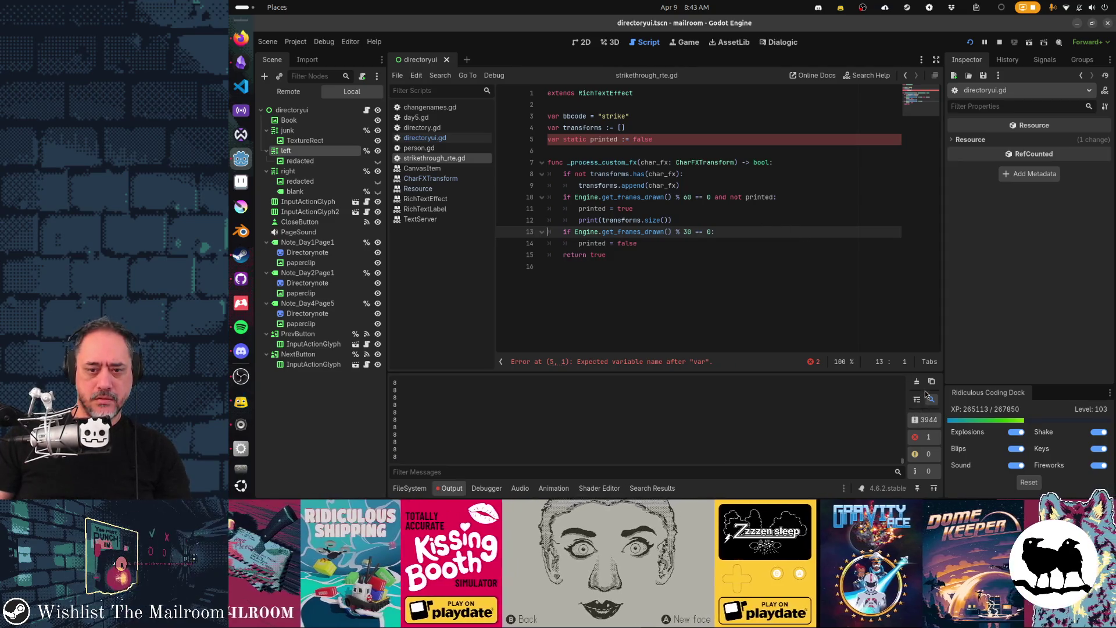
{"action": "left_click", "coordinate": [918, 383]}
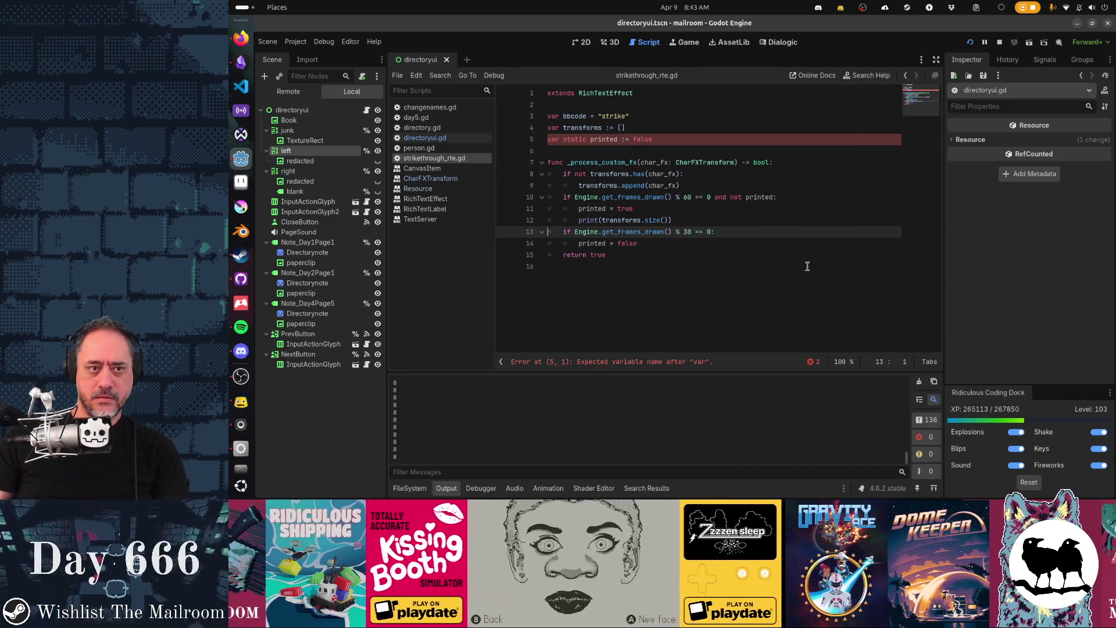
Fix line 5 to read 'static var printed := false' and clear the output
{"action": "left_click", "coordinate": [571, 140]}
{"action": "key", "text": "ctrl+x"}
{"action": "key", "text": "Delete"}
{"action": "key", "text": "Home"}
{"action": "key", "text": "ctrl+v"}
{"action": "key", "text": "space"}
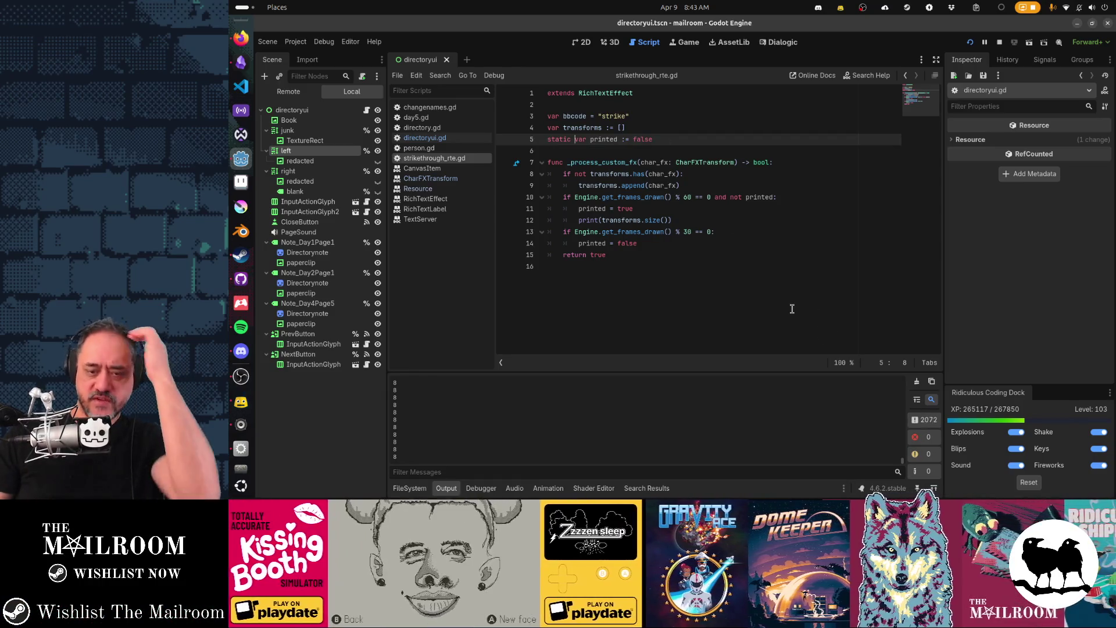
{"action": "left_click", "coordinate": [917, 381]}
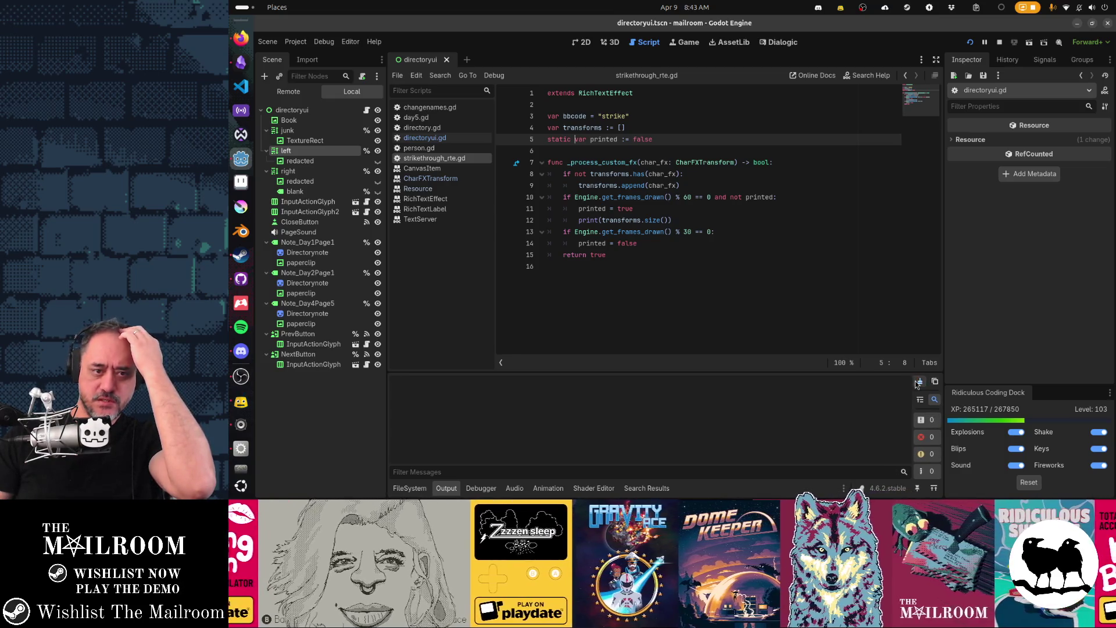
Set line 10's modulus to 120 and line 13's to 121, then rerun the game
{"action": "left_click", "coordinate": [688, 232]}
{"action": "double_click", "coordinate": [687, 232]}
{"action": "type", "text": "61"}
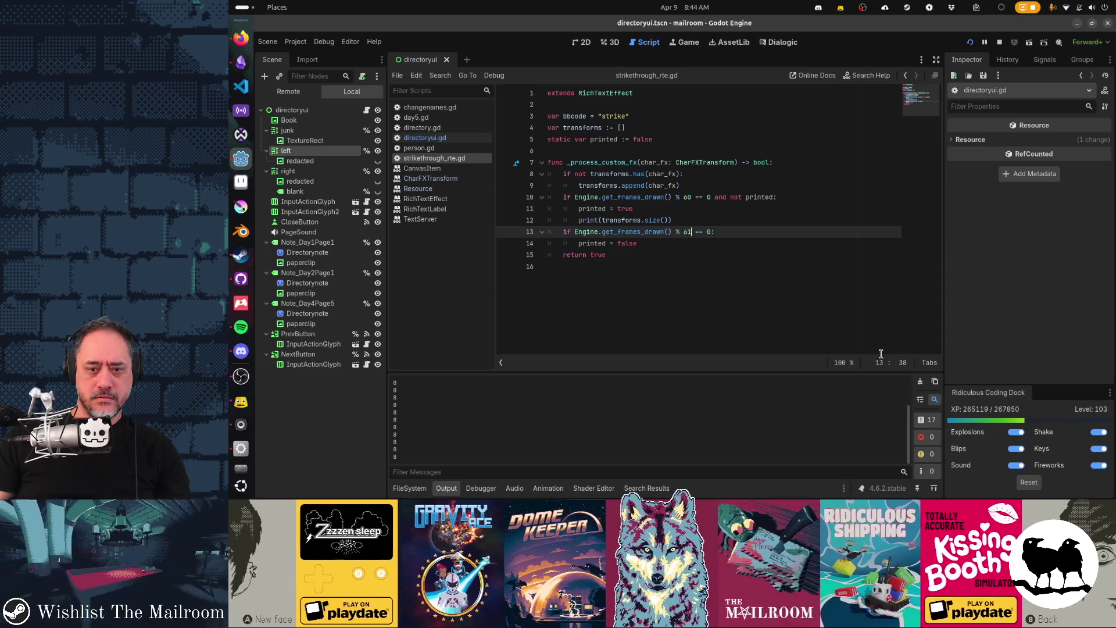
{"action": "key", "text": "Up"}
{"action": "key", "text": "Up"}
{"action": "key", "text": "Up"}
{"action": "key", "text": "ctrl+d"}
{"action": "type", "text": "120"}
{"action": "key", "text": "Down"}
{"action": "key", "text": "Down"}
{"action": "key", "text": "Down"}
{"action": "key", "text": "BackSpace"}
{"action": "key", "text": "BackSpace"}
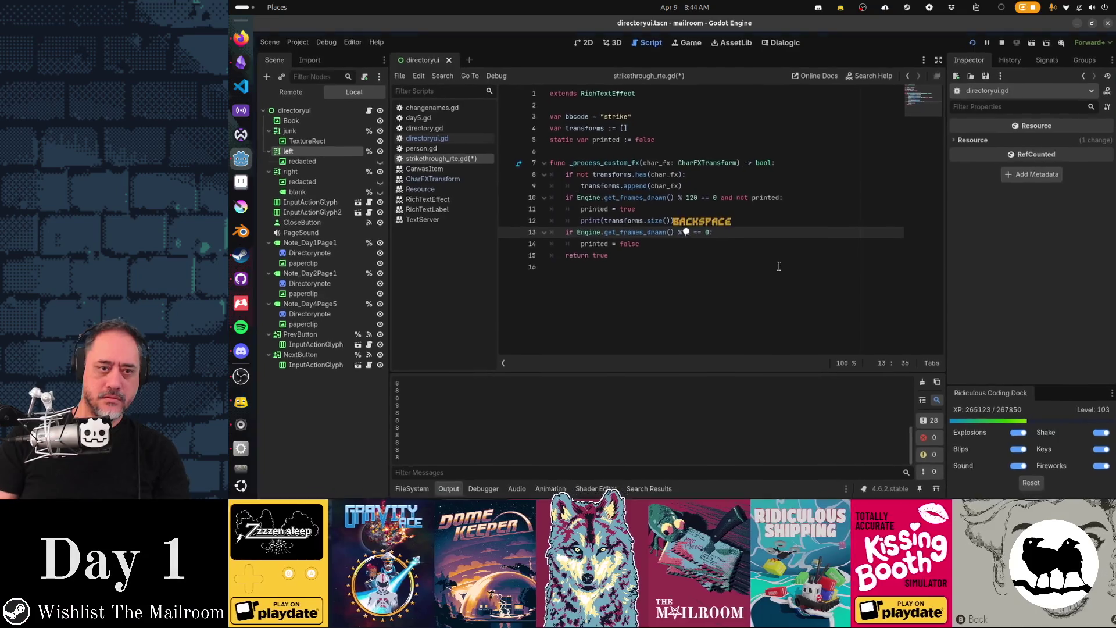
{"action": "type", "text": "12"}
{"action": "key", "text": "F5"}
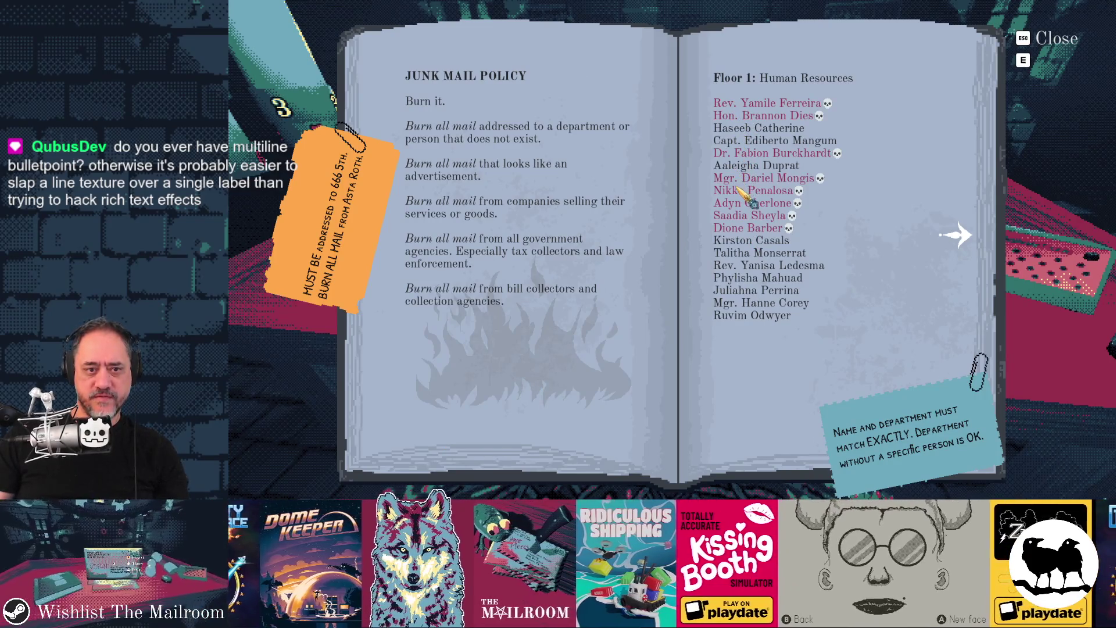
Back in the editor, review the transform-collecting lines 8–9 of strikethrough_rte.gd, then return to the game
{"action": "key", "text": "alt+Tab"}
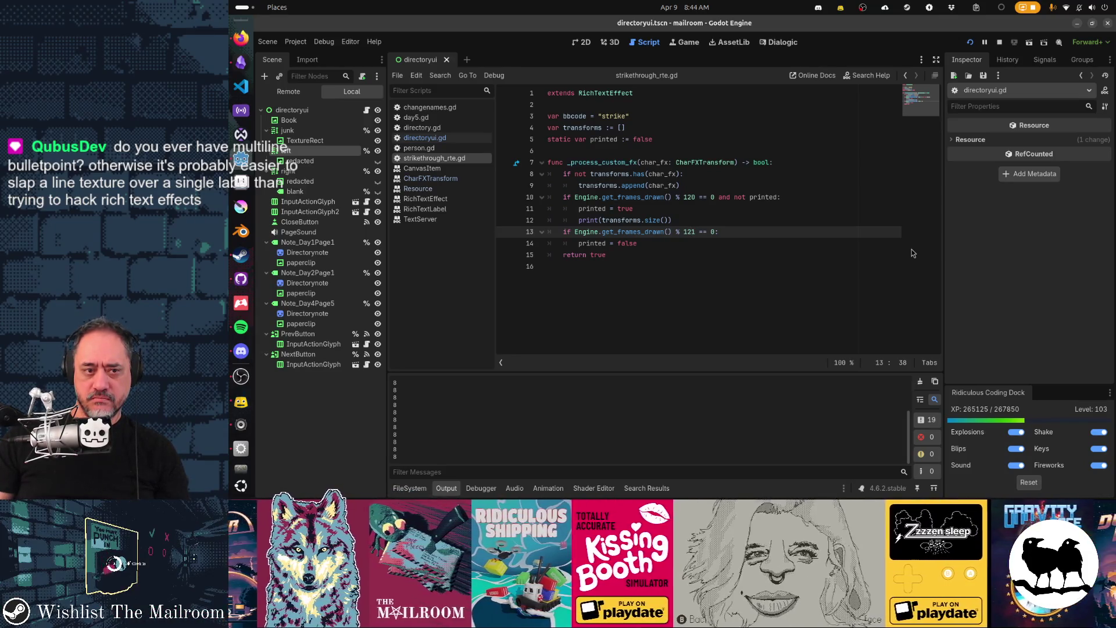
{"action": "key", "text": "Up"}
{"action": "key", "text": "Up"}
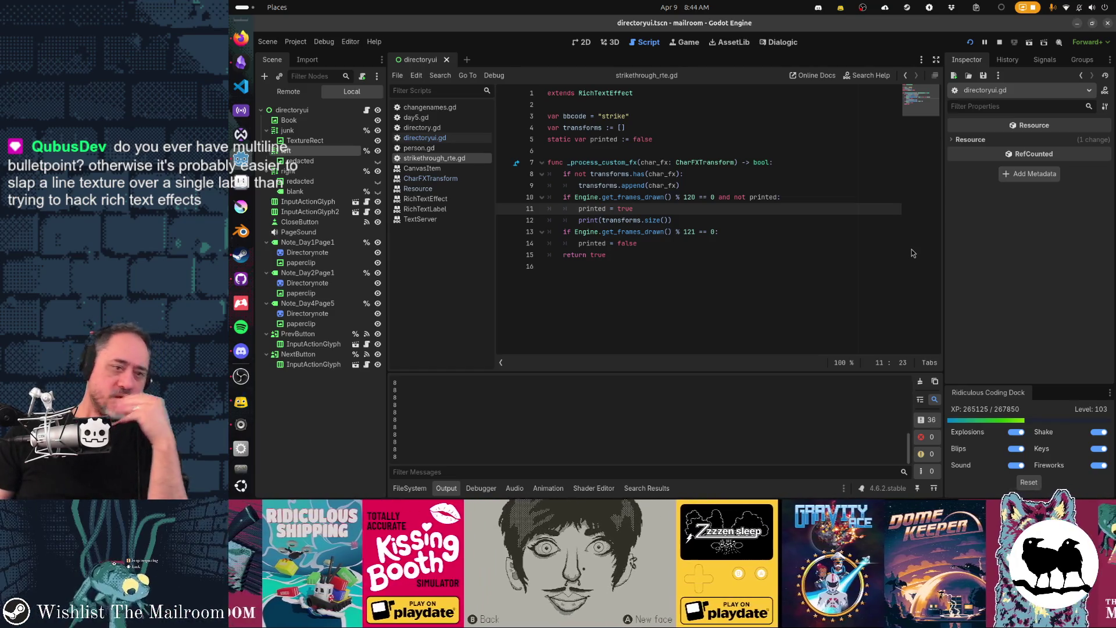
{"action": "key", "text": "Down"}
{"action": "key", "text": "Down"}
{"action": "key", "text": "End"}
{"action": "key", "text": "Left"}
{"action": "key", "text": "Left"}
{"action": "key", "text": "Left"}
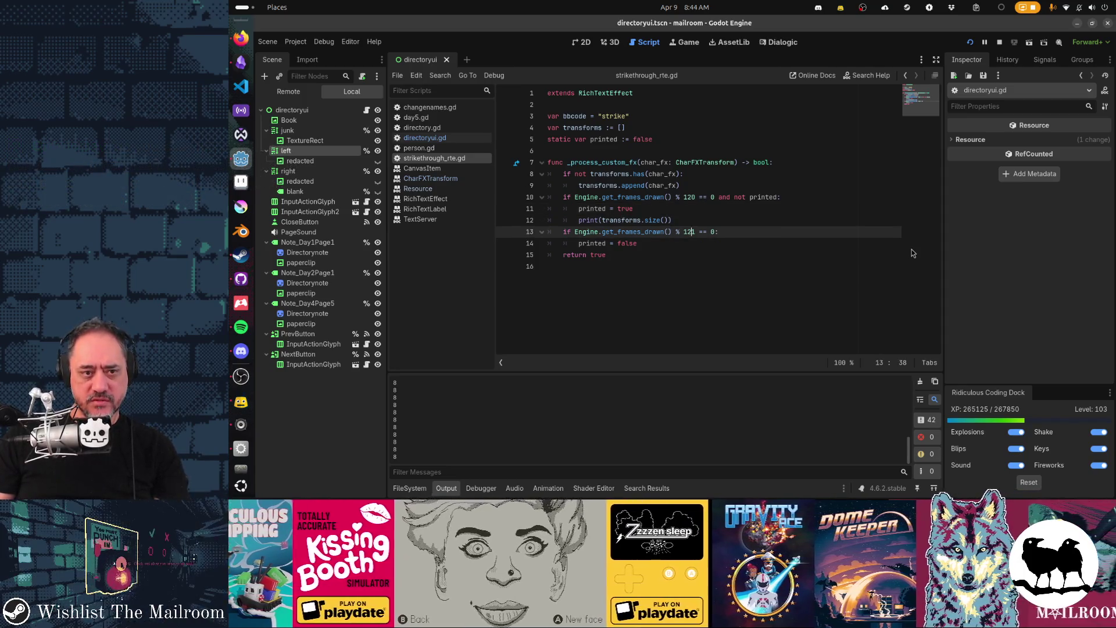
{"action": "key", "text": "Home"}
{"action": "key", "text": "Home"}
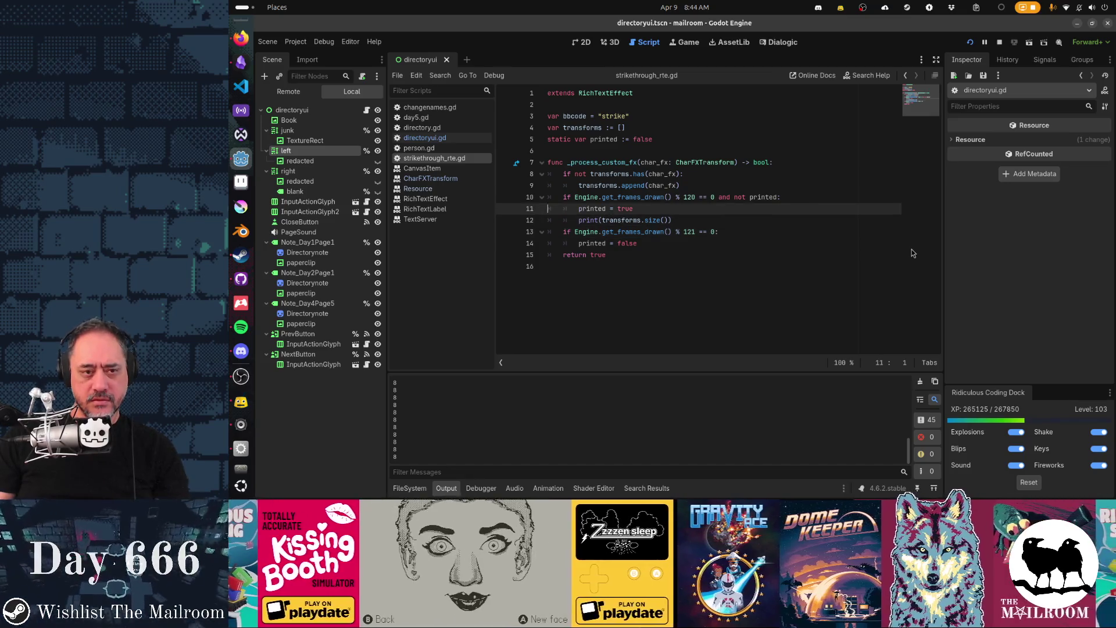
{"action": "key", "text": "Up"}
{"action": "key", "text": "Up"}
{"action": "key", "text": "Up"}
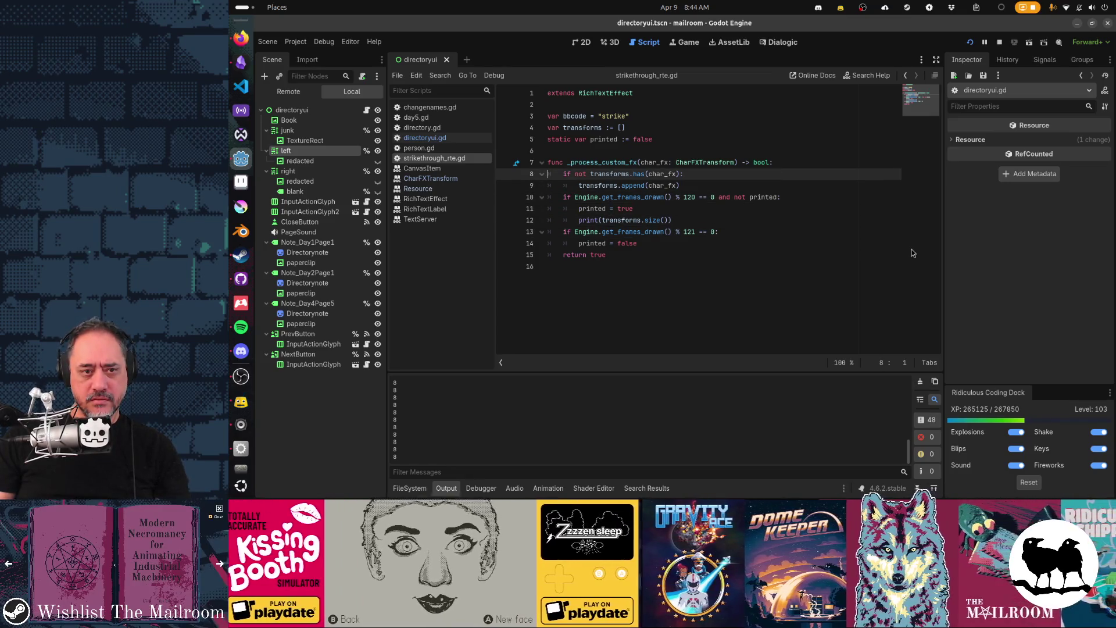
{"action": "key", "text": "shift+Down"}
{"action": "key", "text": "shift+Down"}
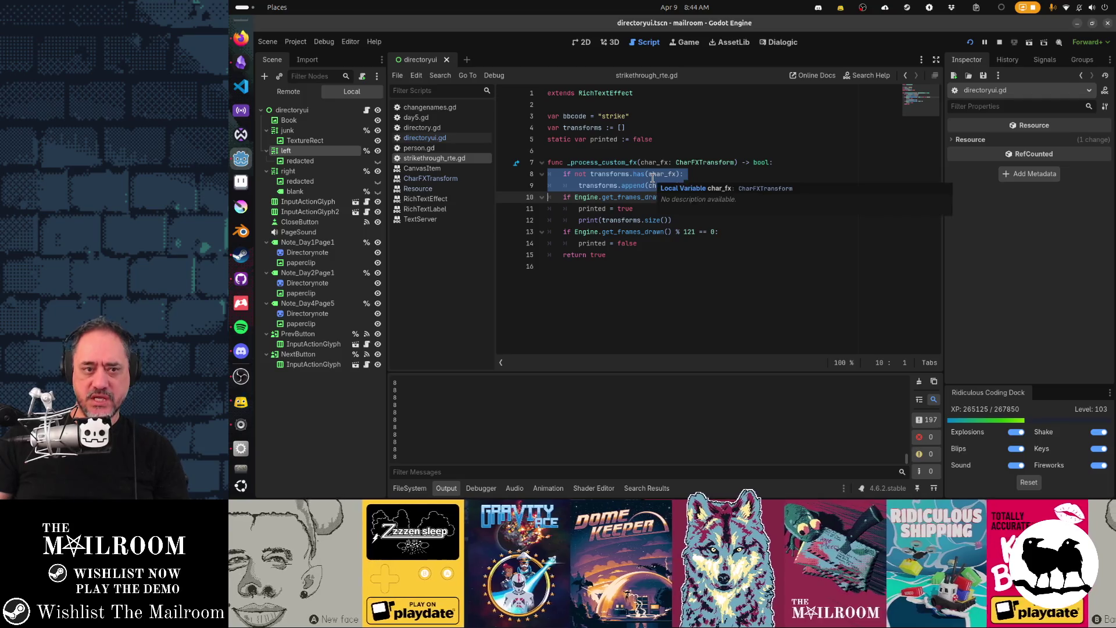
{"action": "key", "text": "alt+Tab"}
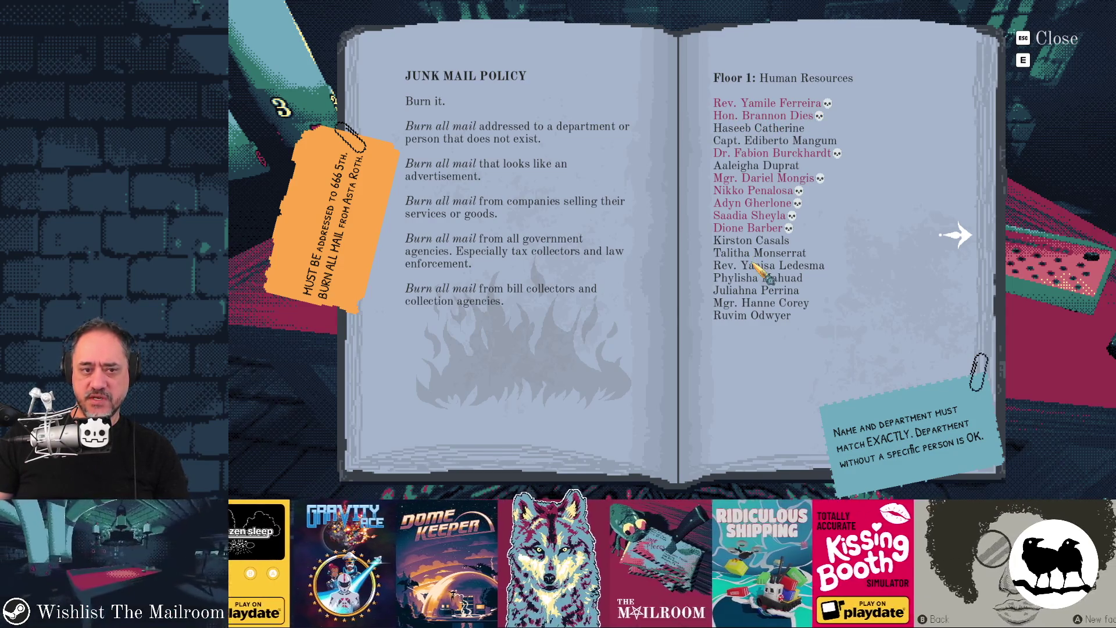
Stop the running game and clear the old printed messages from the output log
{"action": "key", "text": "F8"}
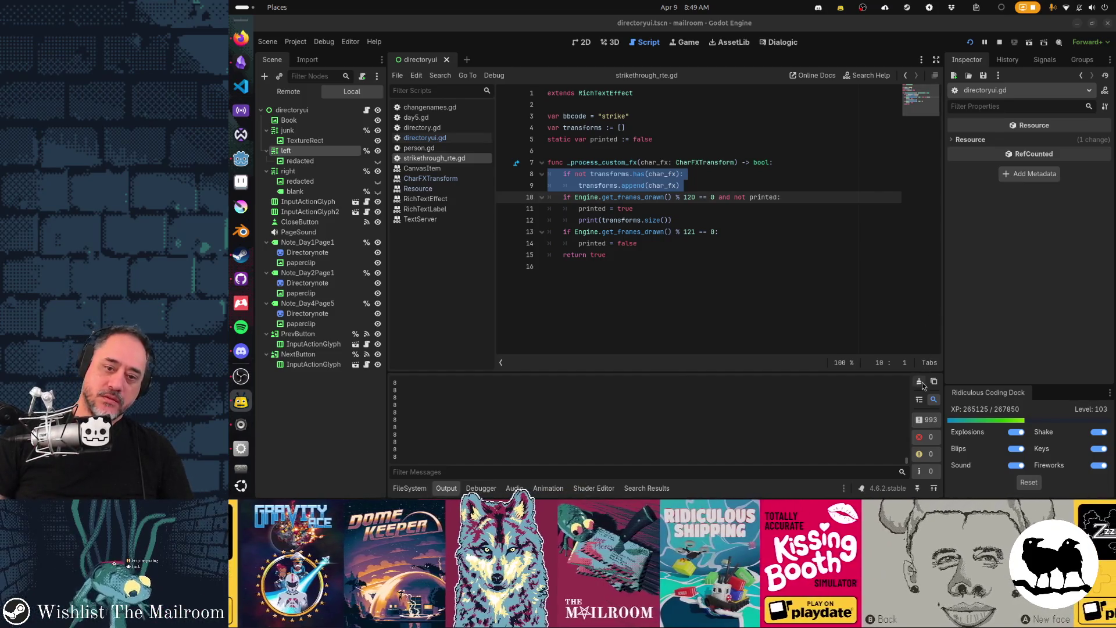
{"action": "left_click", "coordinate": [755, 433]}
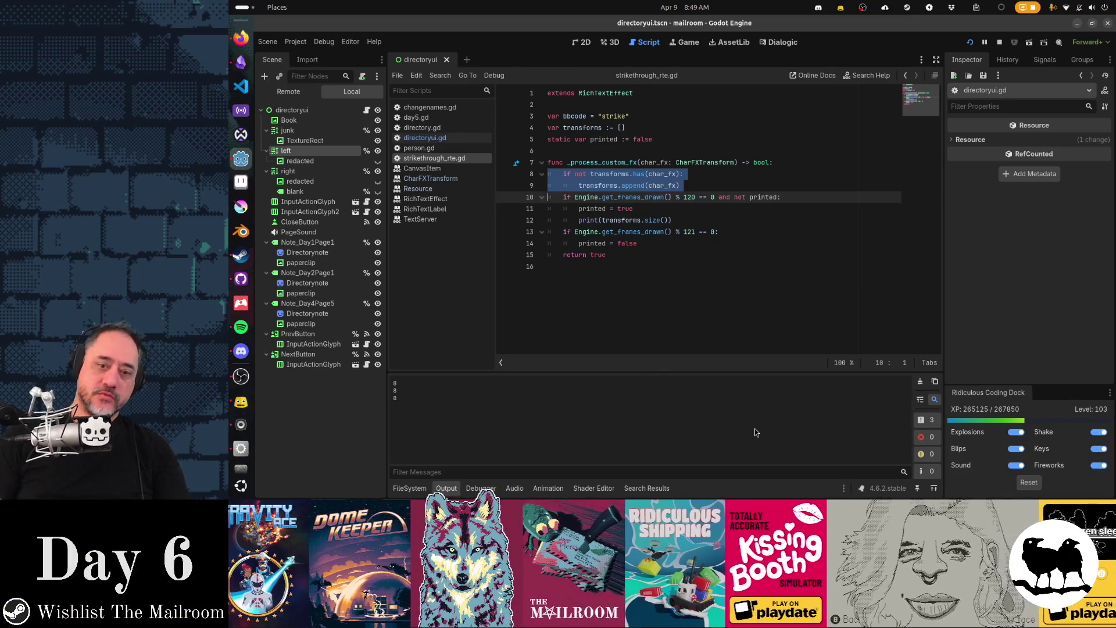